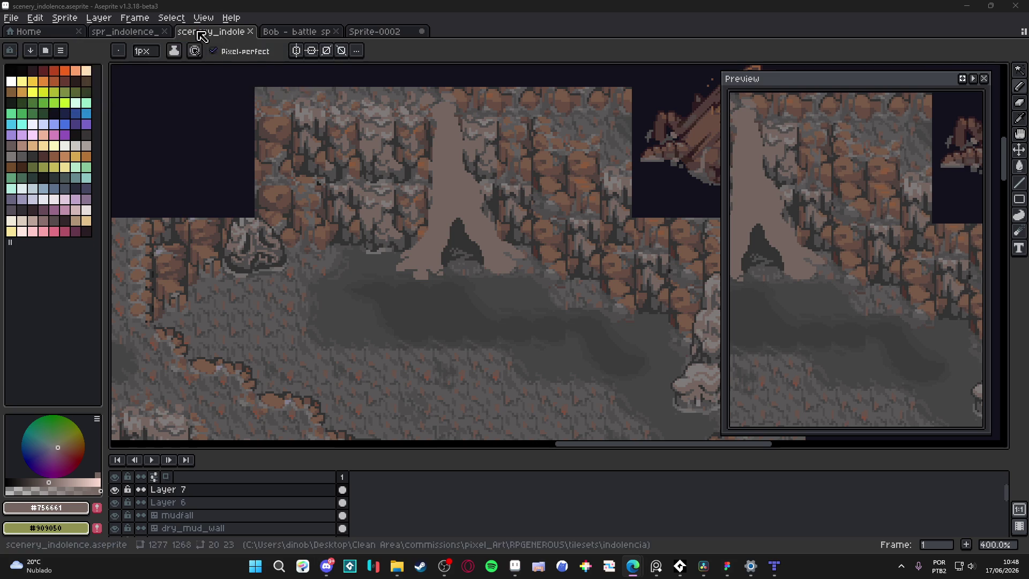
Step: Create a new blank sprite and paste the creature artwork onto its canvas
left_click(10, 18)
left_click(27, 36)
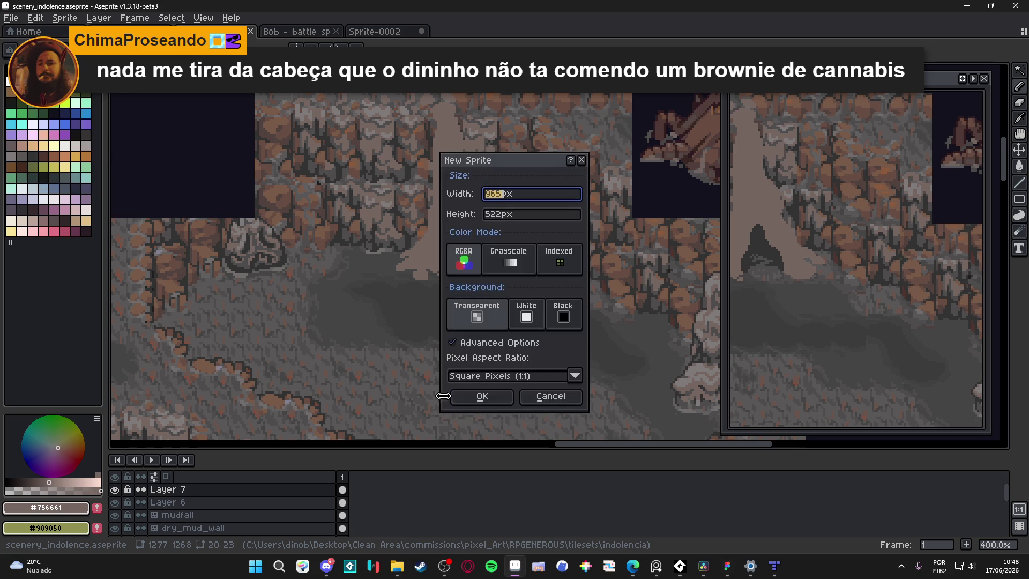
left_click(477, 393)
key("ctrl+v")
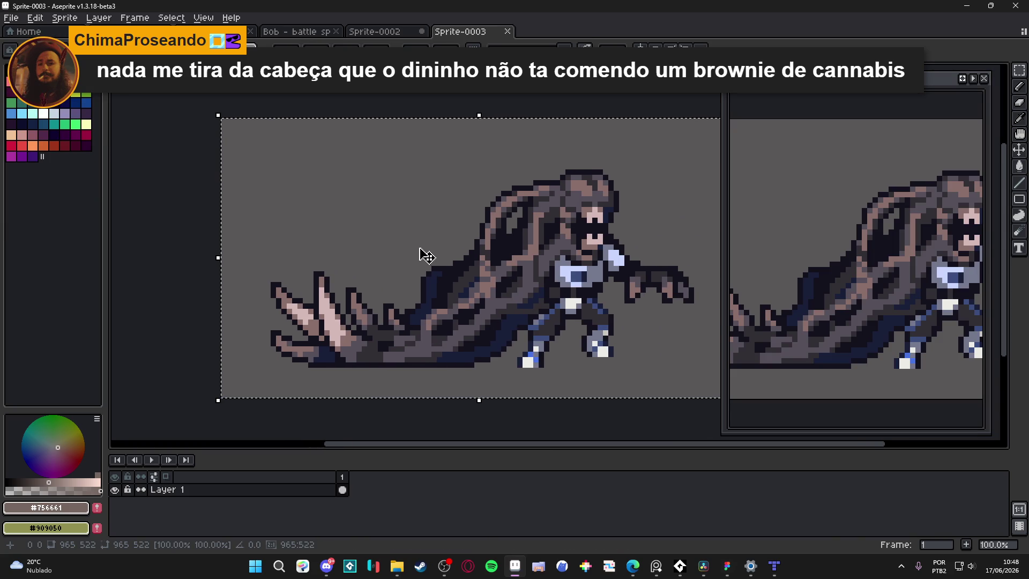
scroll(471, 236, "up", 6)
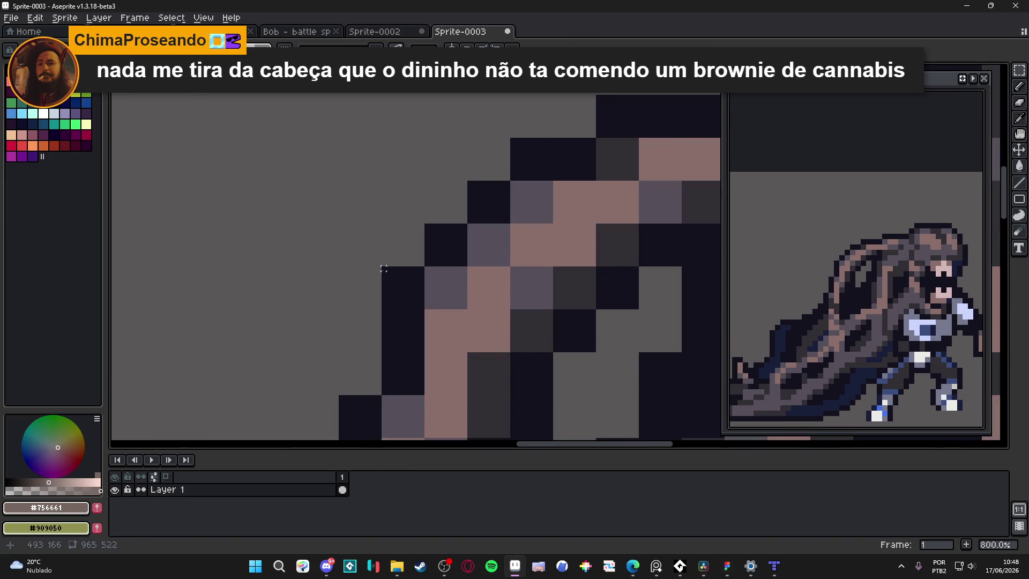
left_click_drag(384, 268, 421, 312)
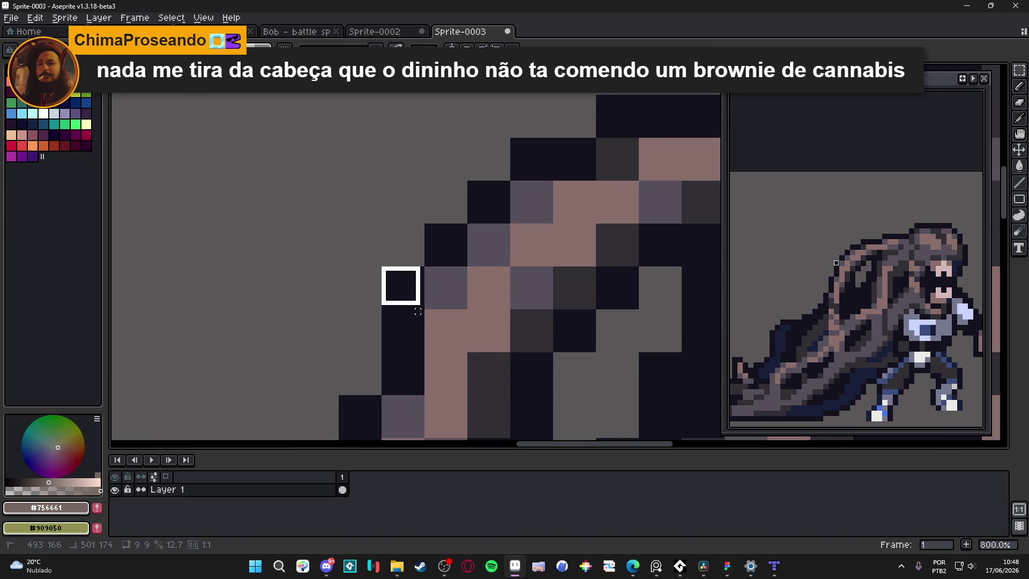
Step: Scale the sprite to one tenth of its width (/10), giving 96 by 51 pixels
left_click(65, 18)
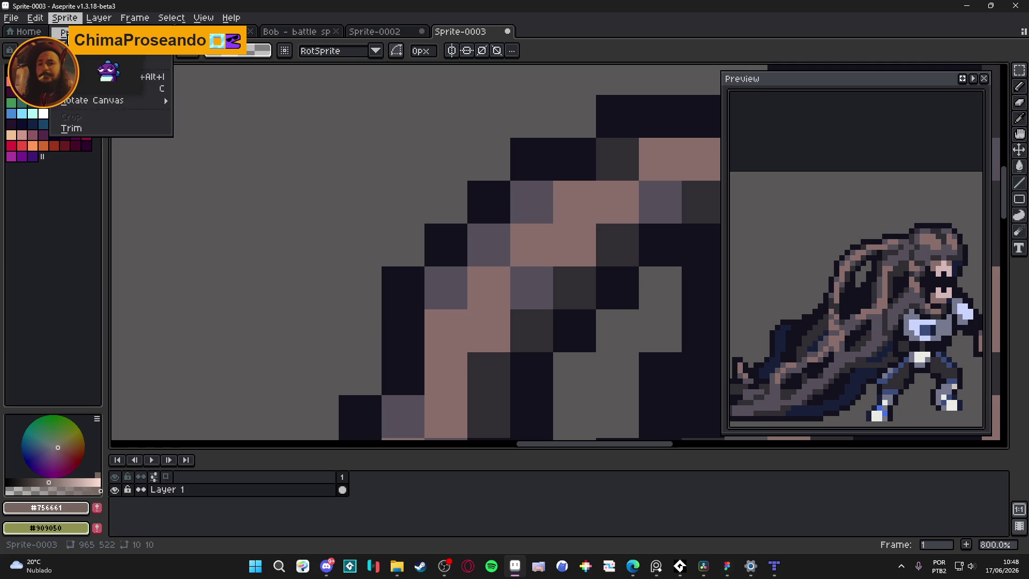
left_click(155, 77)
left_click(758, 143)
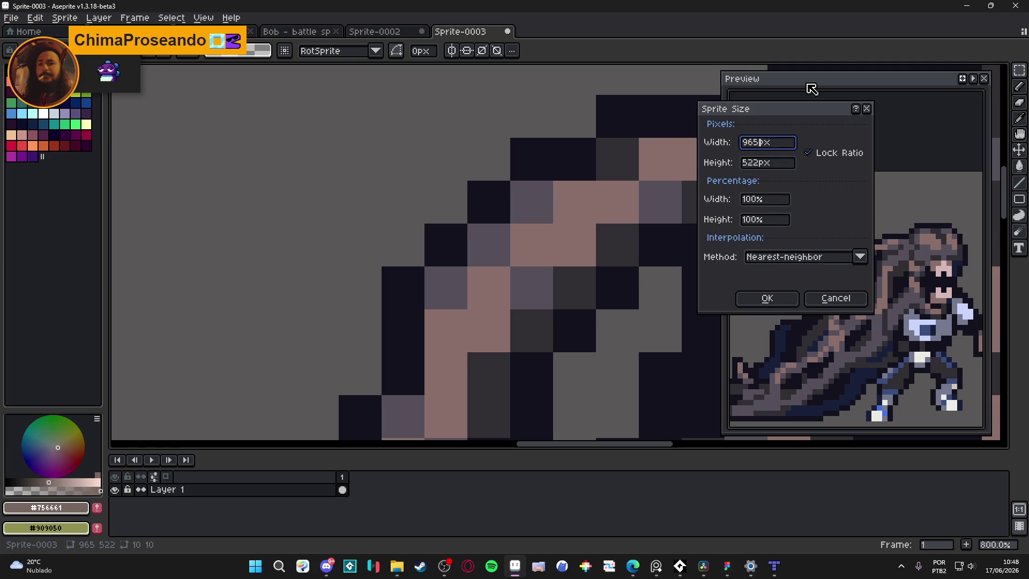
type("/10")
key("Return")
scroll(586, 188, "down", 2)
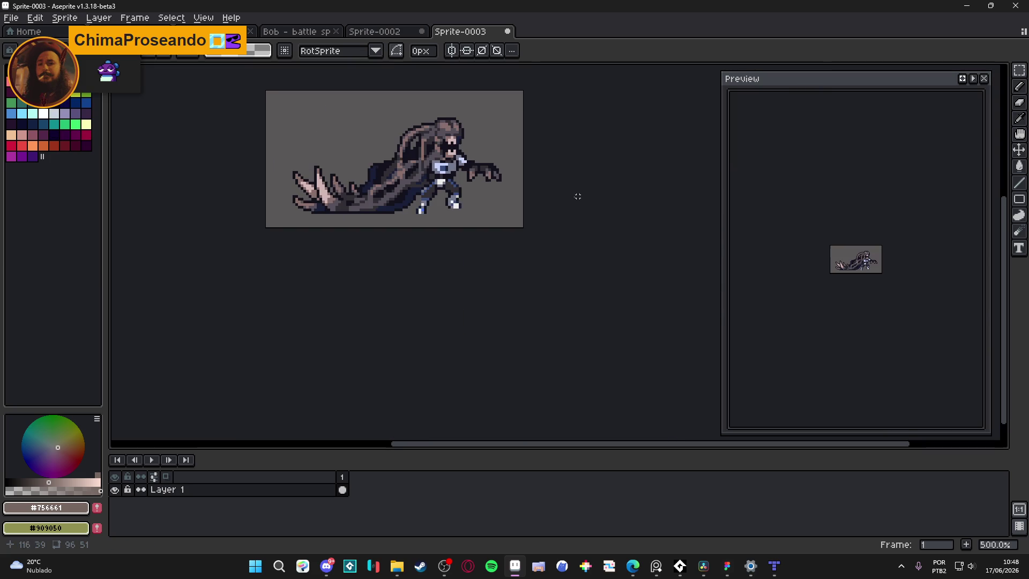
left_click_drag(513, 252, 513, 254)
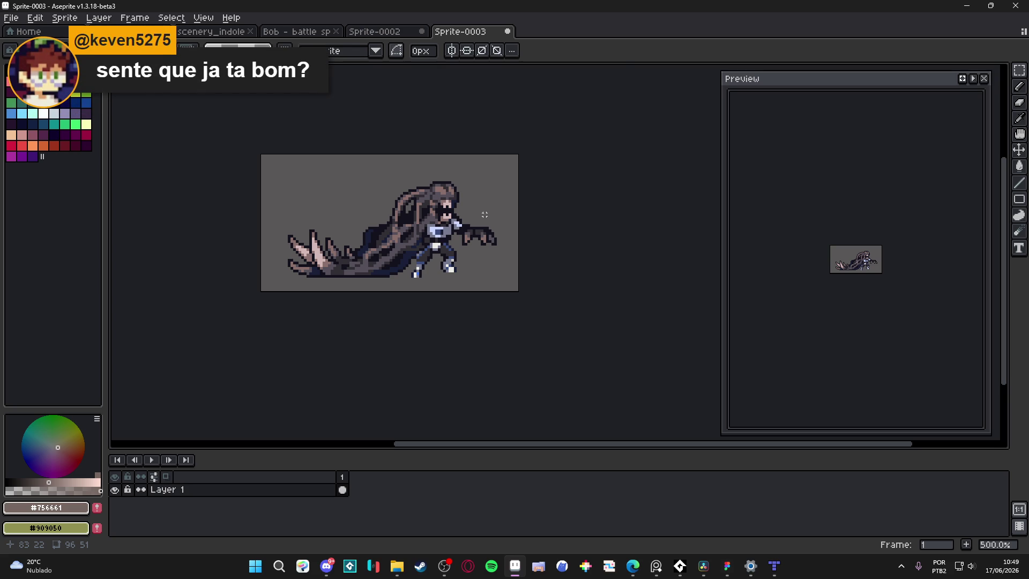
Step: Zoom in and measure the size of one art pixel block on the creature
scroll(485, 214, "up", 5)
scroll(448, 303, "down", 4)
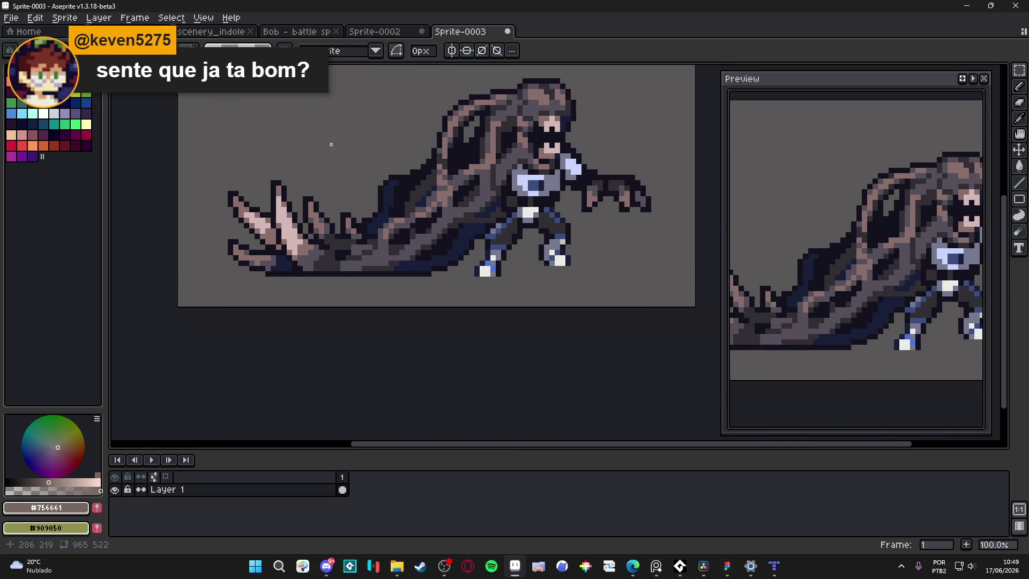
scroll(321, 135, "up", 3)
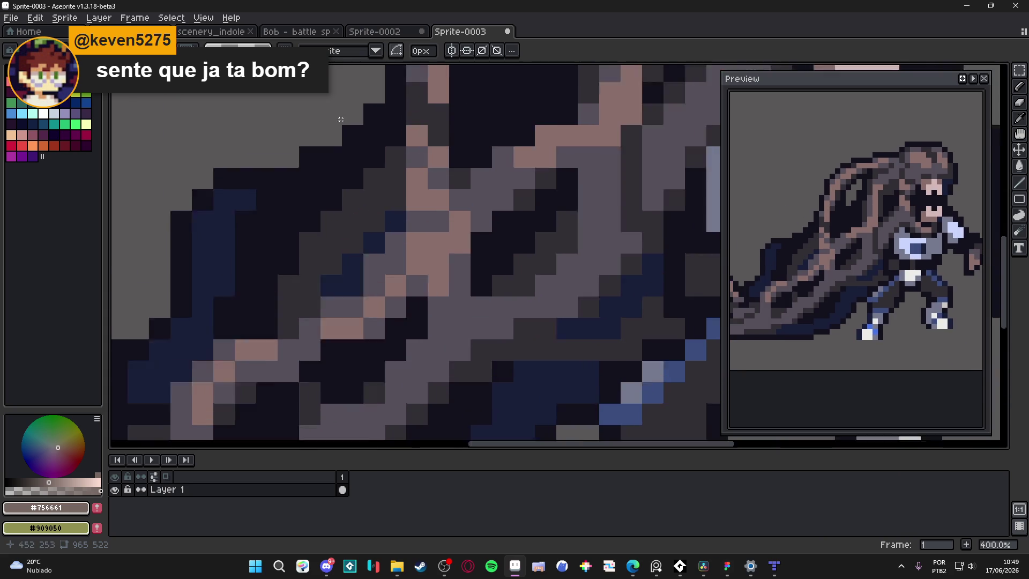
scroll(341, 119, "up", 5)
left_click_drag(337, 128, 395, 194)
scroll(391, 189, "down", 7)
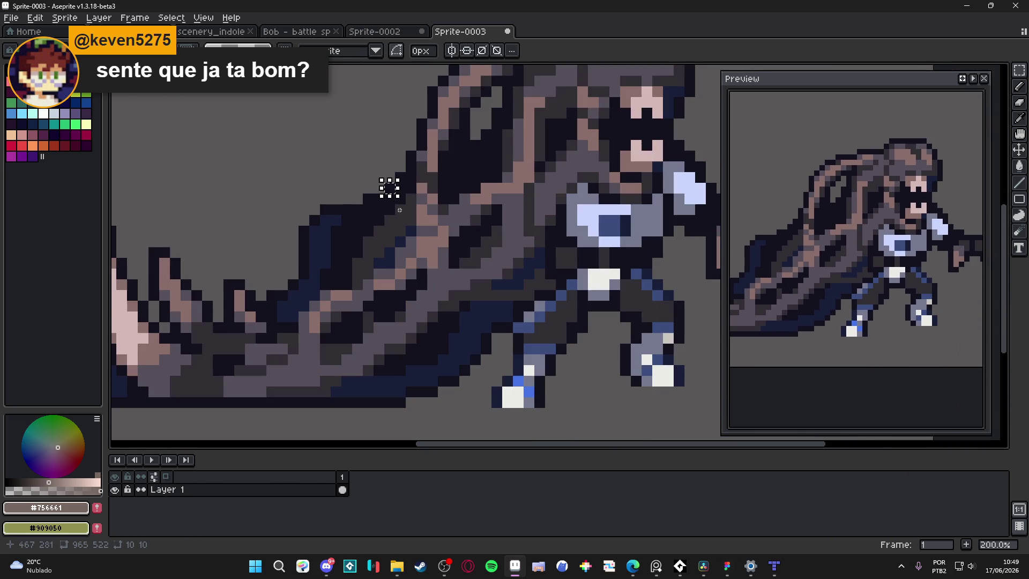
Step: Shrink the sprite again by dividing its width by 10, down to 96 by 51
left_click(64, 18)
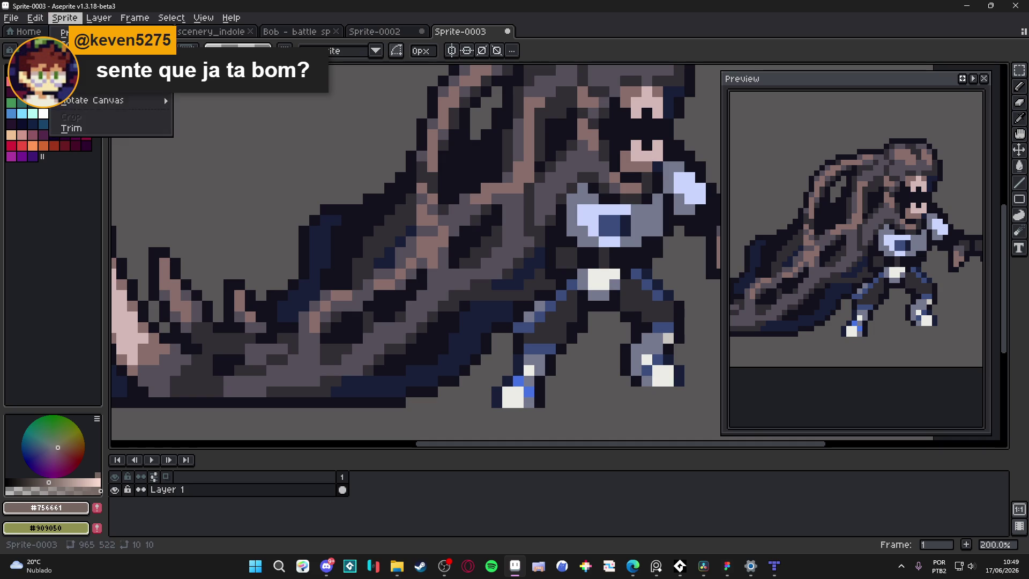
left_click(75, 80)
left_click(785, 142)
type("/10")
key("Return")
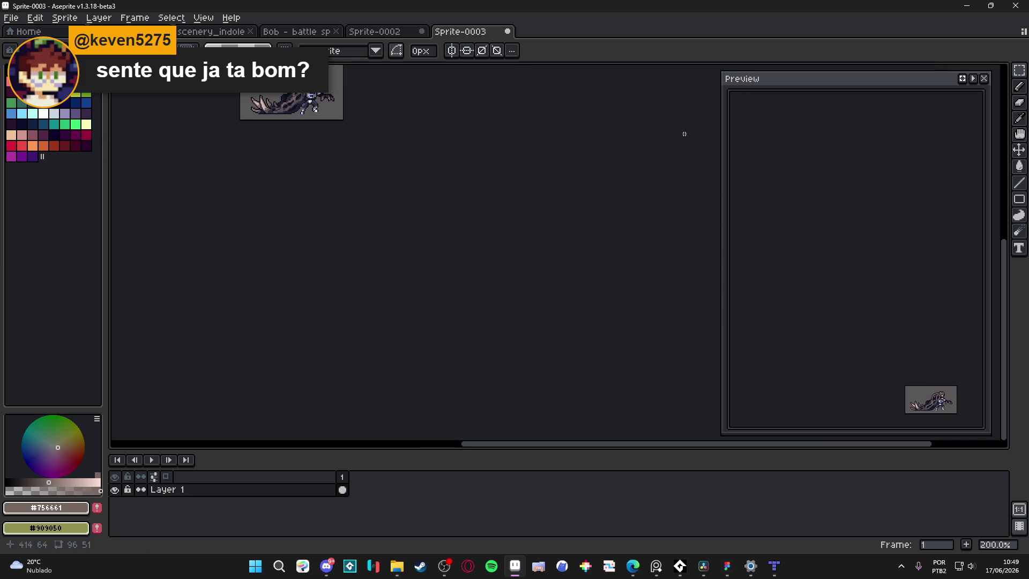
Step: Centre the small sprite and eyedrop the dark #14121d colour from it
mouse_move(314, 133)
left_mouse_down()
mouse_move(473, 324)
mouse_move(464, 349)
left_mouse_up()
scroll(473, 324, "up", 10)
left_click(461, 288, "alt")
scroll(473, 354, "down", 4)
scroll(877, 281, "up", 3)
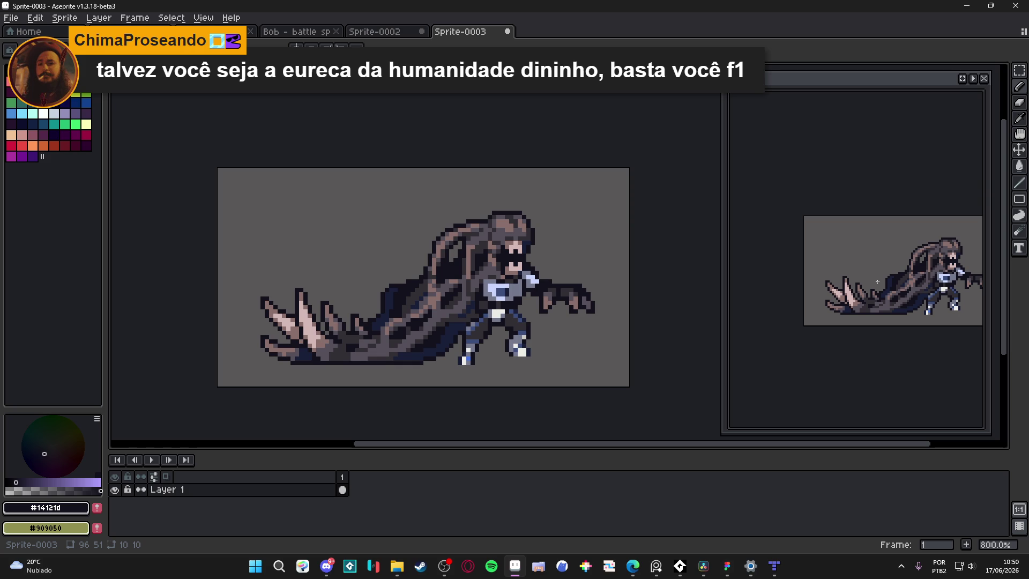
key("alt+Tab")
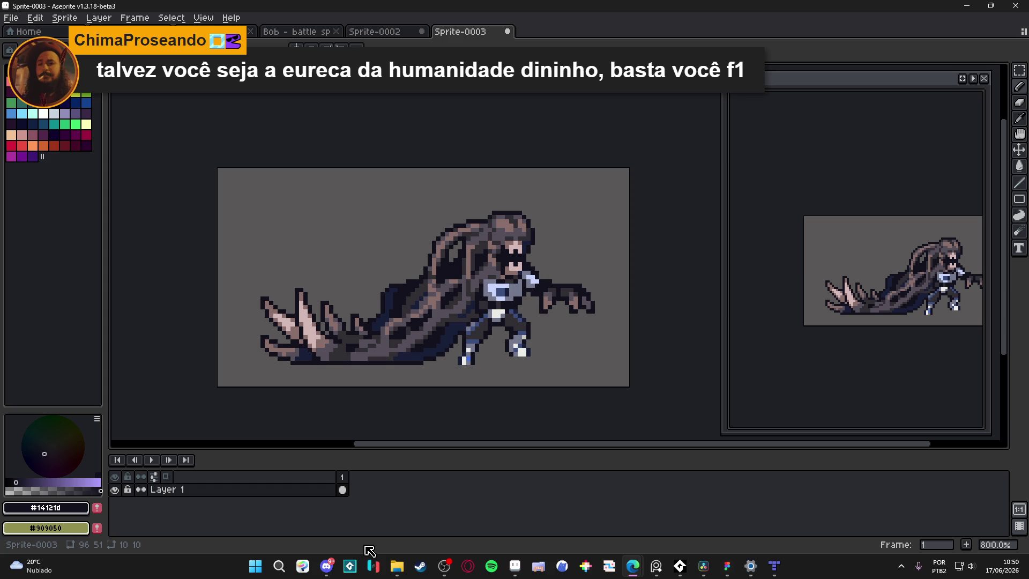
Step: After briefly checking Discord, close the Sprite-0003 tab to get the save-changes warning
left_click(326, 565)
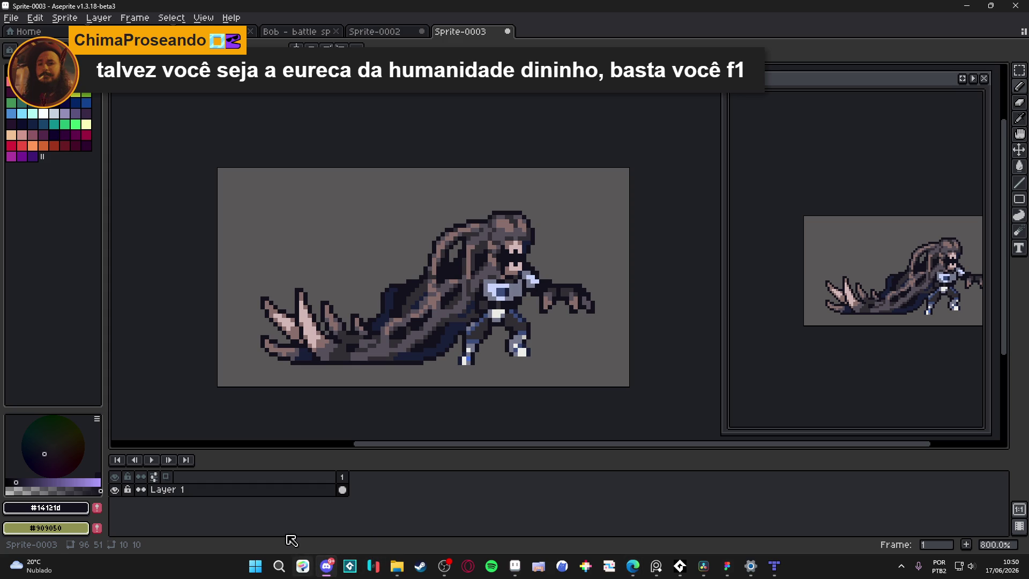
scroll(458, 313, "down", 5)
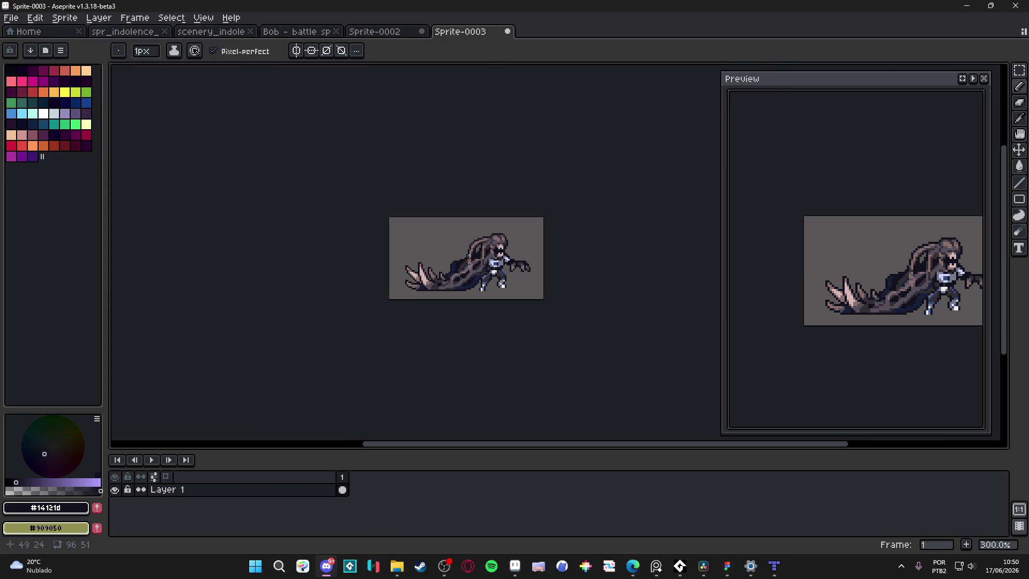
scroll(445, 300, "up", 1)
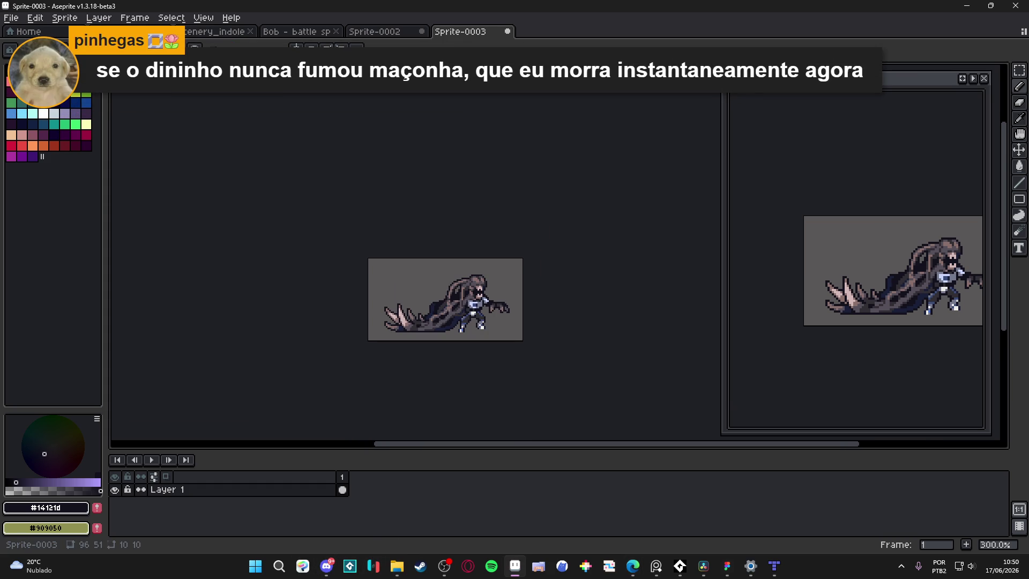
key("alt+Tab")
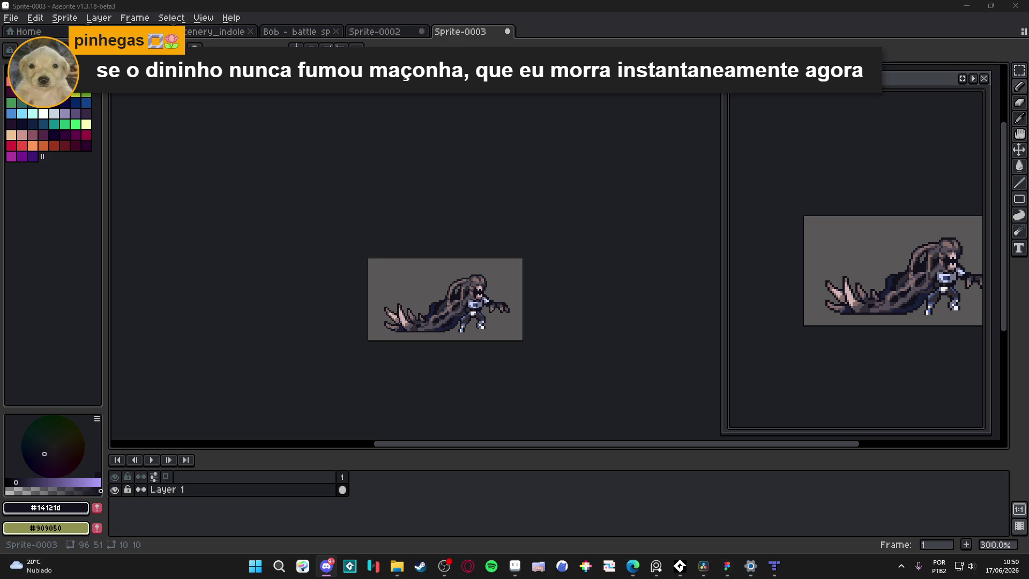
key("alt+Tab")
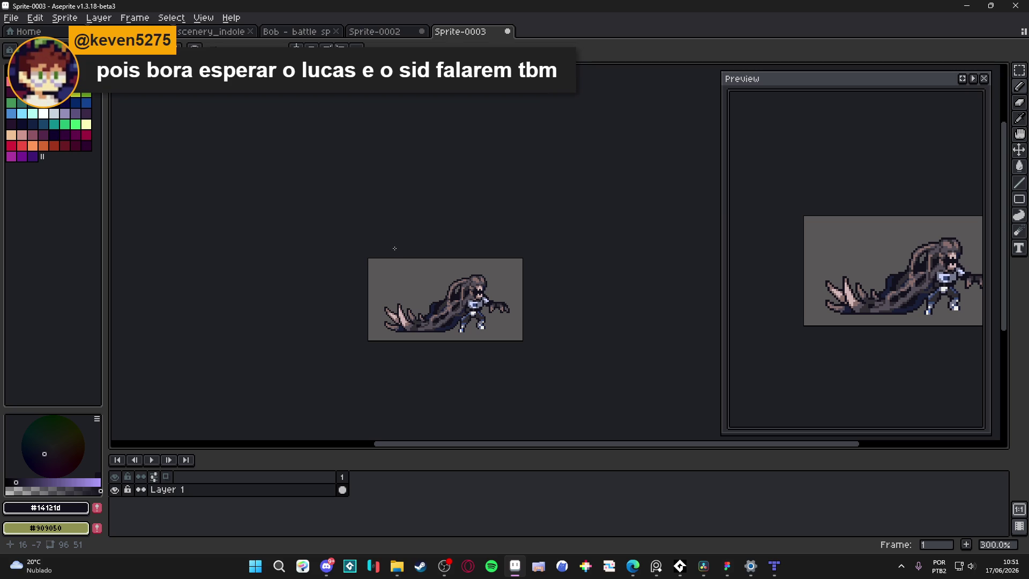
left_click(507, 31)
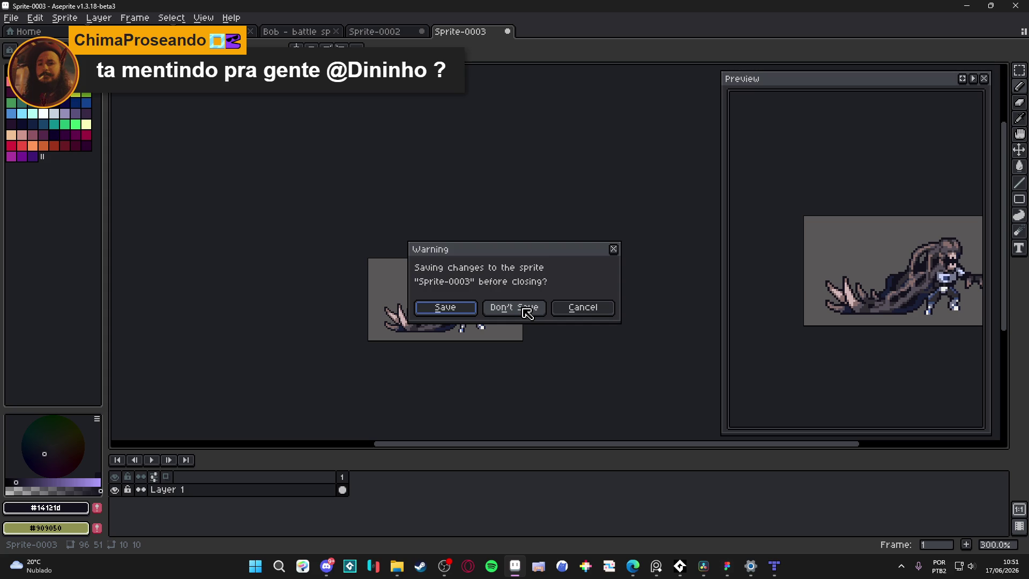
Step: Discard Sprite-0003 and return to the scenery_indolence cave scene with the grid shown
left_click(524, 309)
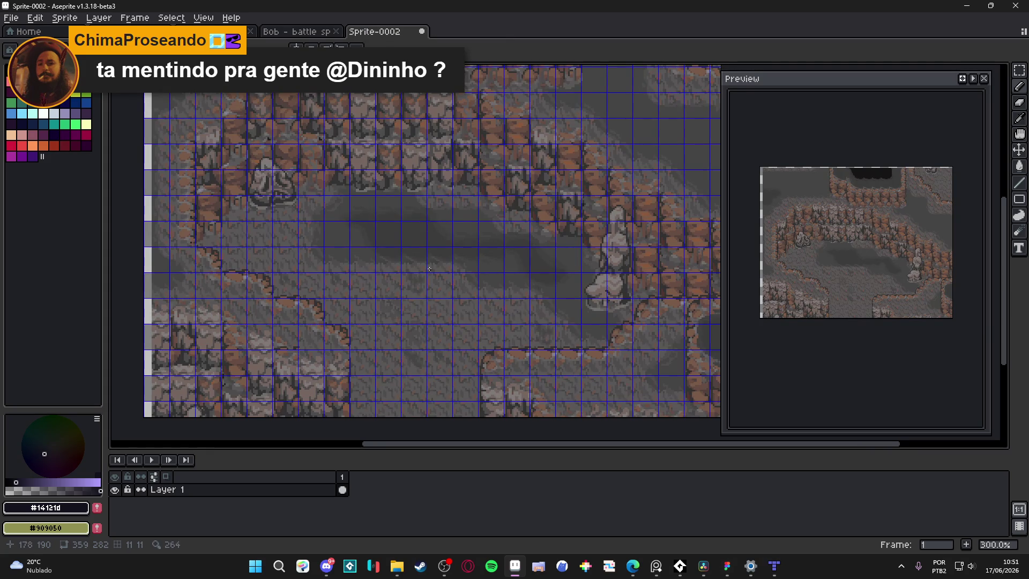
key("ctrl+shift+t")
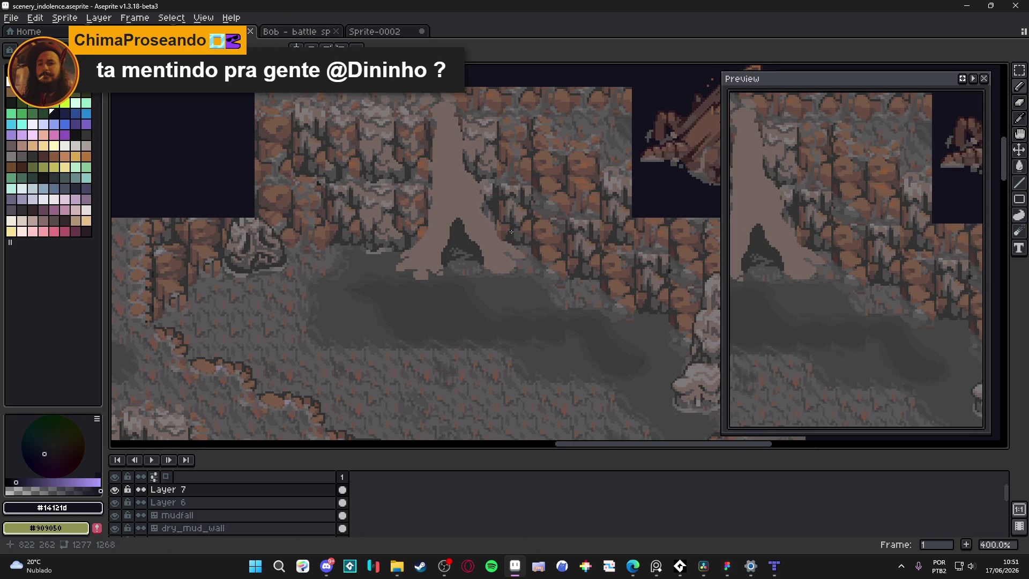
left_click_drag(501, 242, 488, 261)
key("ctrl+apostrophe")
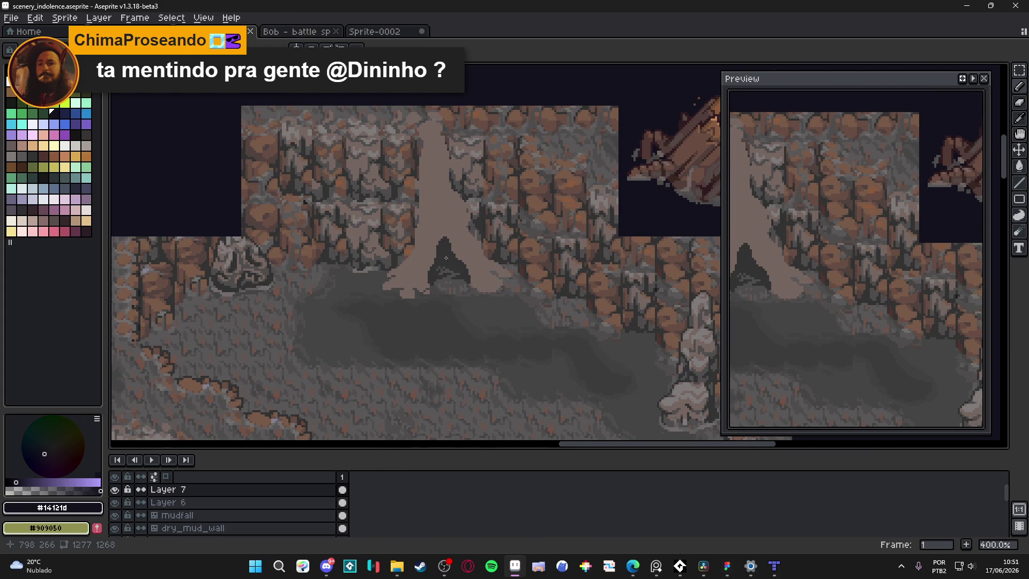
scroll(442, 263, "up", 3)
key("ctrl+apostrophe")
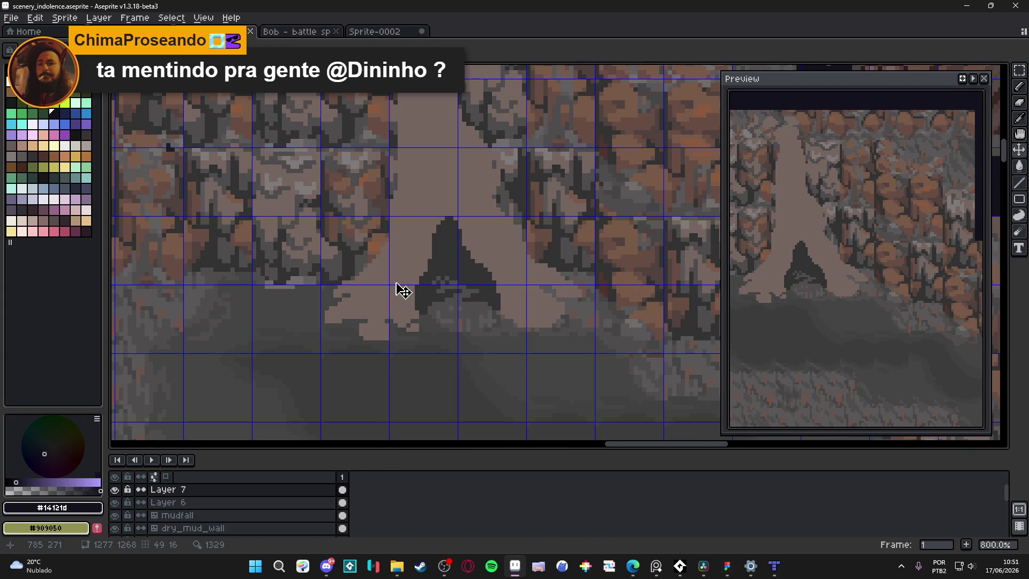
scroll(400, 335, "up", 1)
scroll(401, 335, "down", 1)
Step: Add rectangle selections covering the upper trunk and its right side
mouse_move(322, 316)
left_mouse_down()
mouse_move(400, 214)
mouse_move(413, 250)
left_mouse_up()
left_click_drag(429, 193, 363, 284)
scroll(413, 180, "up", 2)
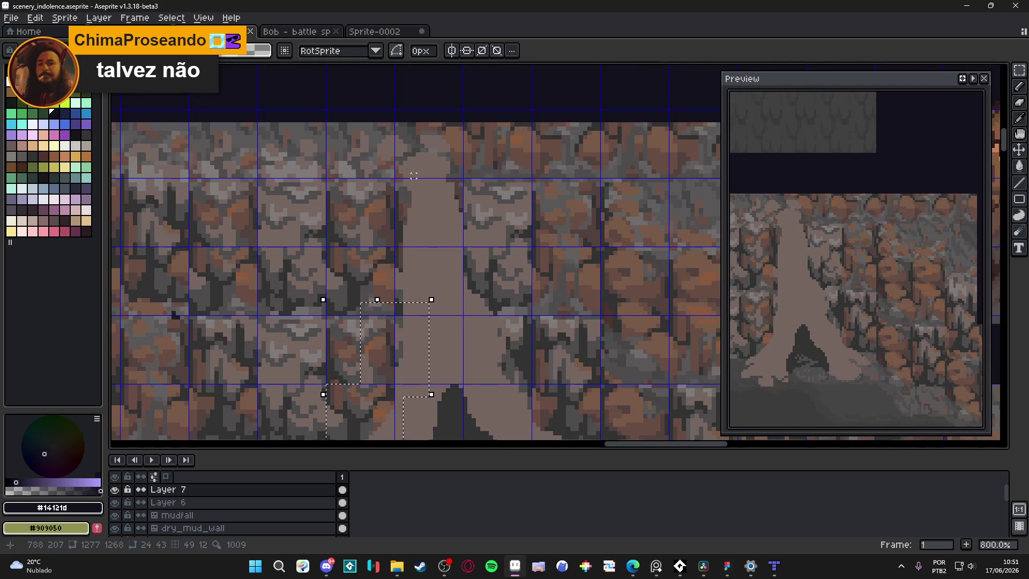
left_click_drag(429, 170, 377, 303)
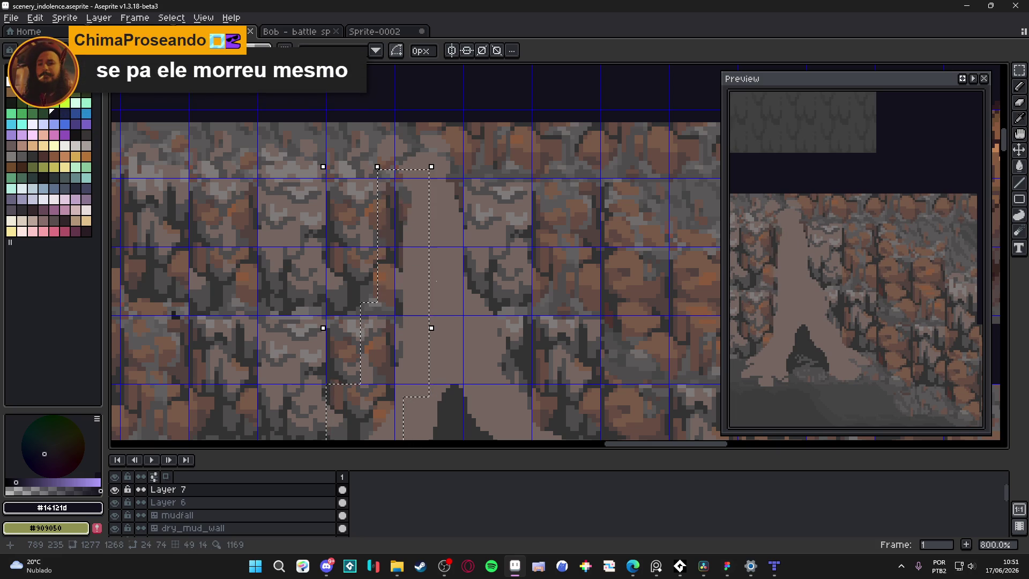
key("u")
mouse_move(482, 181)
left_mouse_down()
mouse_move(445, 257)
mouse_move(444, 299)
left_mouse_up()
Step: Extend the selection over the lower trunk and both roots, then open the Outline effect
left_click_drag(491, 339, 450, 287)
left_click_drag(484, 247, 436, 324)
left_click_drag(424, 270, 481, 327)
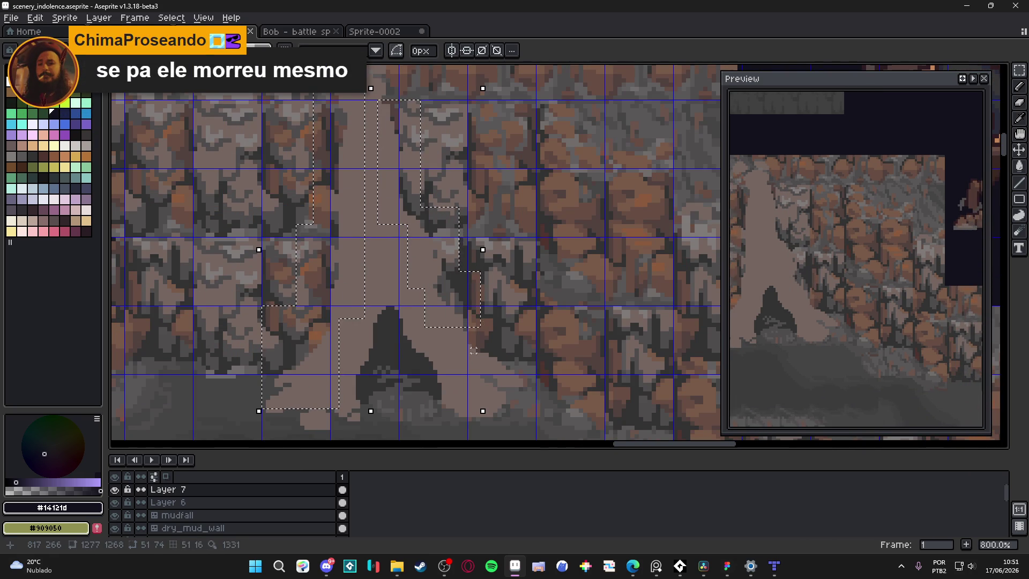
mouse_move(457, 364)
left_mouse_down()
mouse_move(502, 310)
mouse_move(534, 381)
left_mouse_up()
mouse_move(476, 409)
left_mouse_down()
mouse_move(526, 356)
mouse_move(538, 356)
left_mouse_up()
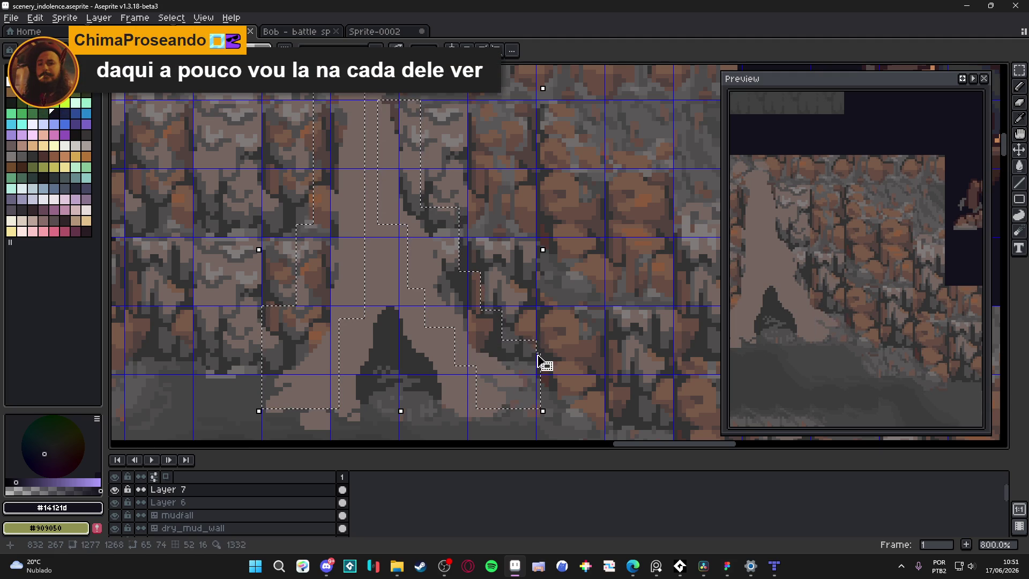
key("shift+o")
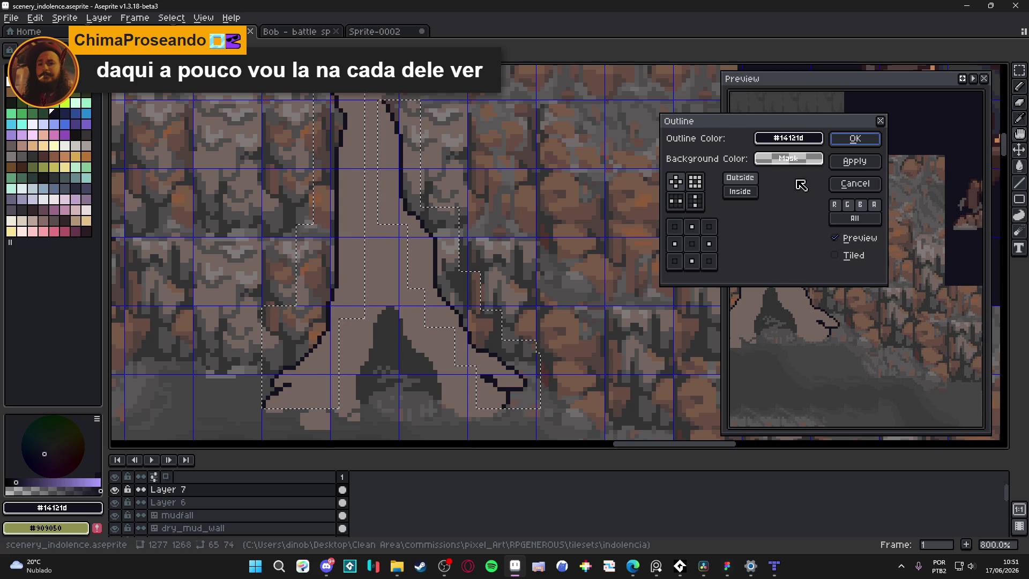
Step: Apply a #323232 outline to the tree, deselect it, and switch to the Pencil
mouse_move(788, 137)
left_mouse_down()
mouse_move(604, 198)
mouse_move(608, 206)
left_mouse_up()
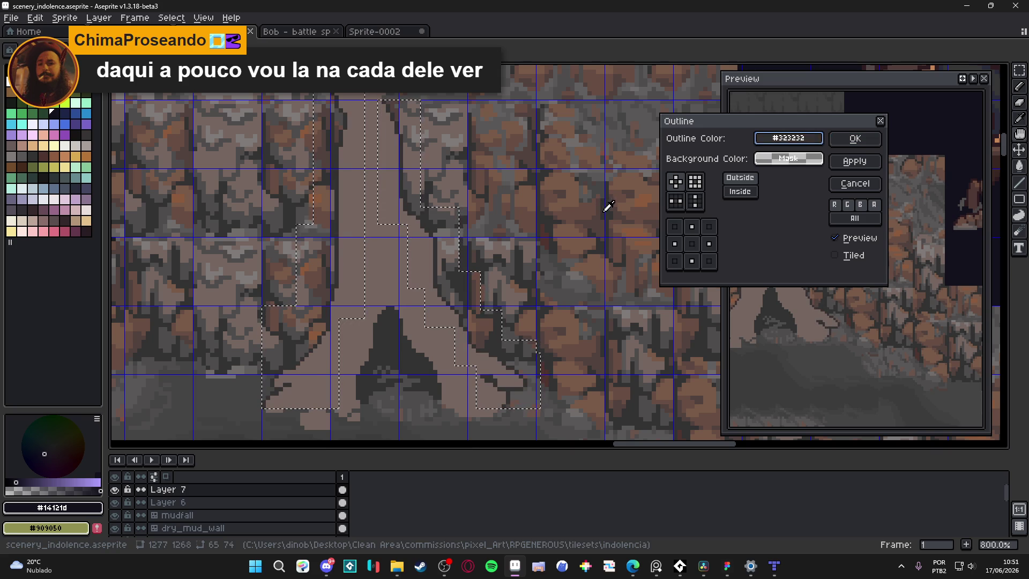
left_click(837, 135)
key("ctrl+d")
key("b")
scroll(435, 247, "down", 2)
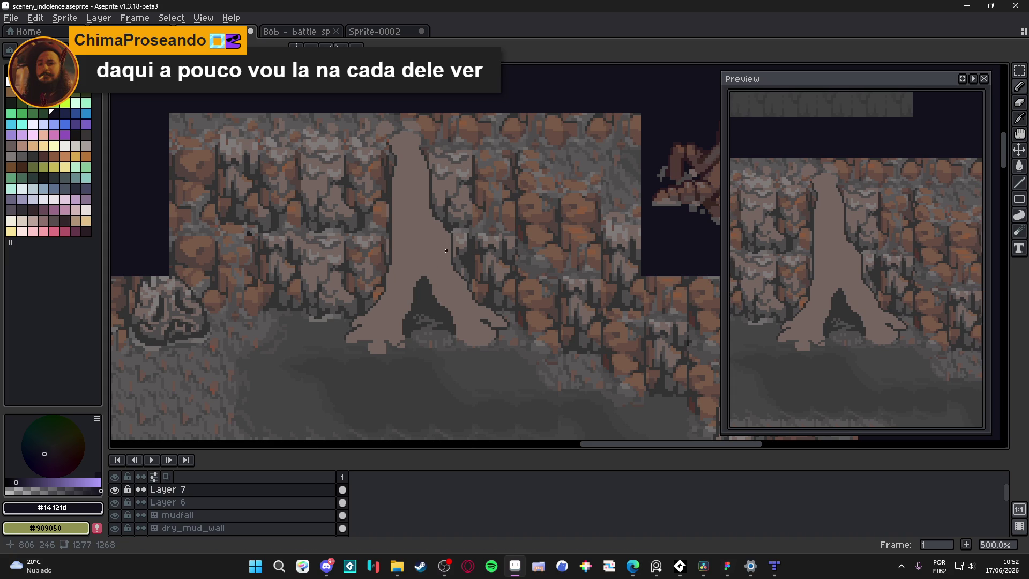
Step: Paint a few #323232 pixels and a short dark column along the trunk edge
scroll(441, 249, "up", 5)
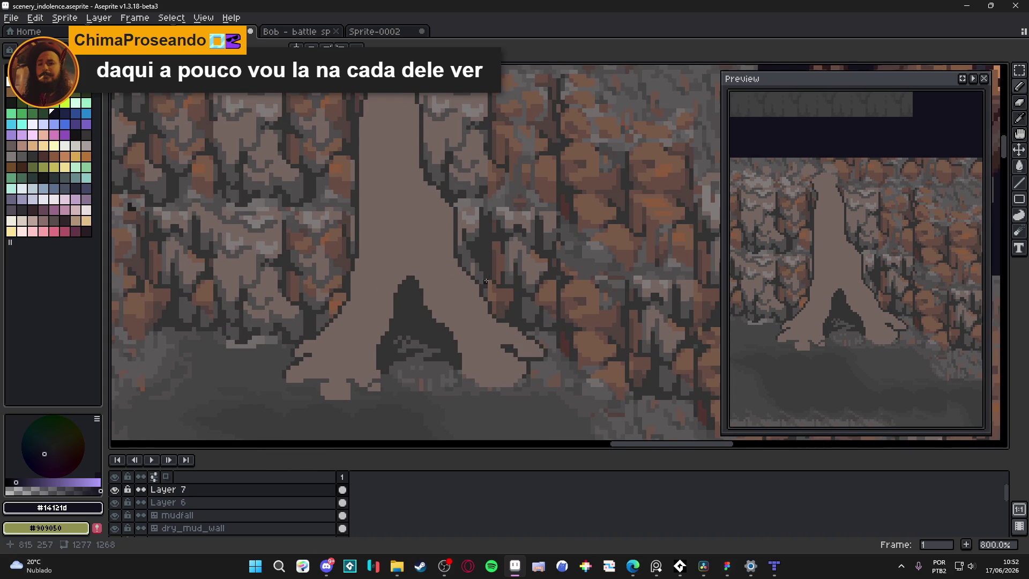
left_click(504, 236, "alt")
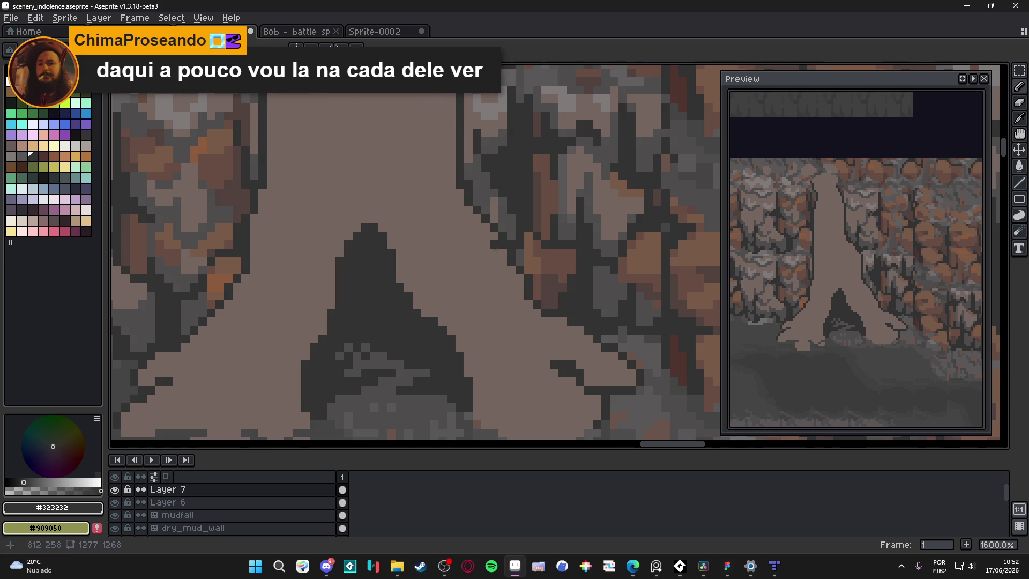
scroll(505, 229, "down", 3)
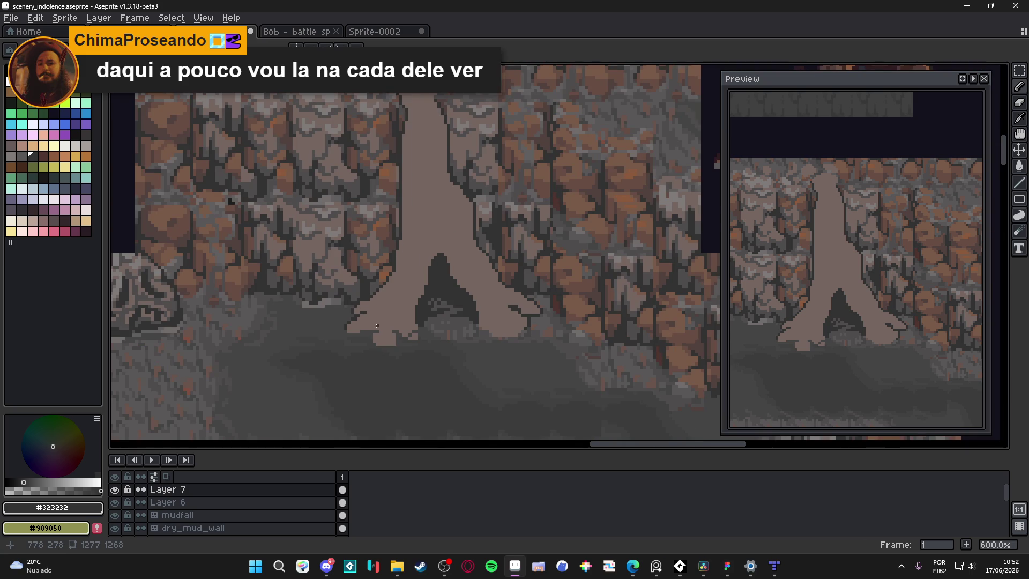
scroll(377, 326, "up", 4)
left_click(388, 333)
left_click(389, 323)
left_click(363, 340)
left_click(363, 350)
left_click(363, 358)
Step: Sample the #756661 trunk colour and paint over the dark protruding bump
scroll(363, 341, "down", 4)
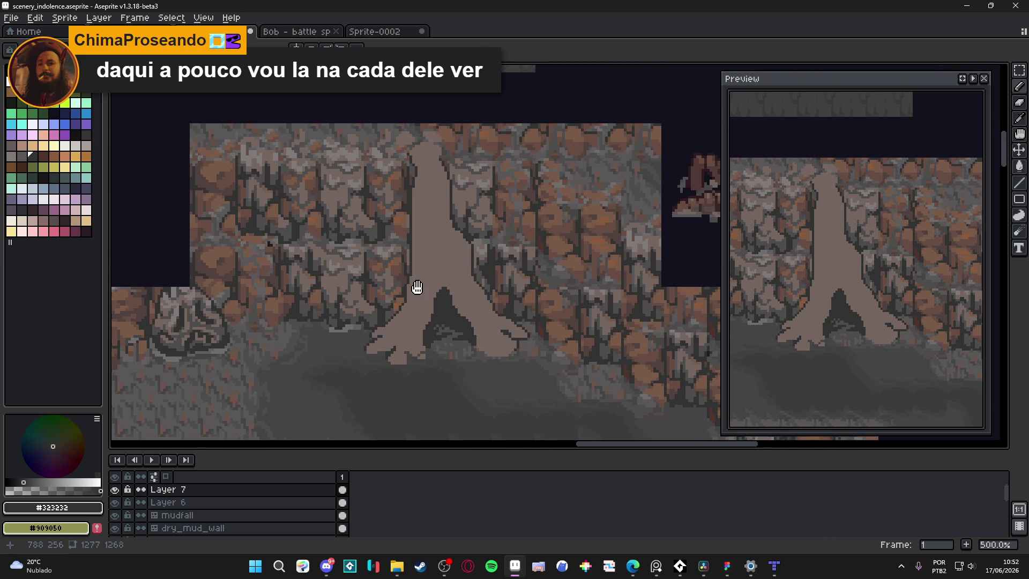
scroll(416, 287, "up", 4)
left_click(398, 185, "alt")
left_click(402, 213)
left_click(401, 177, "shift")
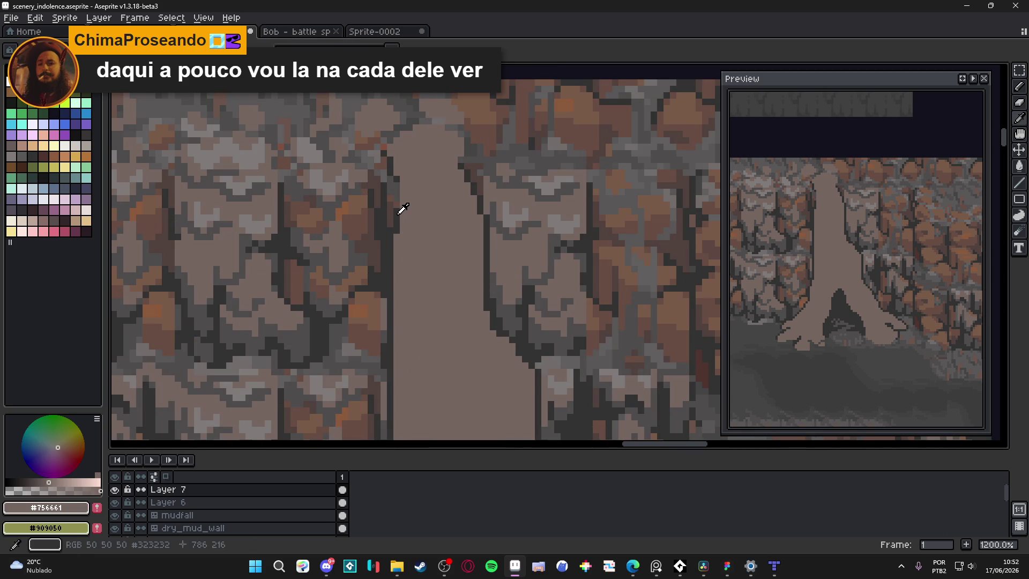
Step: Pick the dark grey again, then a slightly lighter dark grey from the palette
left_click(399, 186, "alt")
scroll(399, 186, "down", 1)
scroll(399, 186, "down", 4)
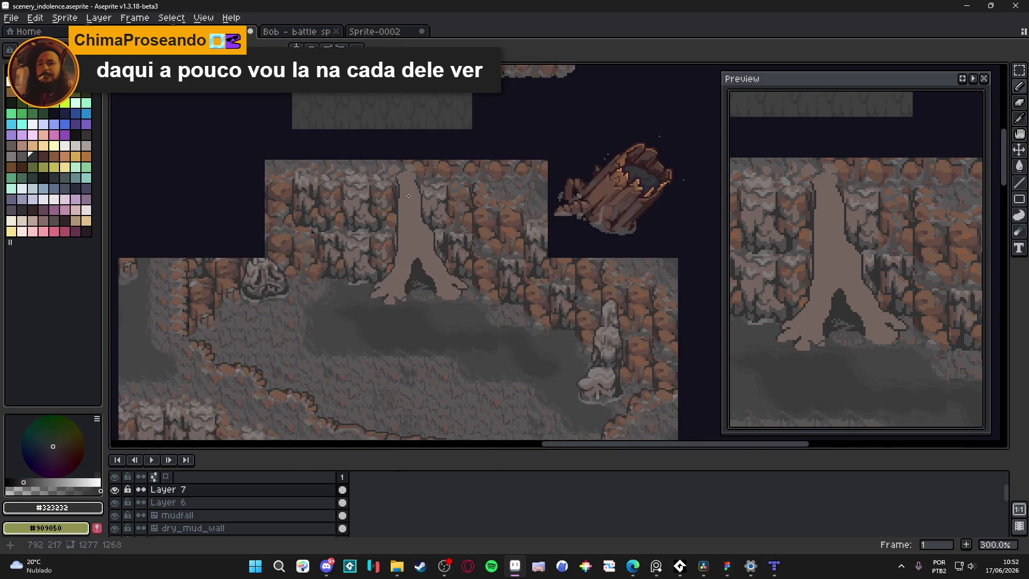
scroll(385, 304, "up", 3)
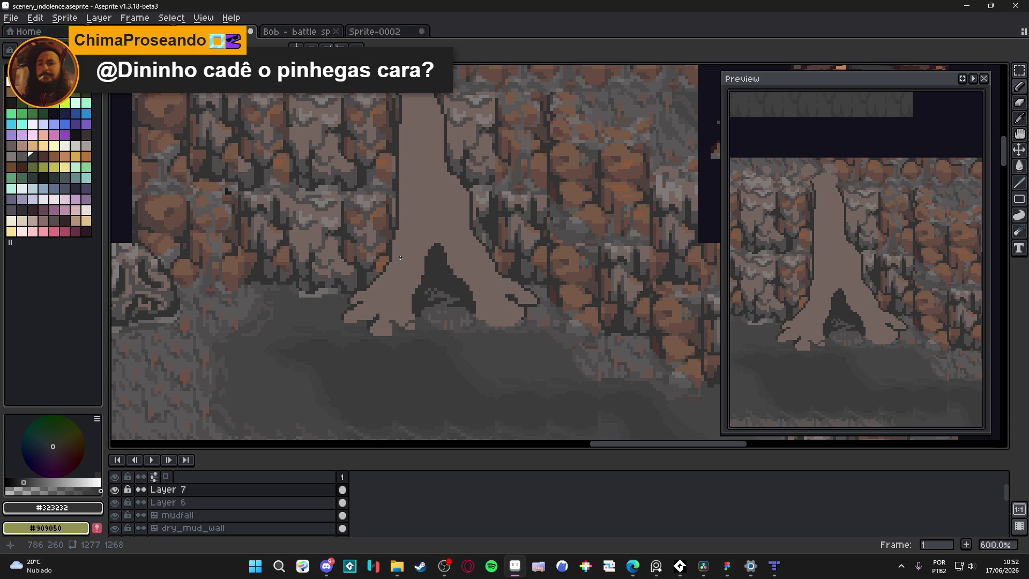
scroll(401, 258, "down", 2)
mouse_move(411, 197)
left_mouse_down()
mouse_move(406, 181)
mouse_move(394, 183)
left_mouse_up()
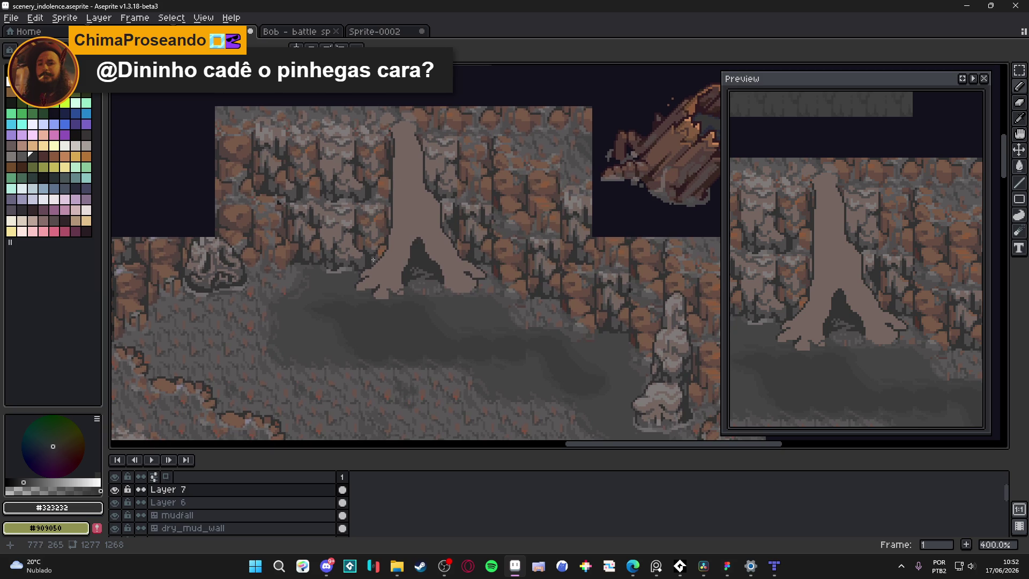
scroll(376, 254, "up", 5)
left_click(35, 483)
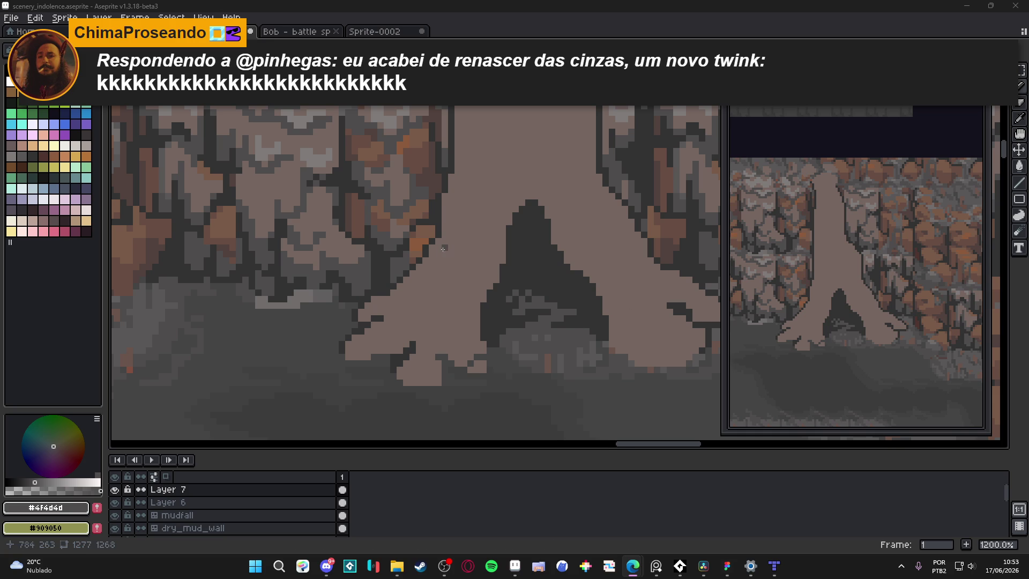
Step: Check the tree with a magic-wand selection, deselect, and eyedrop #756661 from the trunk
scroll(425, 246, "up", 3)
left_click(424, 243, "alt")
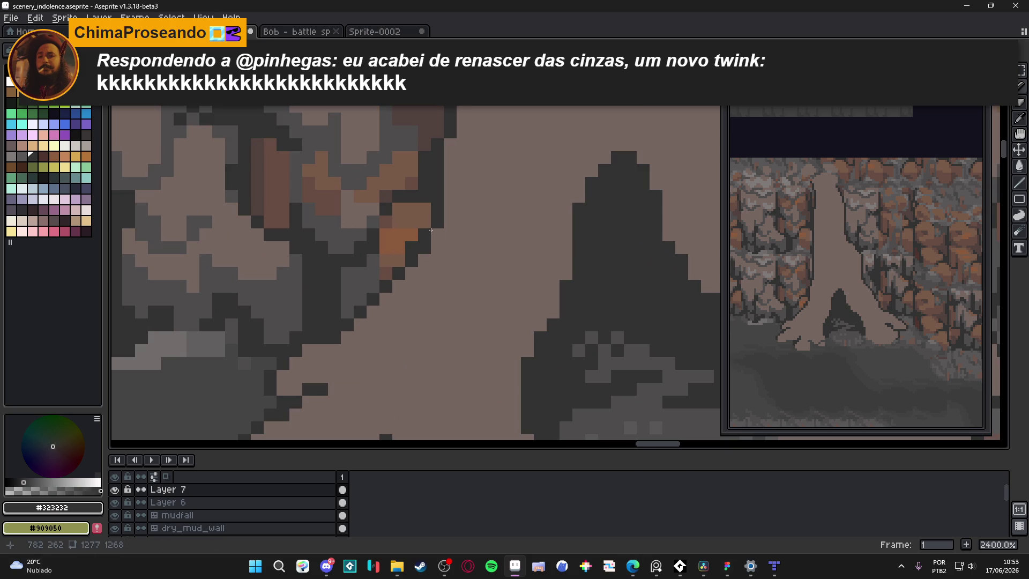
scroll(429, 231, "down", 5)
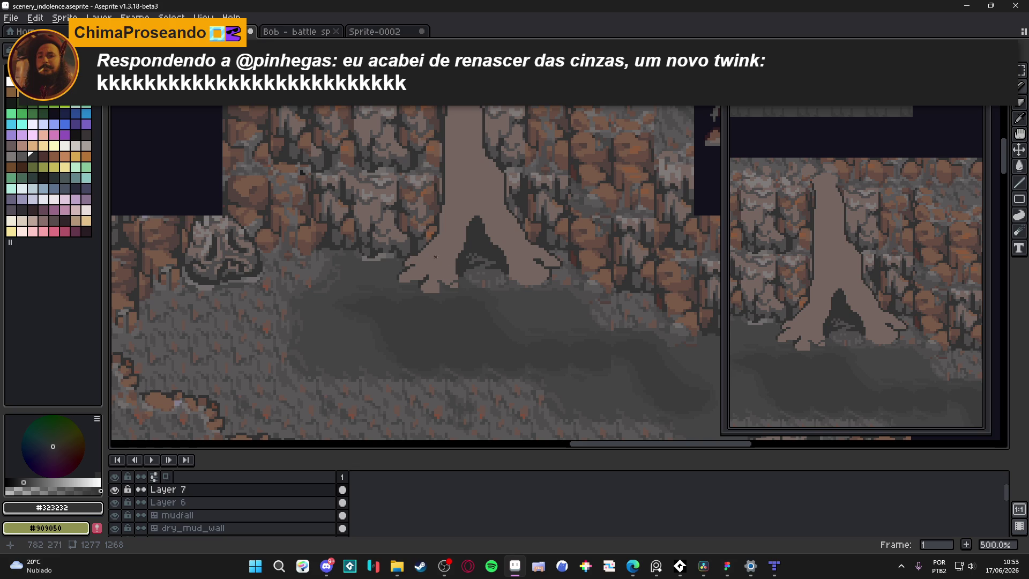
left_click_drag(435, 261, 415, 303)
scroll(534, 306, "up", 2)
left_click(493, 301)
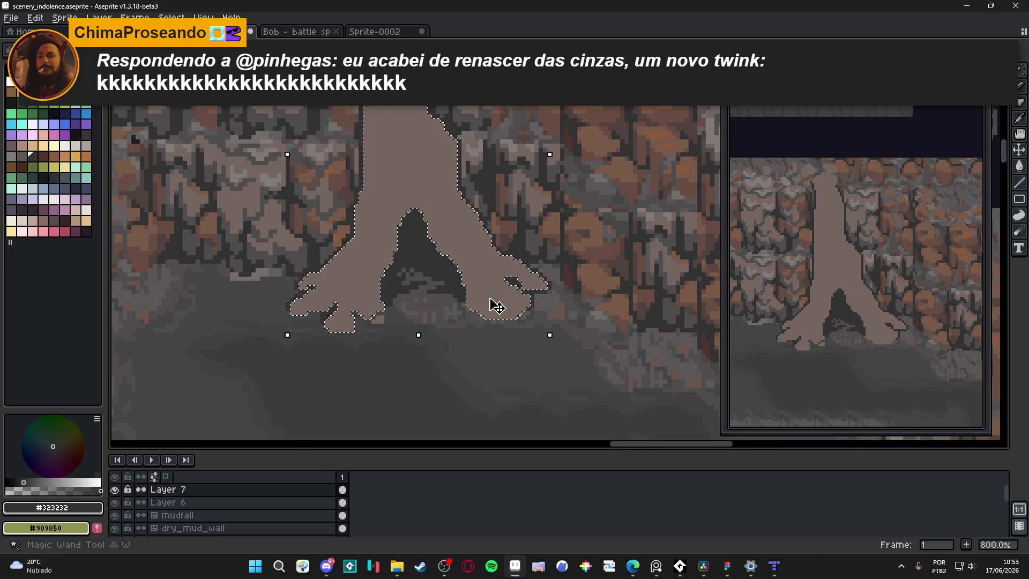
scroll(493, 301, "down", 3)
key("ctrl+d")
scroll(466, 246, "up", 3)
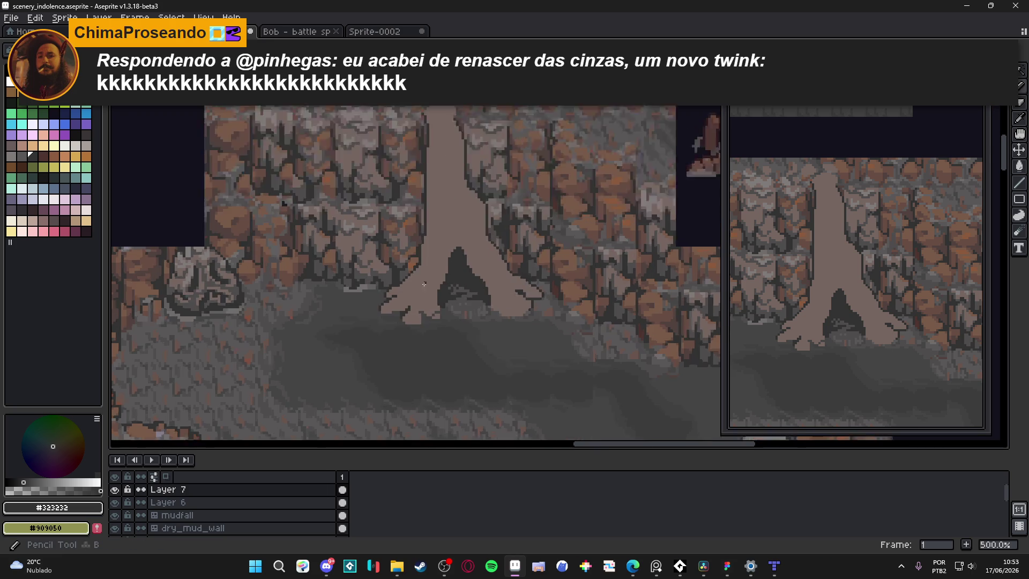
left_click(400, 279, "alt")
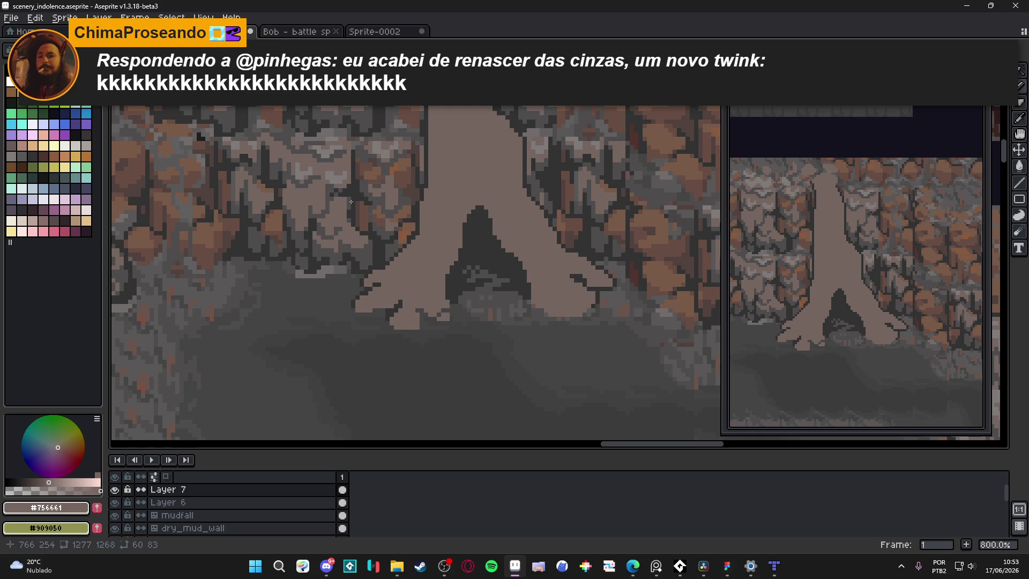
Step: Paint diagonal #323232 bark pixels on the trunk, then try and undo a checkered dither
scroll(351, 262, "up", 4)
left_click(352, 262, "alt")
scroll(406, 275, "up", 1)
mouse_move(402, 284)
left_mouse_down()
mouse_move(427, 309)
mouse_move(424, 278)
mouse_move(447, 311)
left_mouse_up()
key("m")
left_click_drag(393, 258, 353, 311)
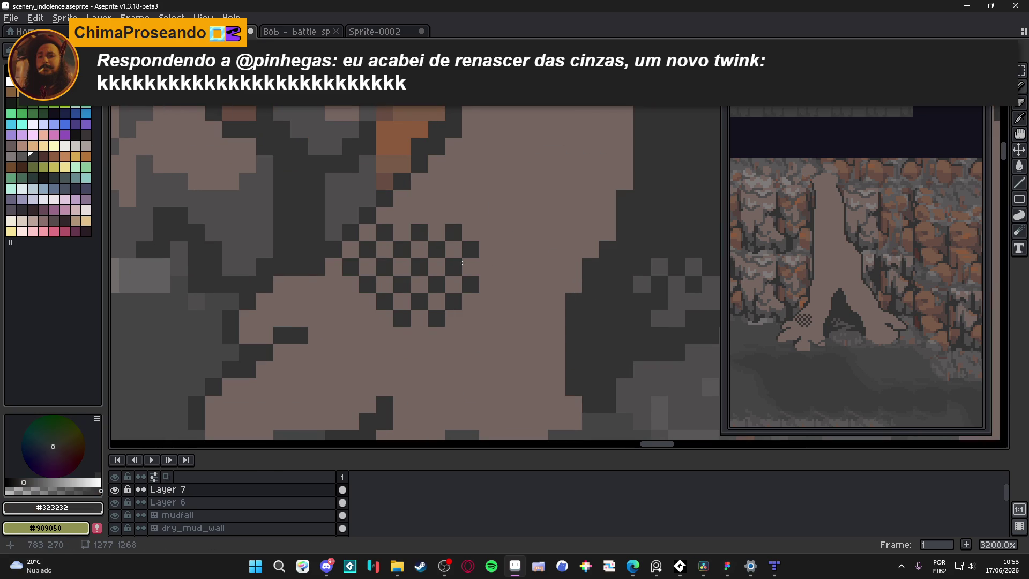
scroll(430, 271, "down", 2)
scroll(430, 270, "up", 2)
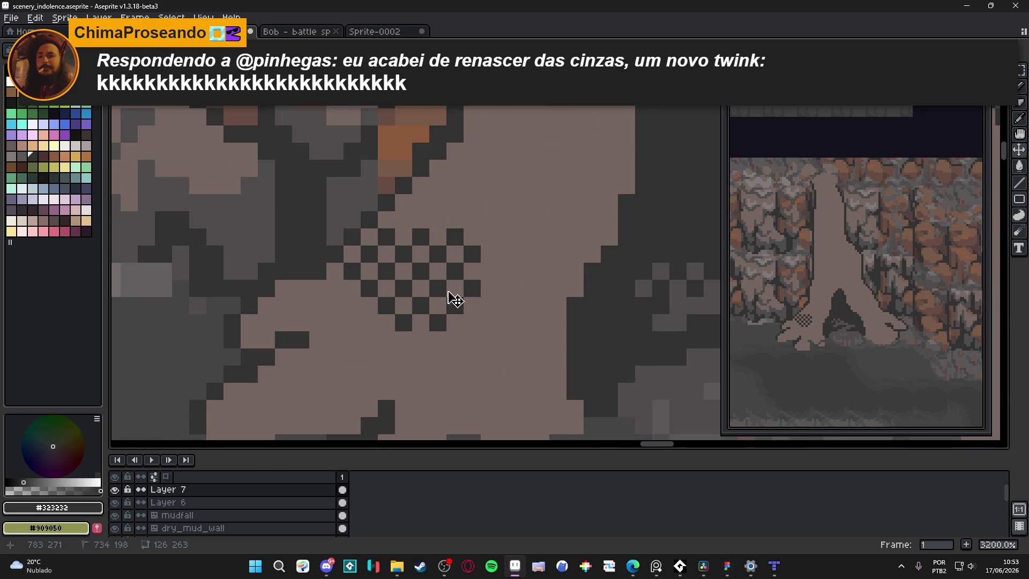
key("ctrl+z")
key("ctrl+z")
key("ctrl+z")
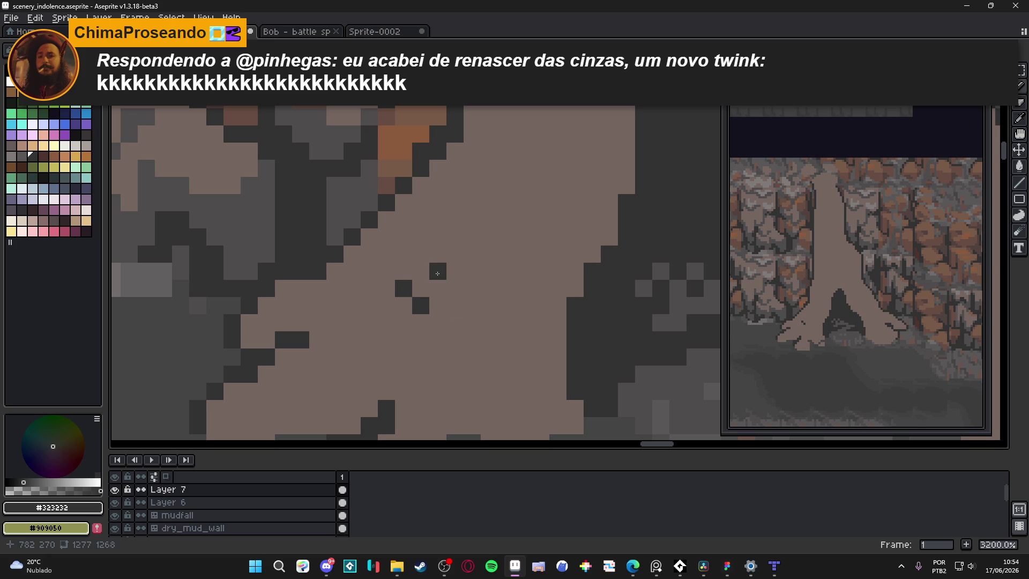
Step: Try a 2x2 #5a514c shade block on the trunk, then undo it
left_click(434, 280, "alt")
left_click(403, 288, "alt")
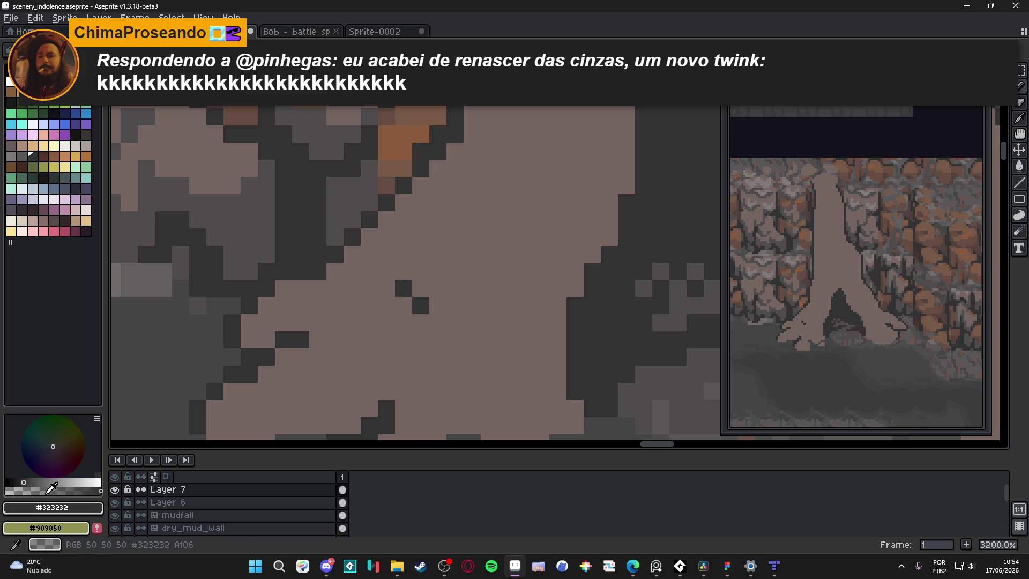
left_click(455, 253)
left_click(455, 254, "alt")
left_click(471, 254)
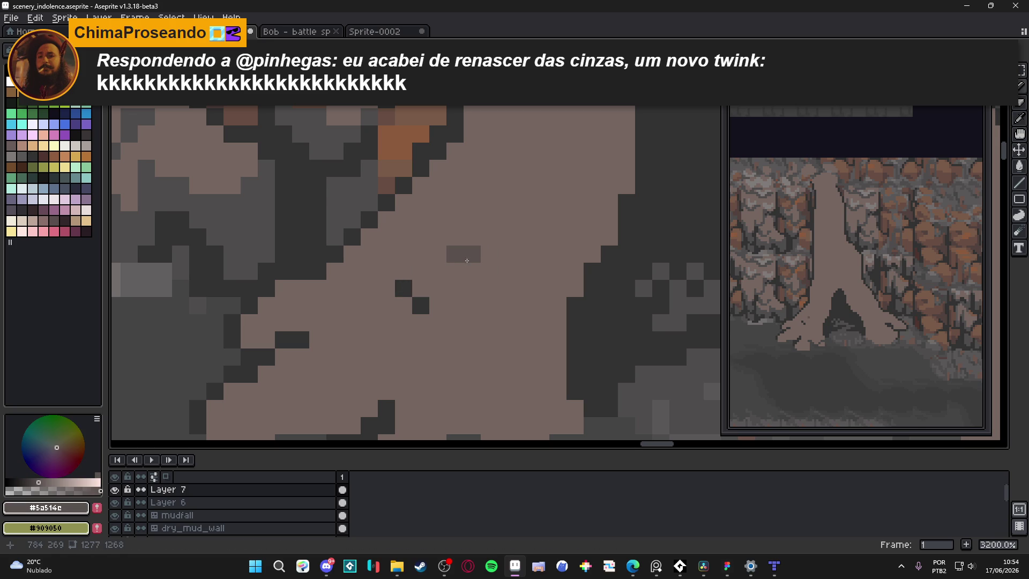
left_click_drag(472, 271, 455, 271)
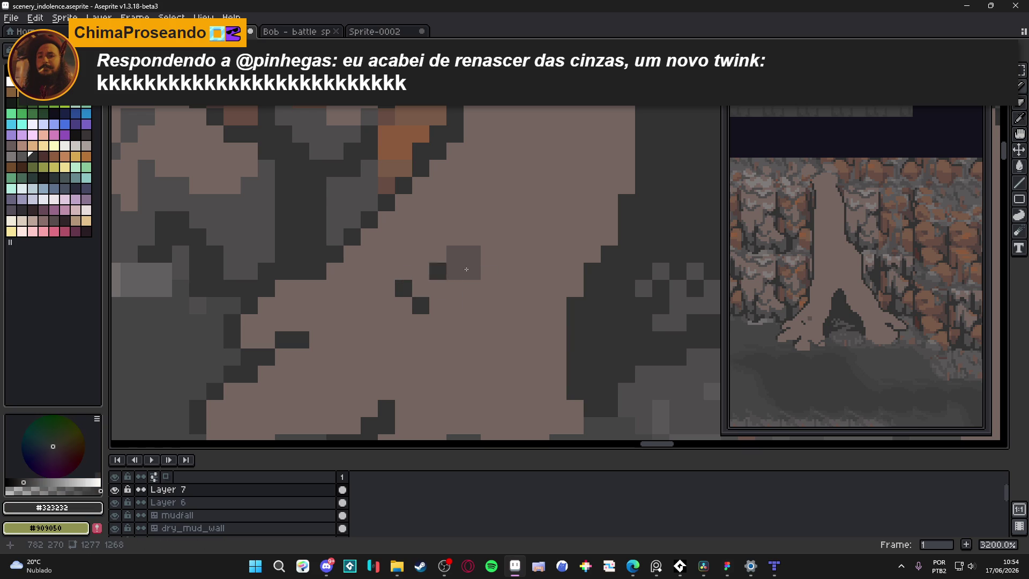
key("ctrl+z")
key("ctrl+z")
key("ctrl+z")
Step: Pick the trunk colour again, magic-wand select the tree, then deselect
left_click(452, 252, "alt")
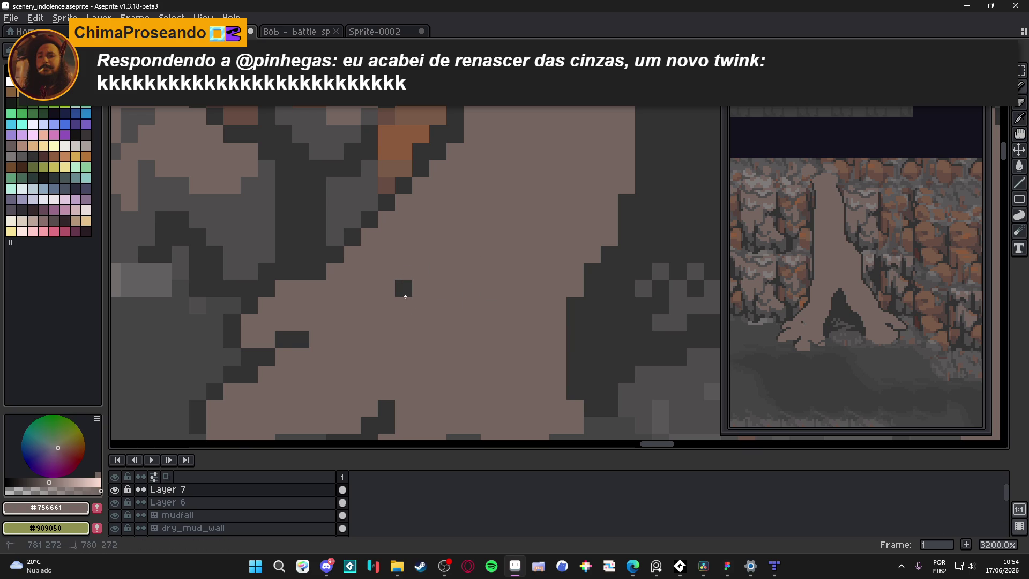
scroll(416, 311, "down", 6)
key("w")
left_click(412, 316)
key("ctrl+d")
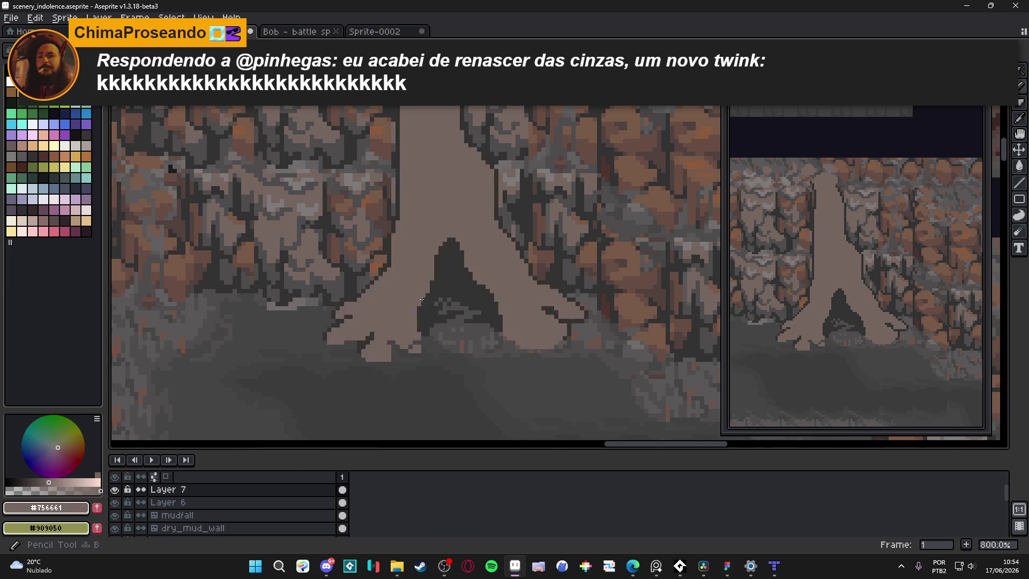
Step: Sample the dark outline grey and place two diagonal dark pixels on the trunk base
scroll(434, 303, "down", 3)
scroll(434, 303, "up", 8)
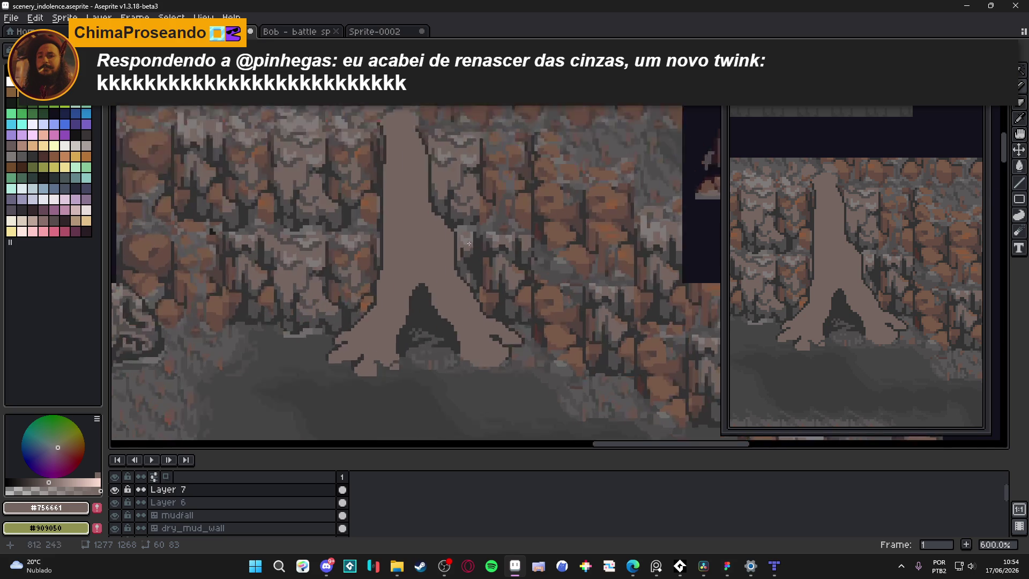
left_click(444, 233, "alt")
scroll(445, 233, "down", 4)
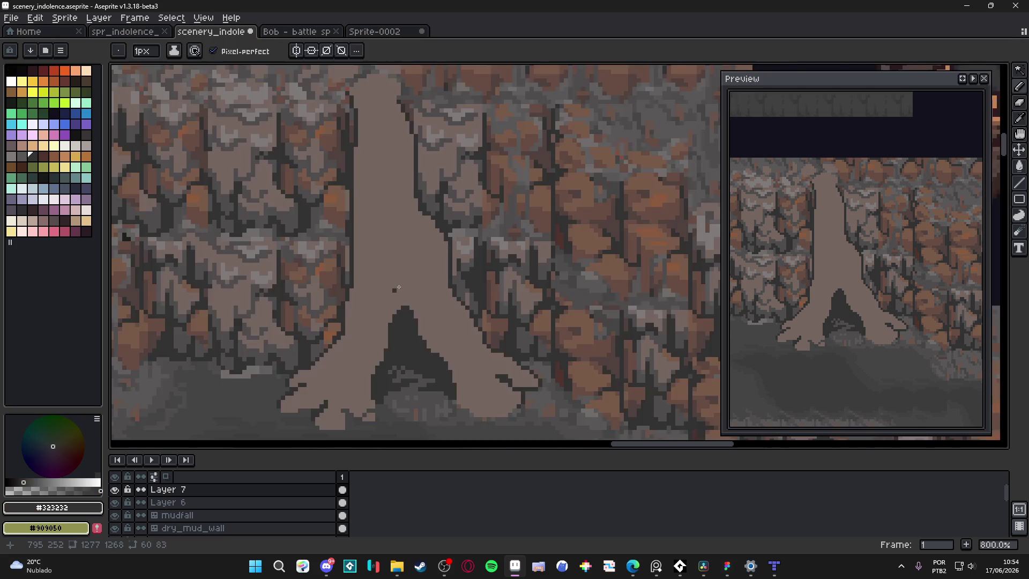
scroll(403, 316, "up", 3)
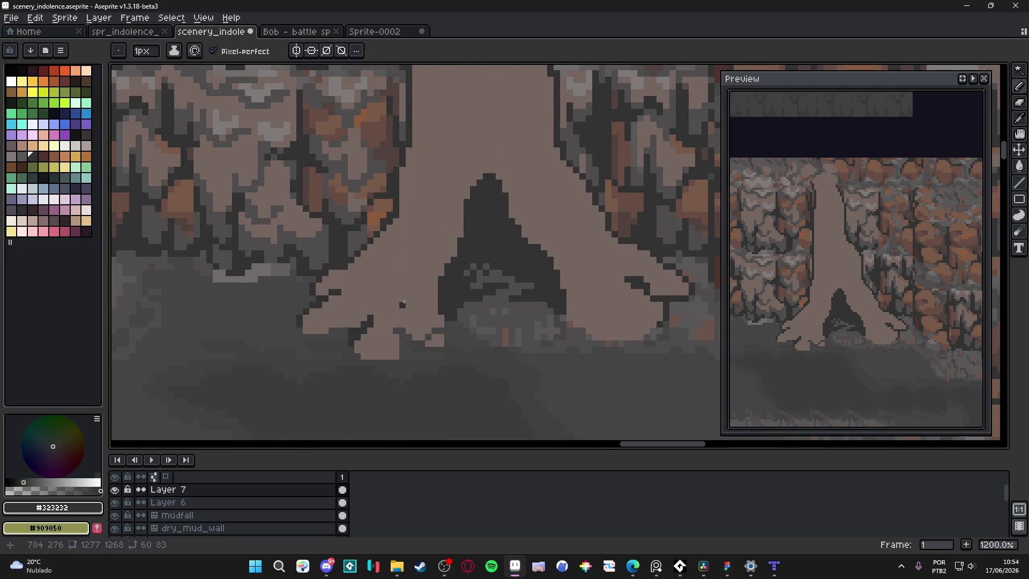
scroll(432, 311, "down", 5)
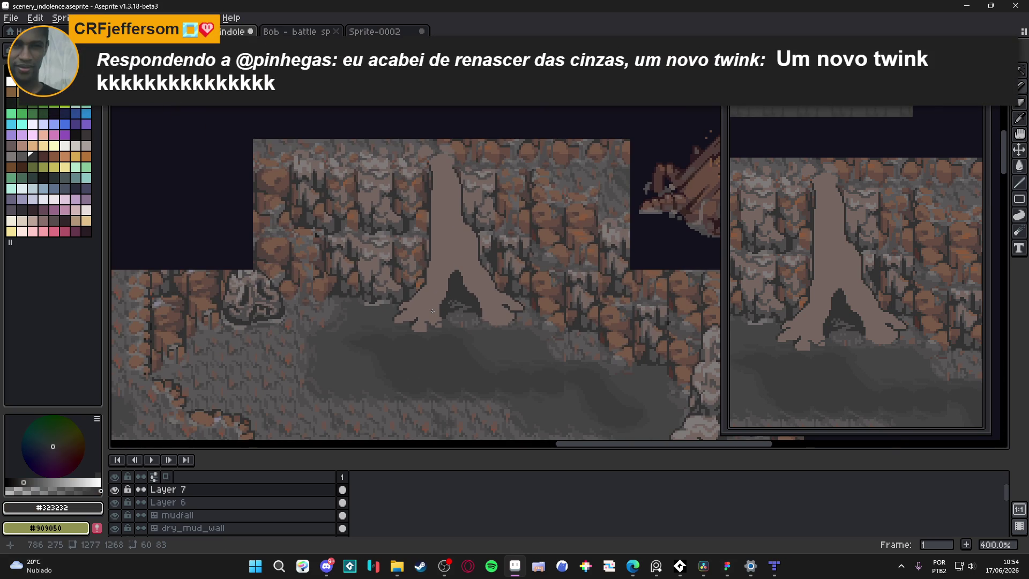
scroll(432, 311, "up", 3)
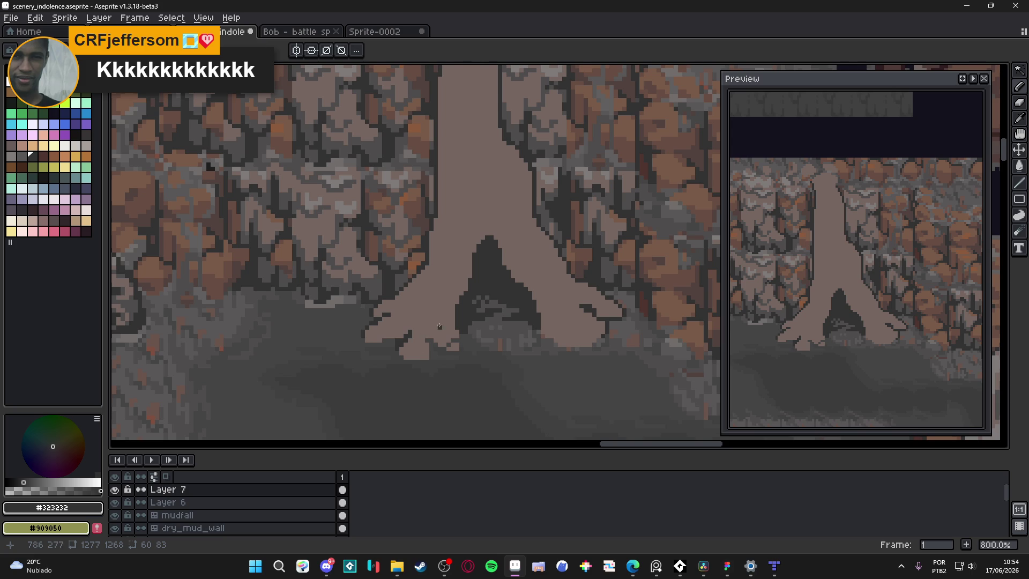
scroll(418, 340, "up", 1)
left_click_drag(384, 351, 405, 353)
scroll(405, 352, "down", 4)
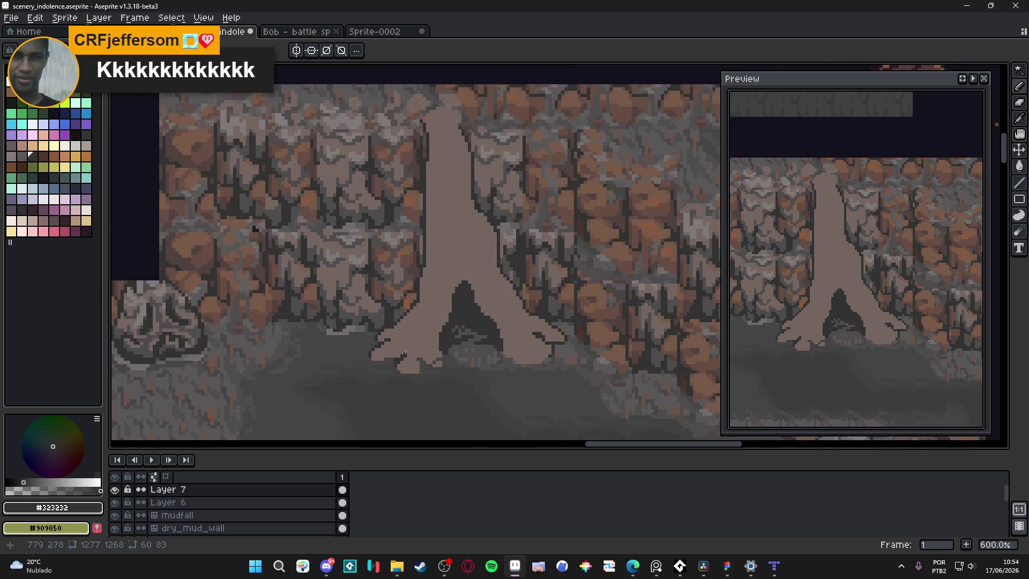
scroll(405, 353, "up", 4)
scroll(405, 352, "down", 1)
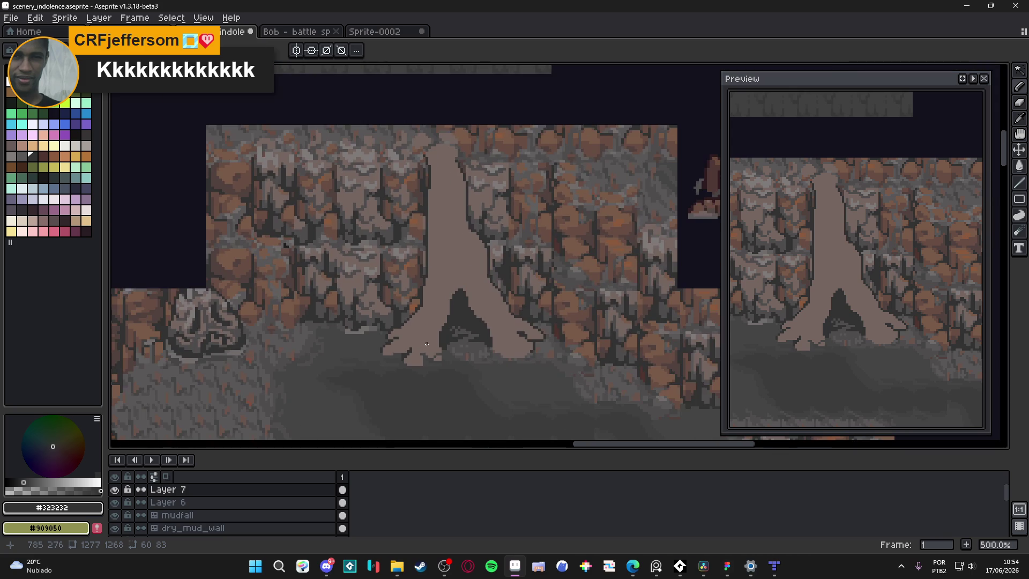
scroll(418, 330, "up", 1)
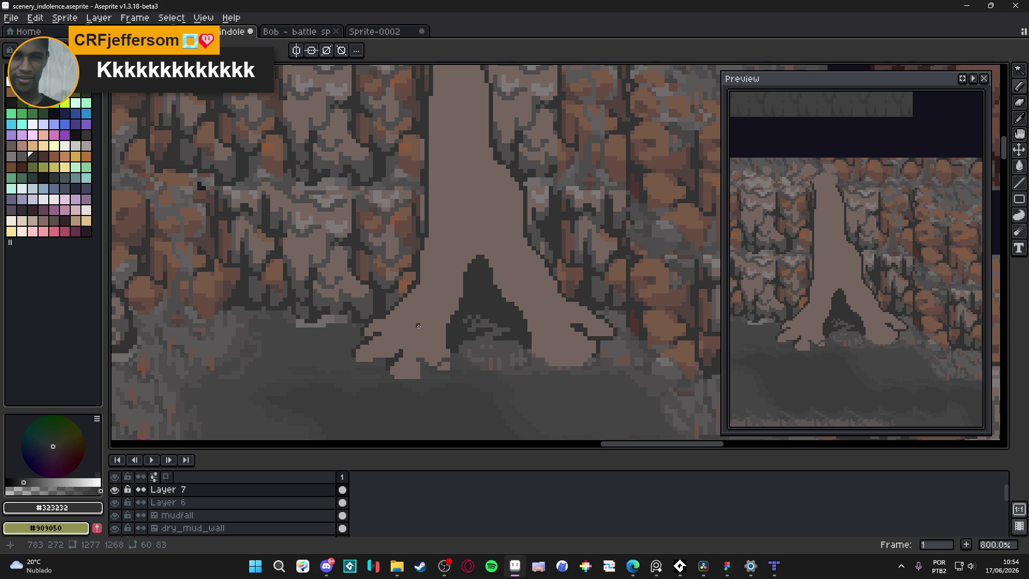
left_click(418, 326)
scroll(417, 326, "up", 4)
left_click(429, 347)
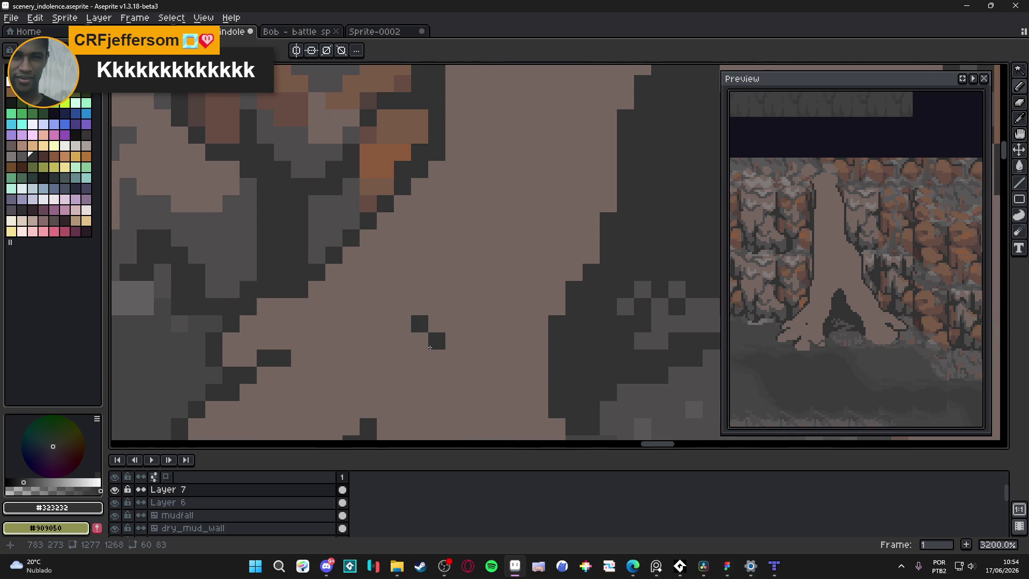
scroll(430, 347, "down", 4)
scroll(417, 348, "up", 3)
Step: Select a small square of trunk pixels, then undo the trial dark marks
key("alt")
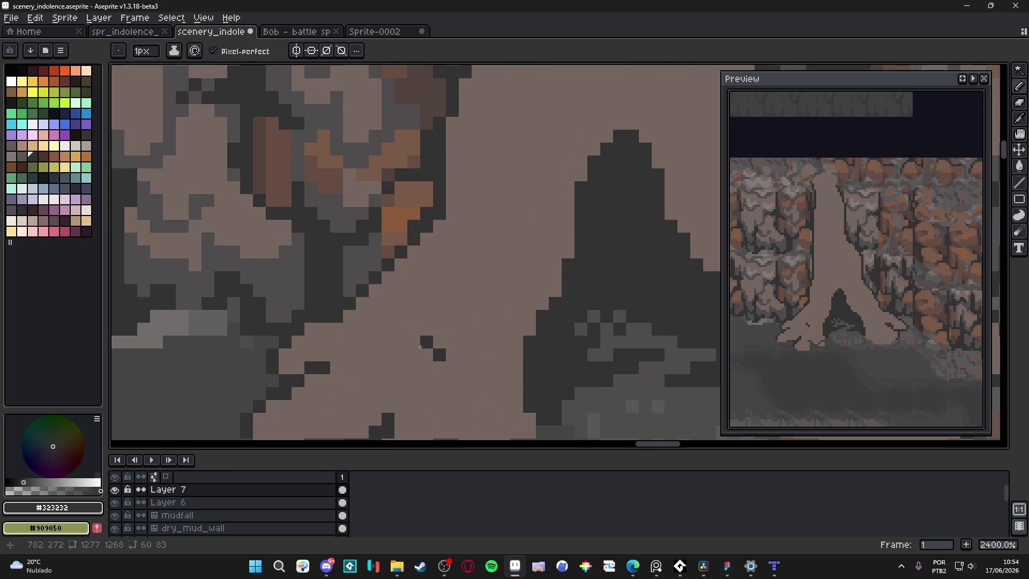
key("m")
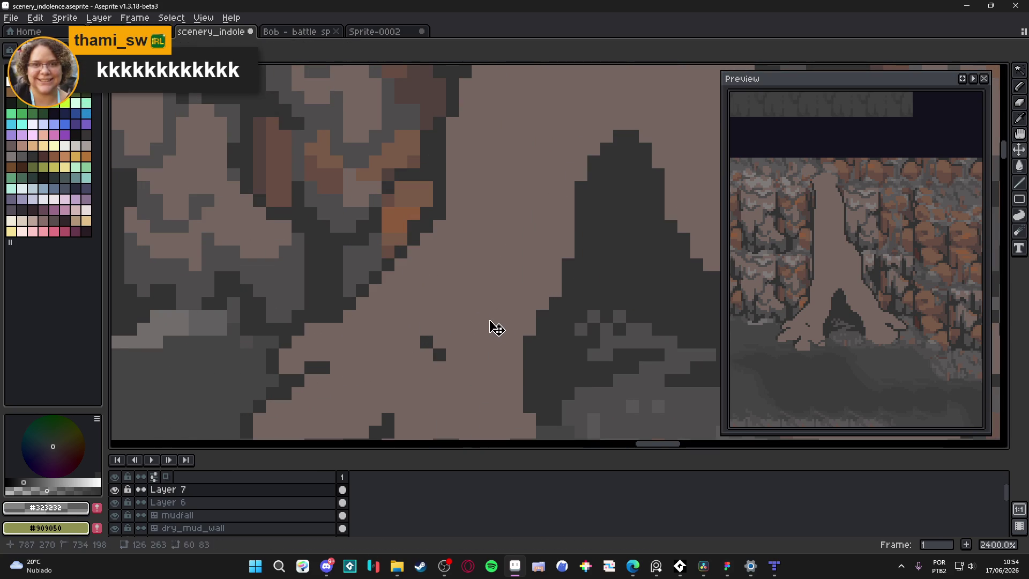
left_click_drag(464, 302, 479, 314)
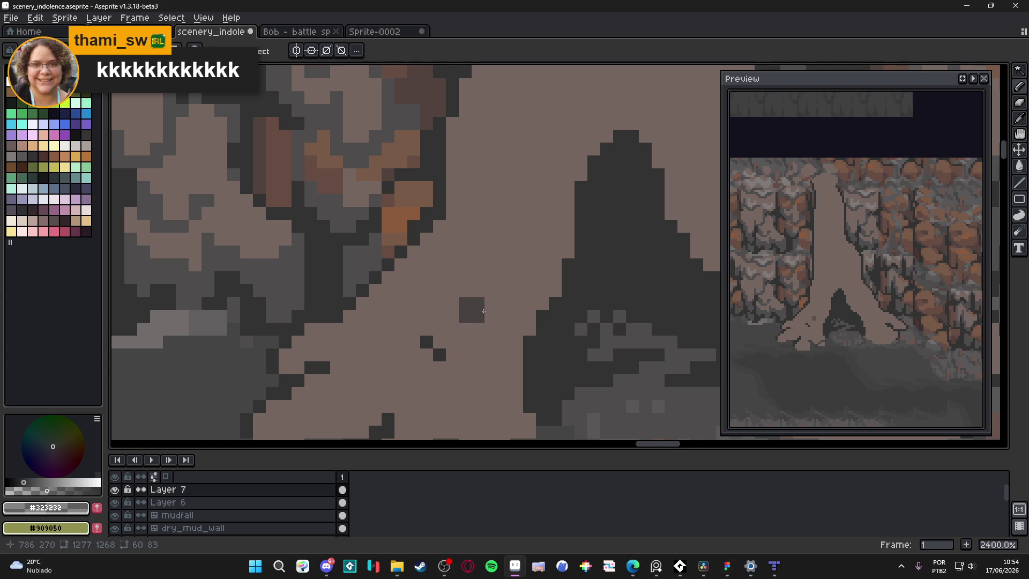
key("ctrl+z")
key("ctrl+z")
key("ctrl+z")
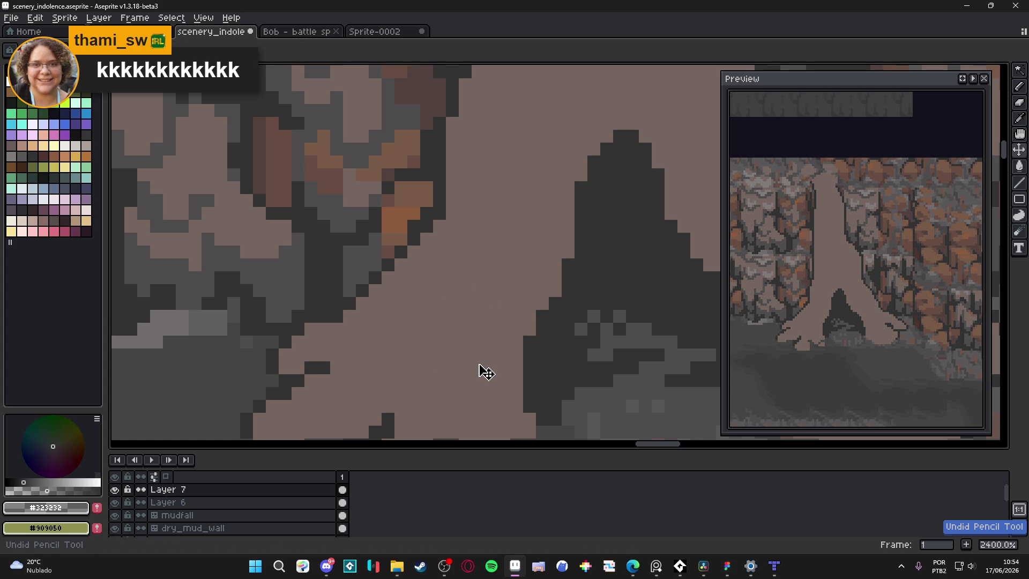
Step: Resample #323232 and draw a two-pixel dark groove on the trunk above the roots
scroll(455, 338, "down", 5)
scroll(425, 319, "up", 5)
left_click(383, 268, "alt")
left_click_drag(439, 326, 452, 326)
scroll(452, 326, "down", 5)
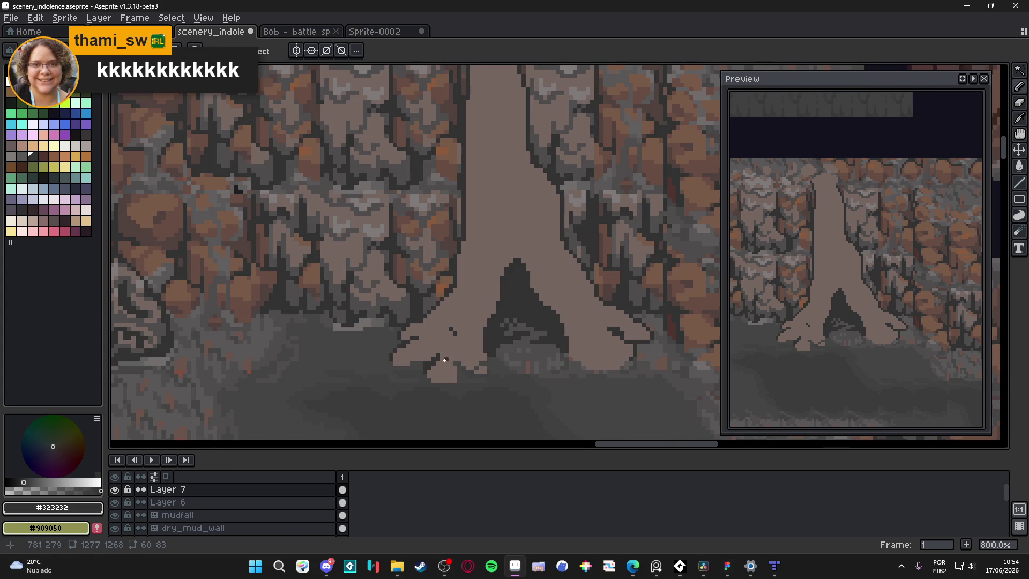
key("ctrl+z")
key("ctrl+y")
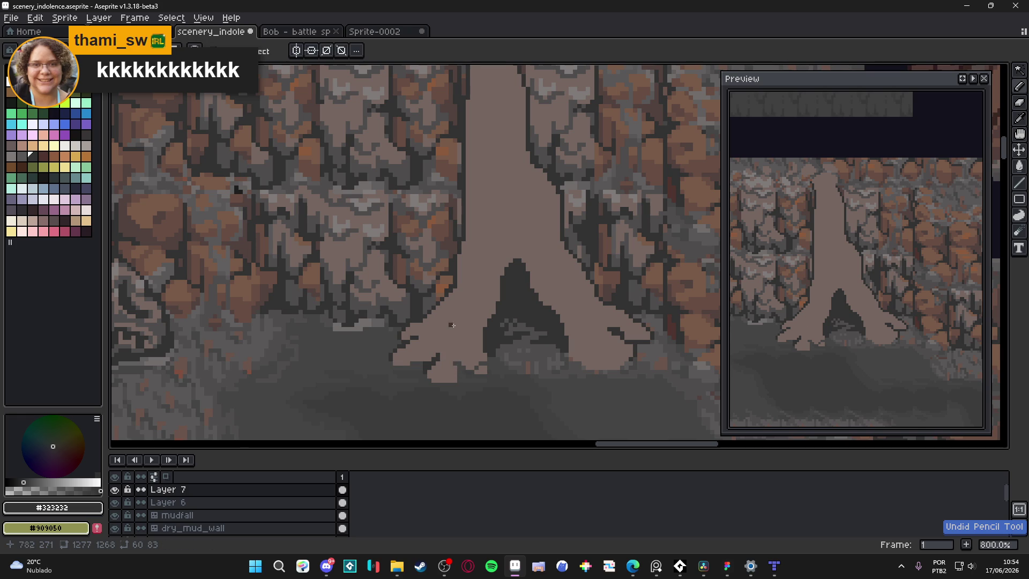
scroll(445, 341, "up", 3)
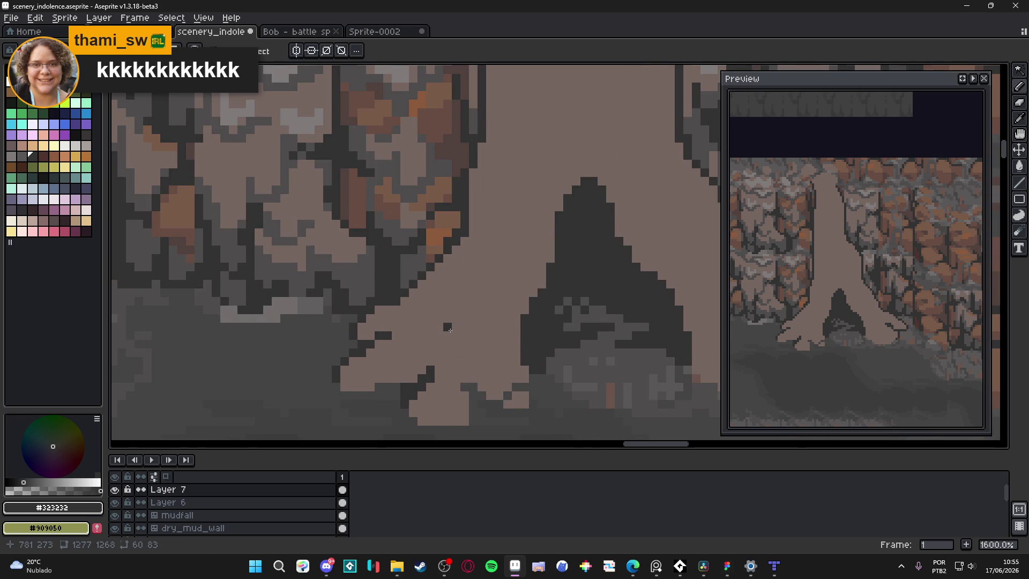
scroll(450, 329, "down", 5)
scroll(455, 328, "up", 4)
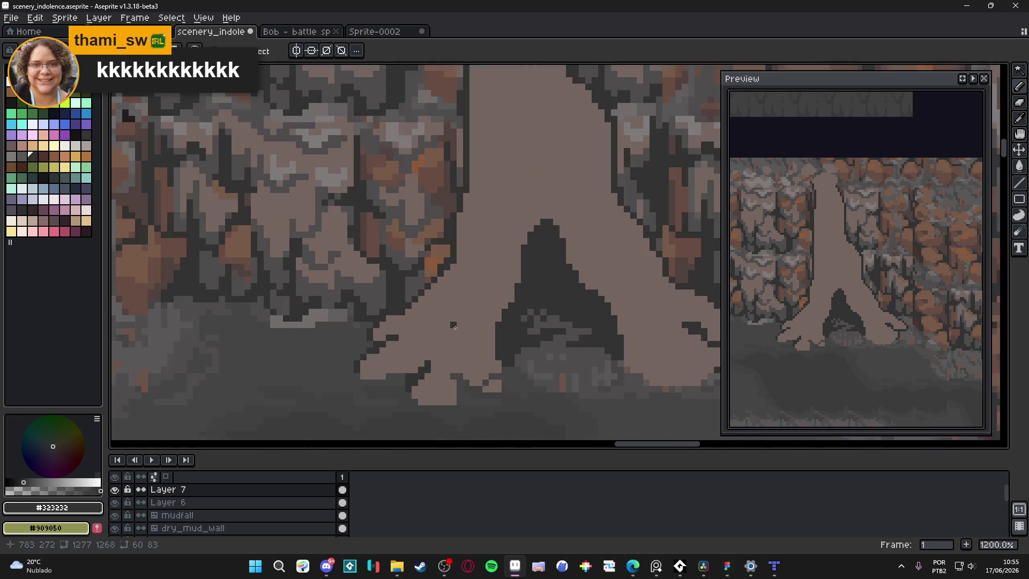
scroll(432, 359, "up", 3)
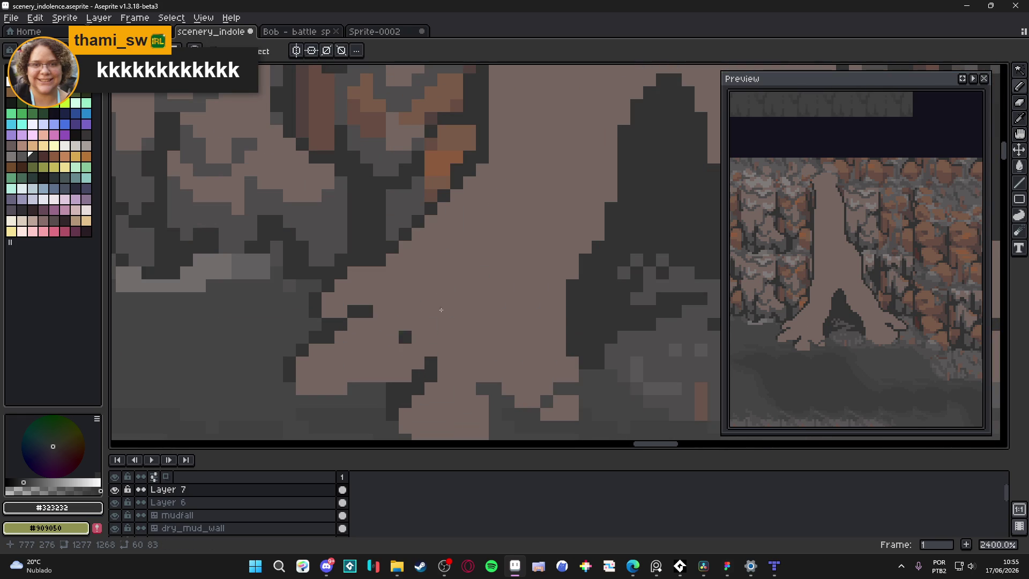
scroll(434, 337, "down", 3)
scroll(444, 321, "up", 4)
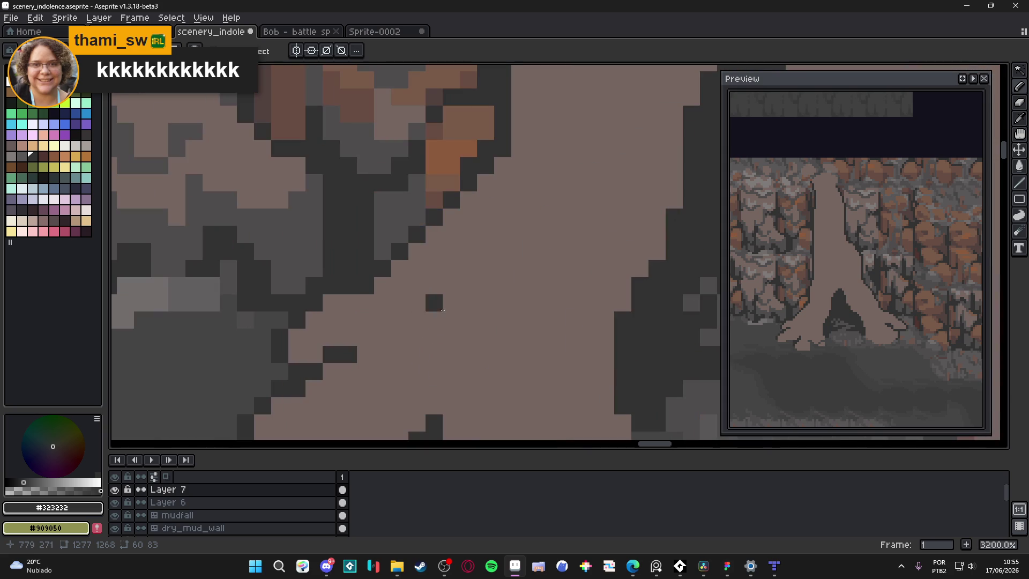
Step: Undo the last dark pixel, leaving a single groove pixel on the trunk
key("ctrl+z")
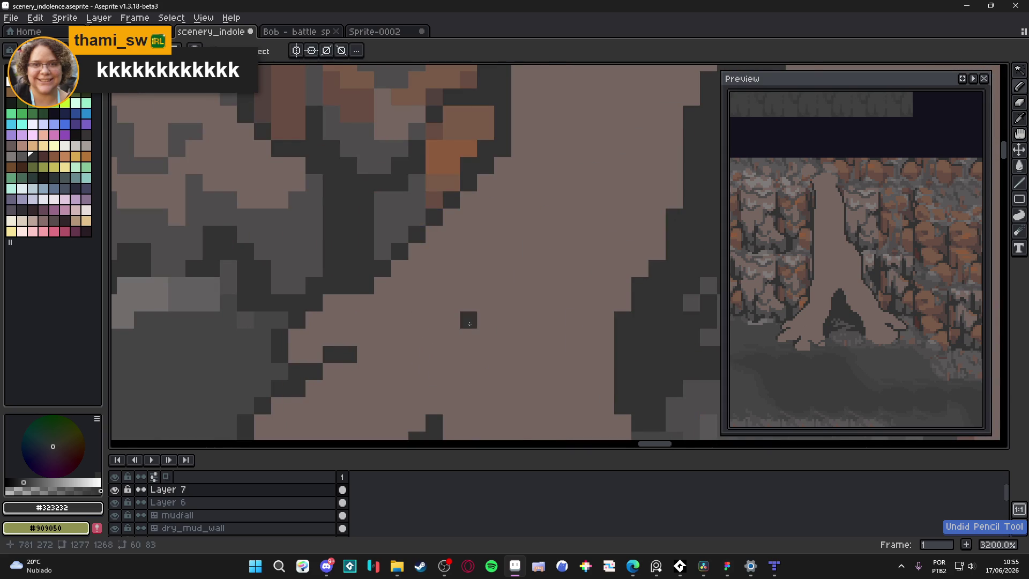
scroll(471, 325, "down", 3)
scroll(468, 288, "down", 6)
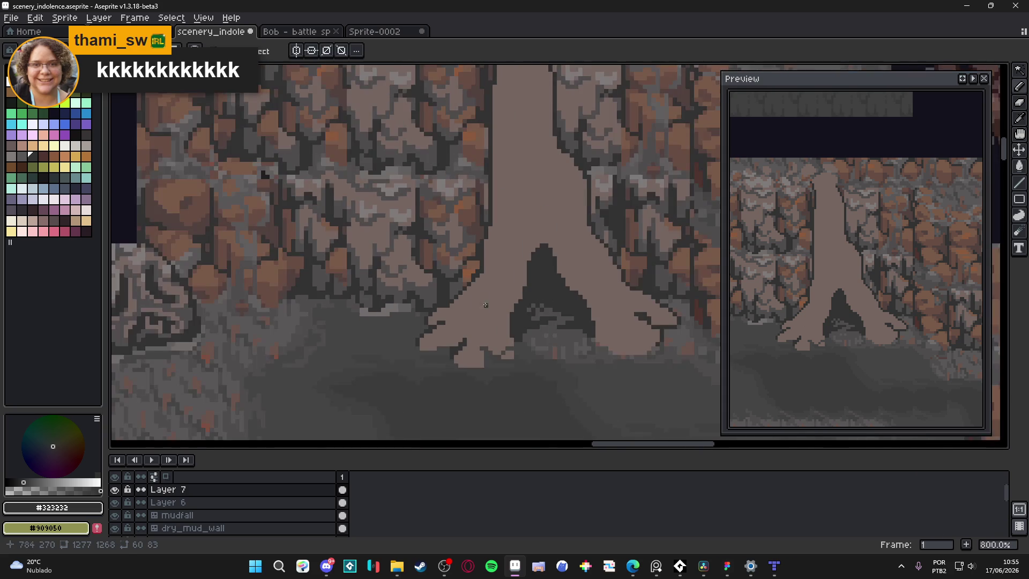
scroll(414, 324, "up", 6)
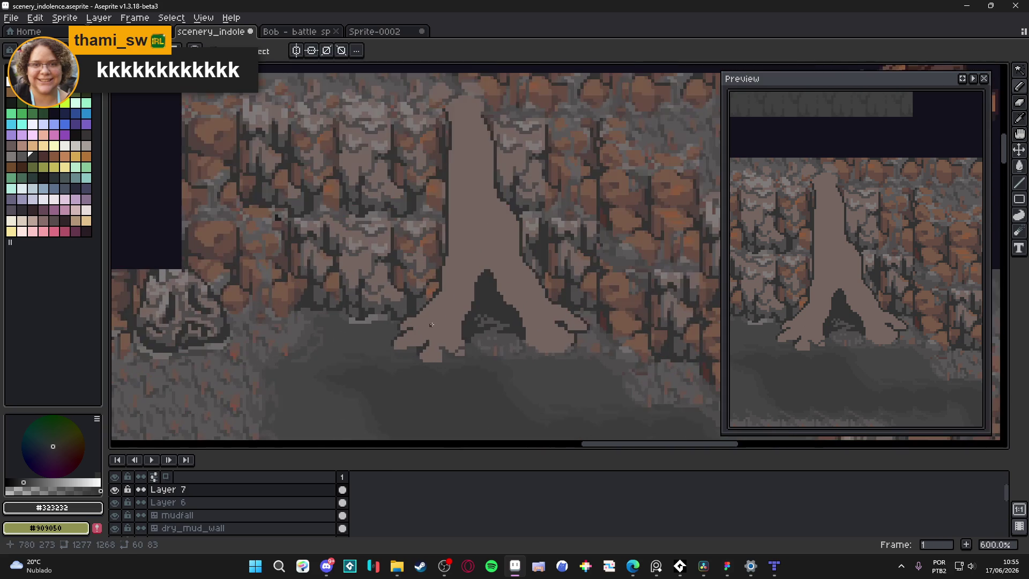
scroll(430, 327, "down", 5)
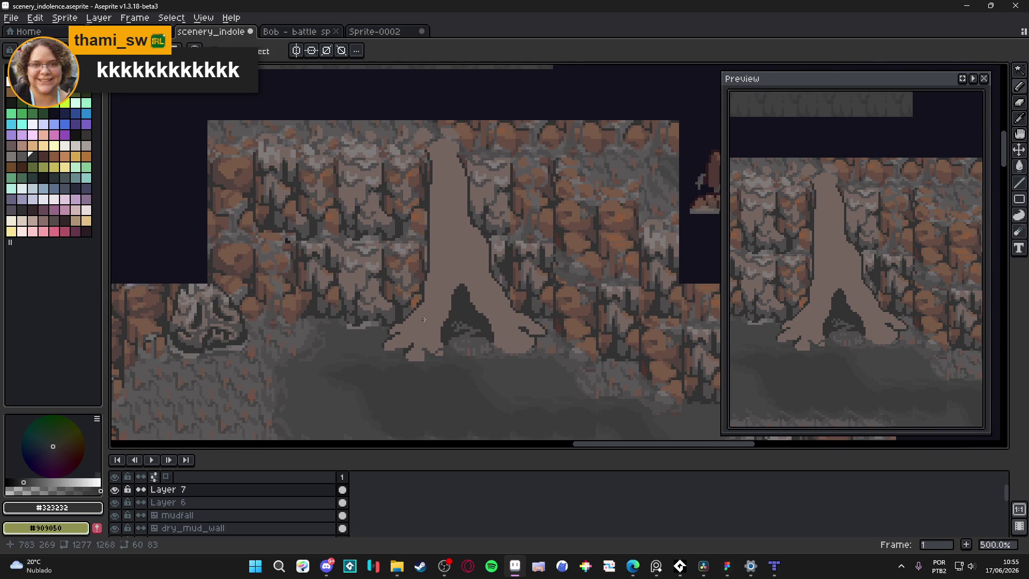
Step: Save the edits to scenery_indolence.aseprite with Ctrl+S
scroll(423, 319, "up", 2)
scroll(418, 336, "down", 4)
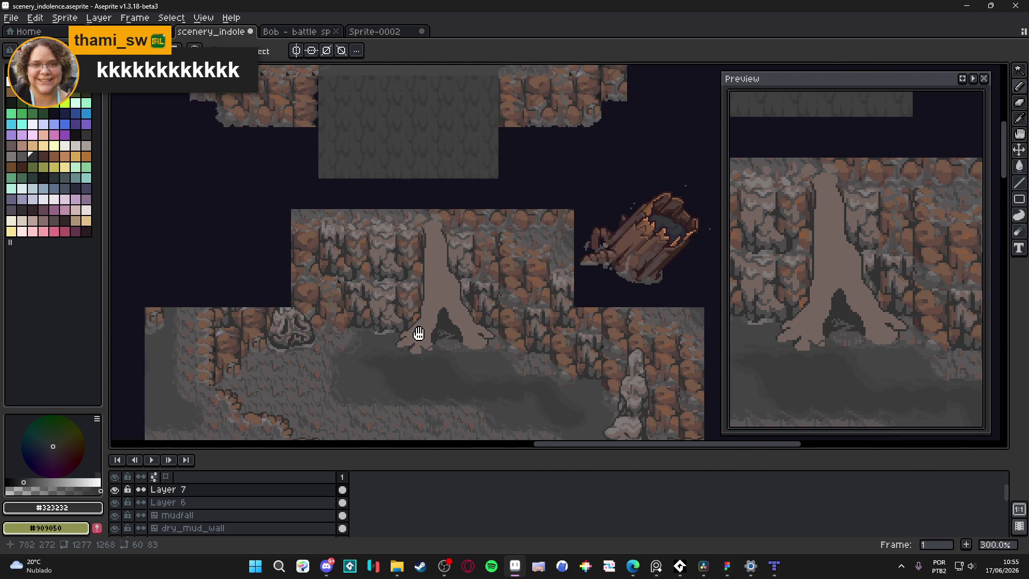
key("ctrl+s")
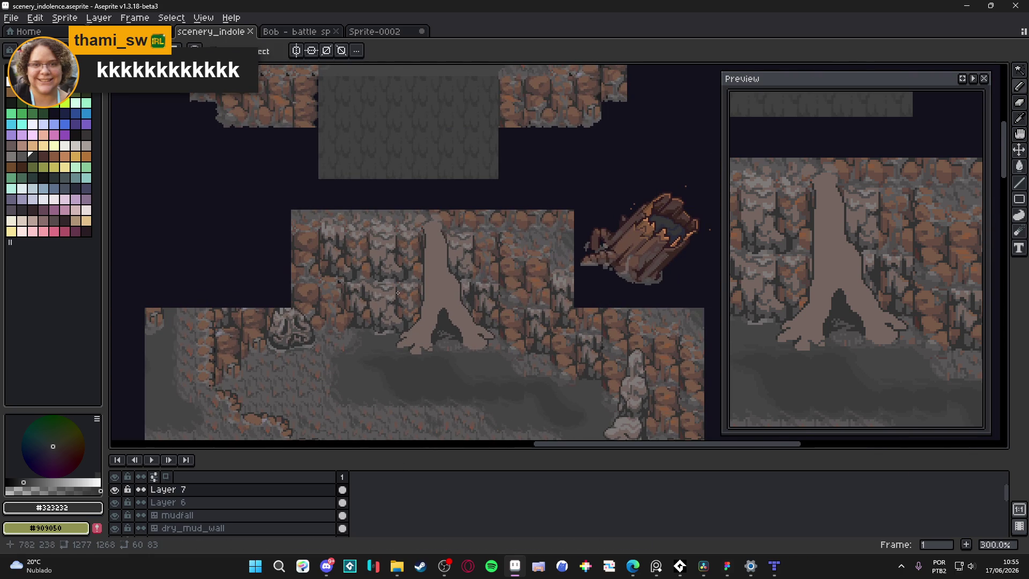
Step: Zoom in and out to inspect the tree, then select the whole trunk shape
scroll(436, 318, "up", 4)
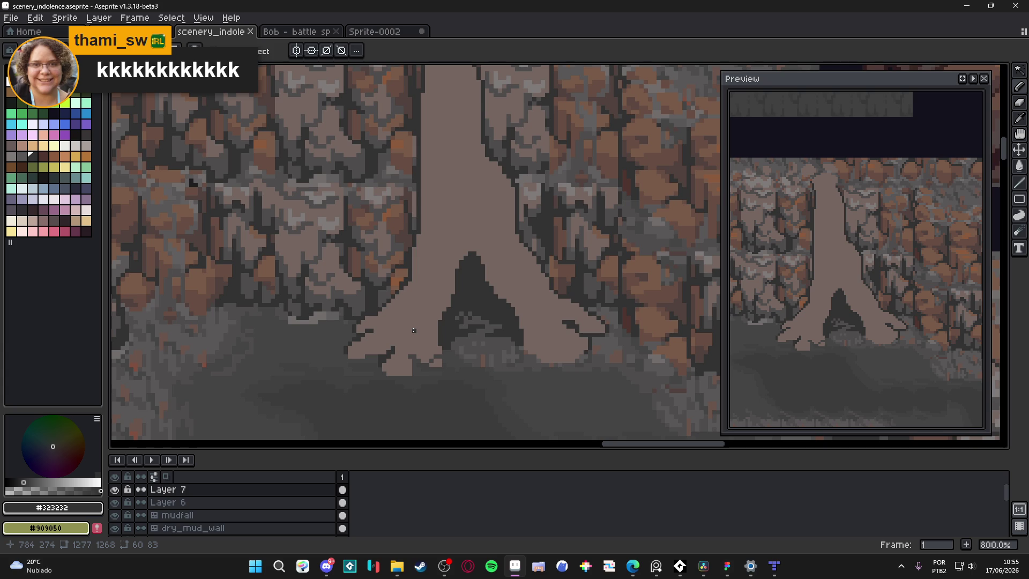
scroll(438, 327, "down", 3)
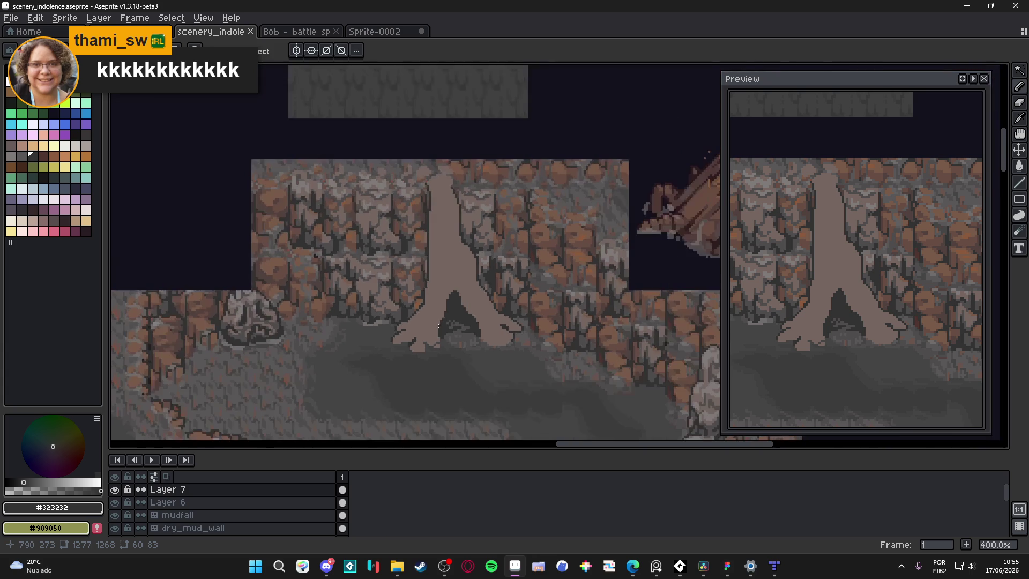
scroll(423, 322, "up", 3)
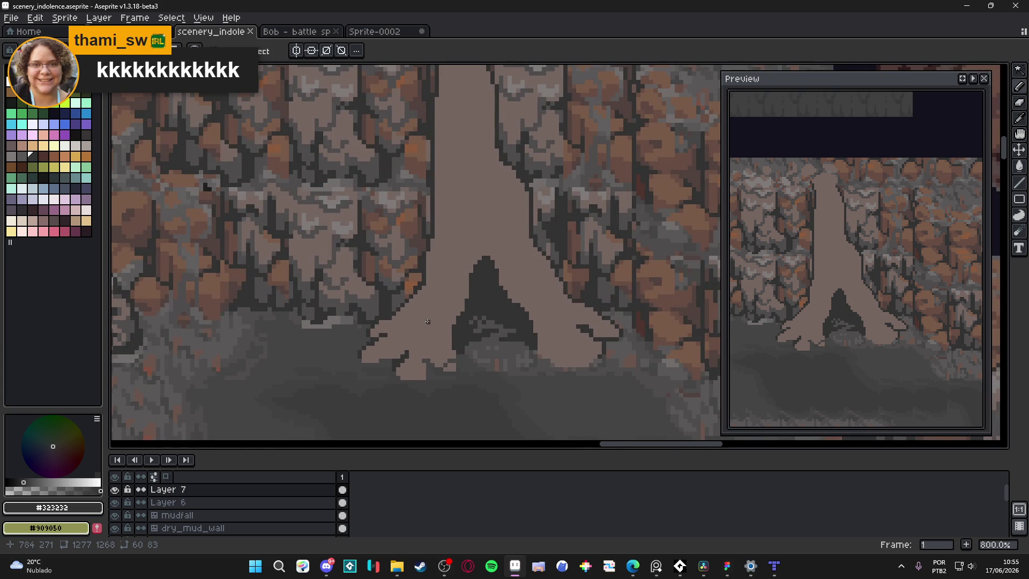
scroll(424, 310, "down", 1)
scroll(437, 311, "up", 3)
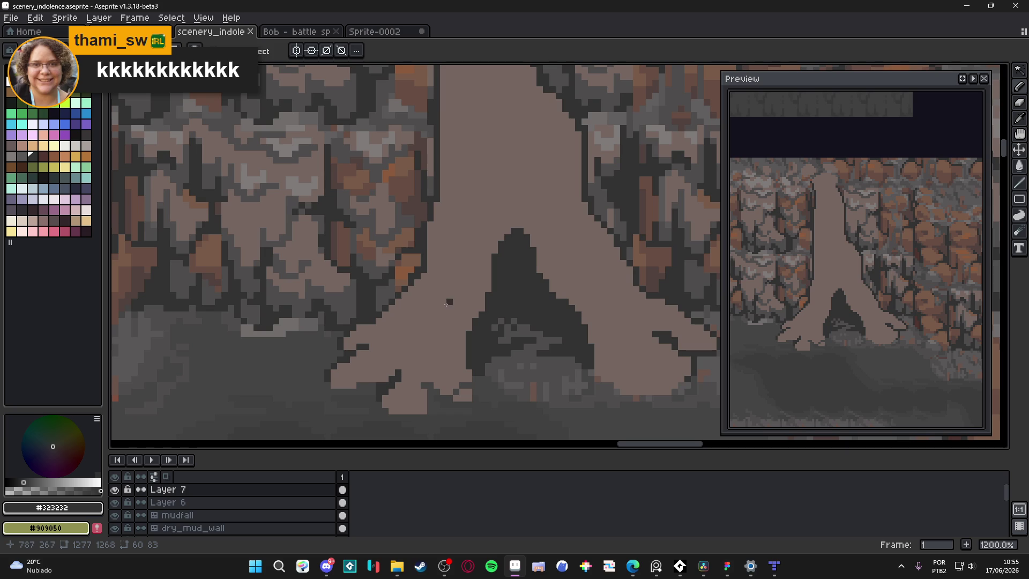
scroll(407, 332, "down", 3)
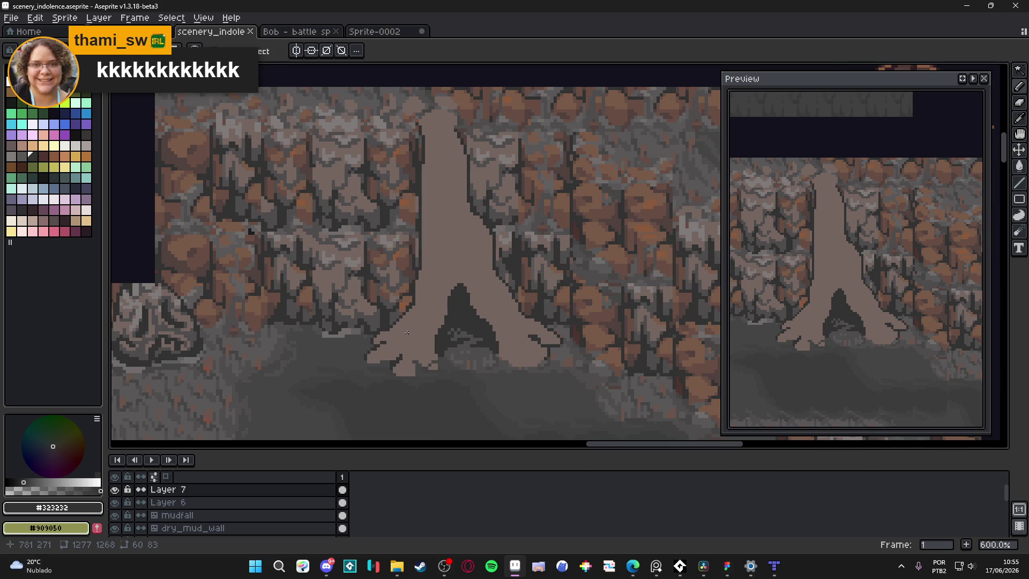
scroll(407, 332, "down", 4)
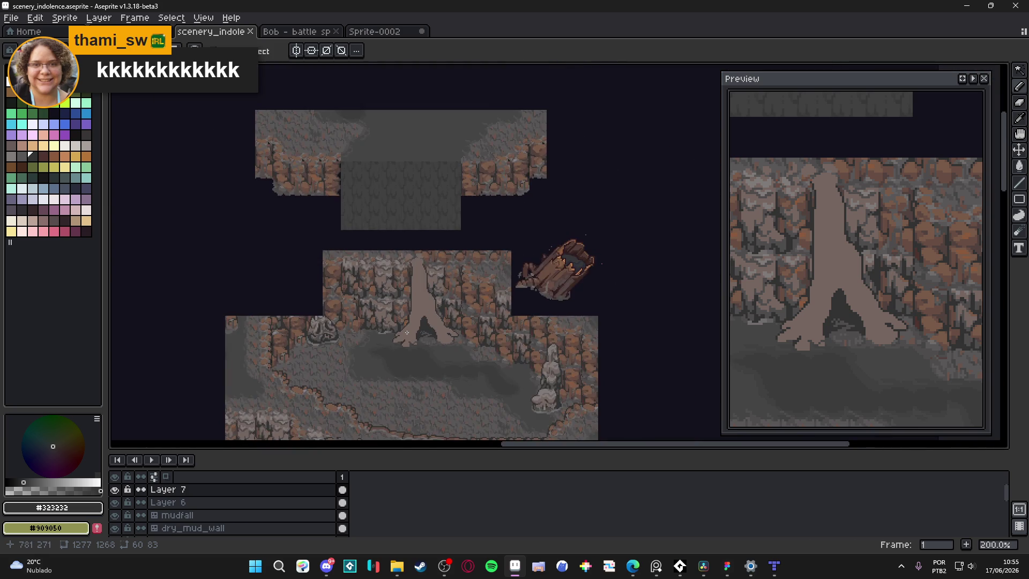
scroll(407, 333, "up", 3)
scroll(409, 332, "down", 3)
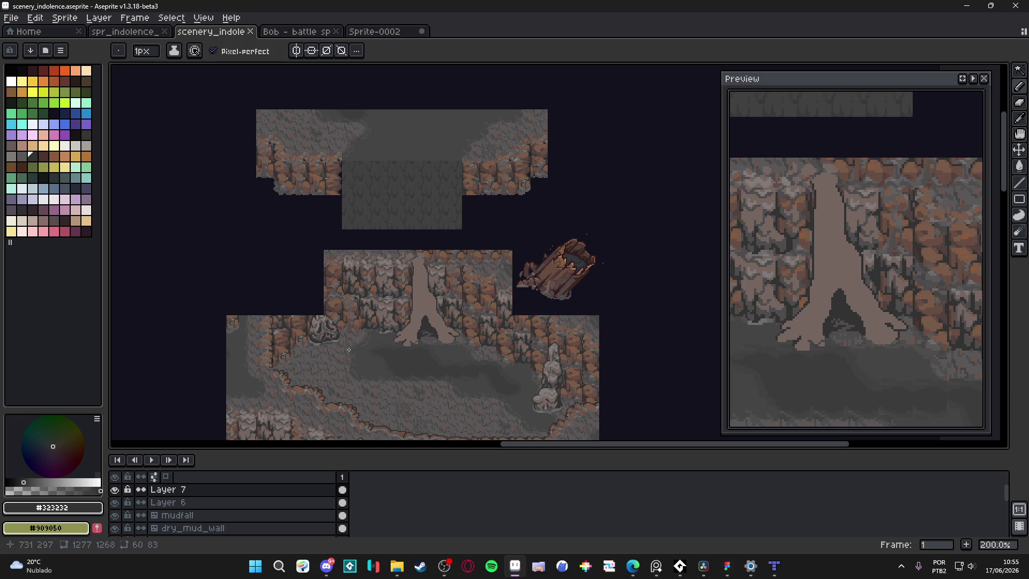
scroll(357, 362, "up", 4)
scroll(362, 340, "up", 3)
left_click(393, 348, "ctrl")
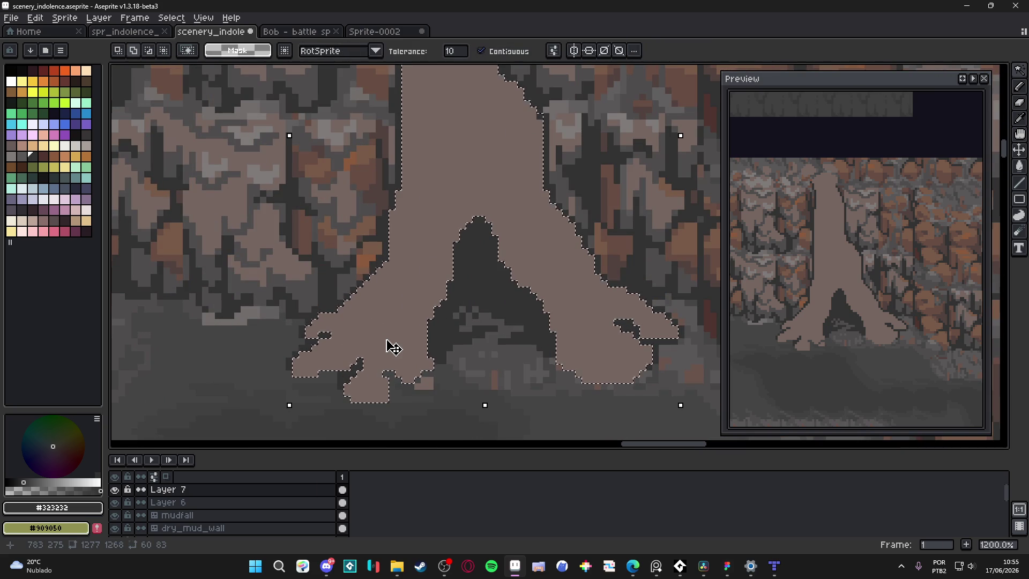
Step: Clear the selection, pick grey #4f4d4d and shade the lower-left root with the Pencil
key("ctrl+d")
key("b")
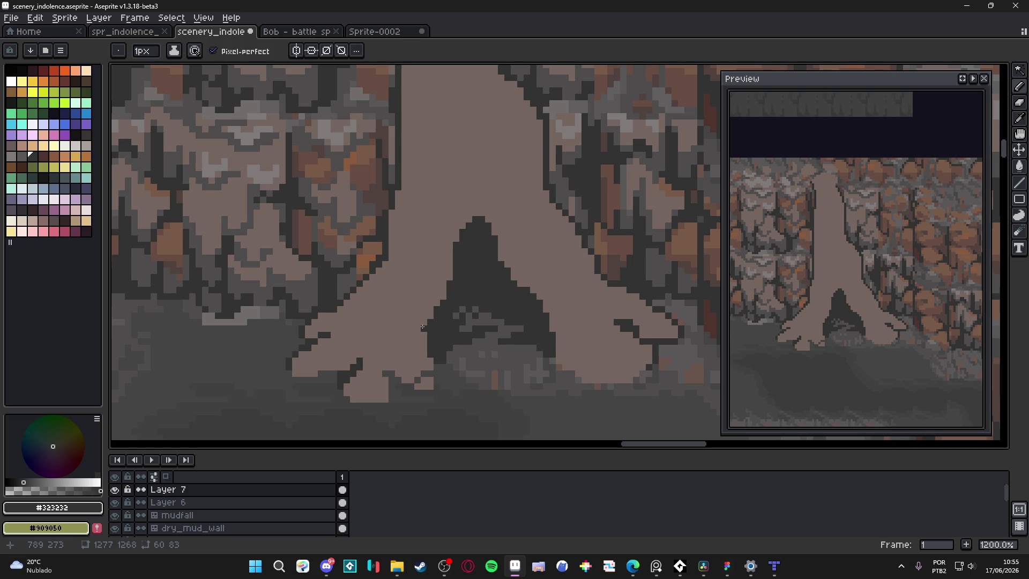
left_click(340, 339, "alt")
scroll(348, 353, "down", 2)
scroll(363, 383, "up", 2)
key("b")
mouse_move(359, 385)
left_mouse_down()
mouse_move(316, 388)
mouse_move(303, 401)
left_mouse_up()
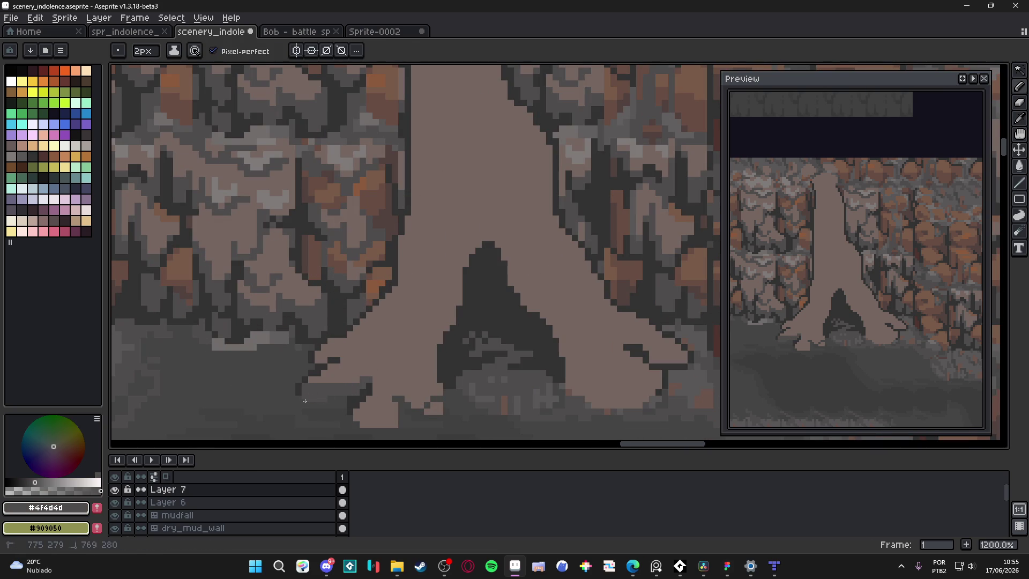
Step: Shade the root edges and bottom in grey, switching the brush between 1 and 2 pixels
key("minus")
mouse_move(357, 367)
left_mouse_down()
mouse_move(341, 365)
mouse_move(354, 359)
left_mouse_up()
key("plus")
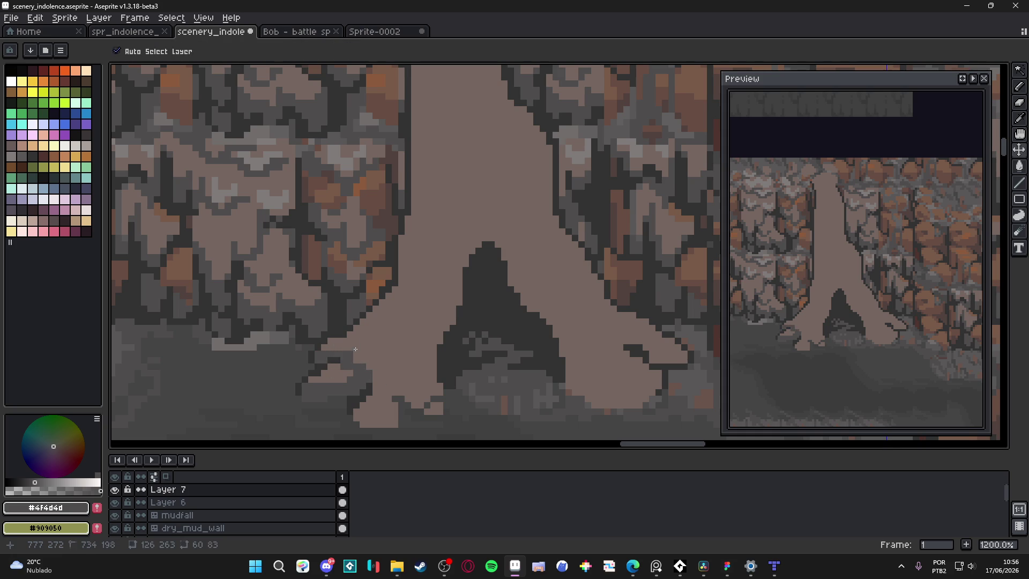
key("minus")
mouse_move(354, 340)
left_mouse_down()
mouse_move(380, 307)
mouse_move(372, 311)
left_mouse_up()
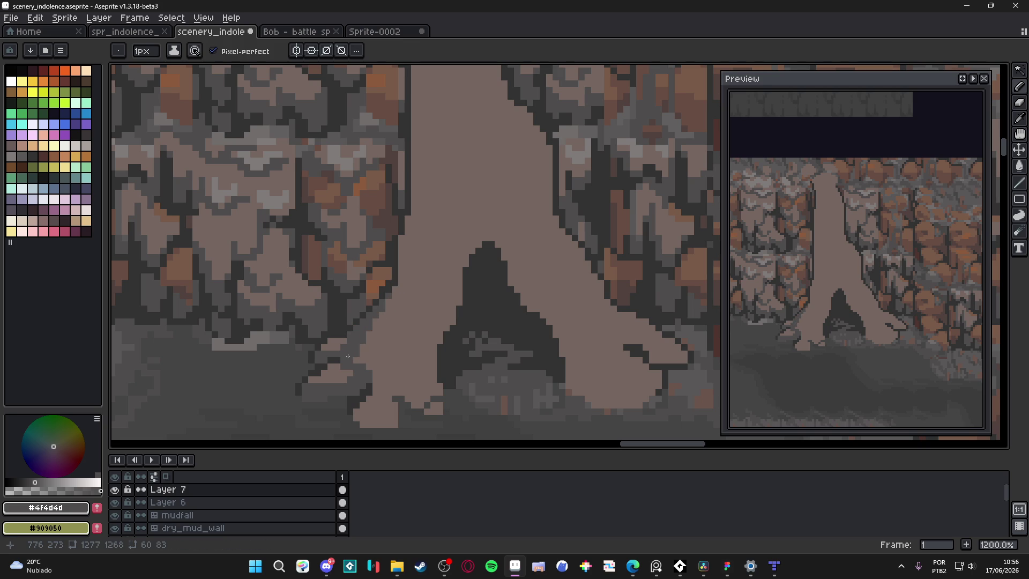
key("plus")
mouse_move(391, 421)
left_mouse_down()
mouse_move(389, 402)
mouse_move(378, 409)
left_mouse_up()
mouse_move(449, 325)
left_mouse_down()
mouse_move(443, 337)
mouse_move(438, 319)
left_mouse_up()
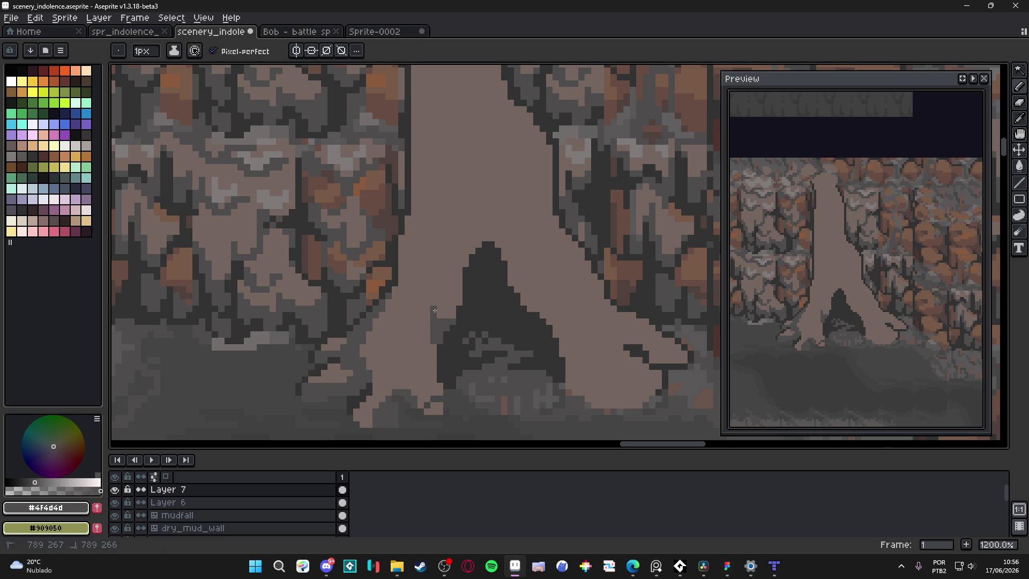
Step: Alternate between sampled brown and dark grey to touch up individual root edge pixels
left_click(449, 308, "alt")
left_click(445, 325, "alt")
left_click(411, 289, "alt")
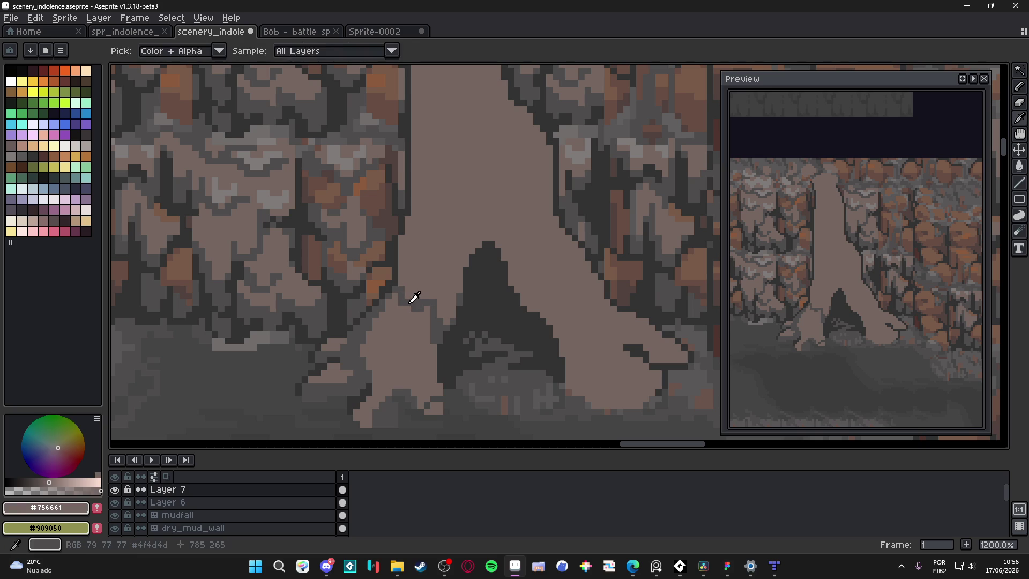
left_click(413, 294, "alt")
left_click(410, 297, "alt")
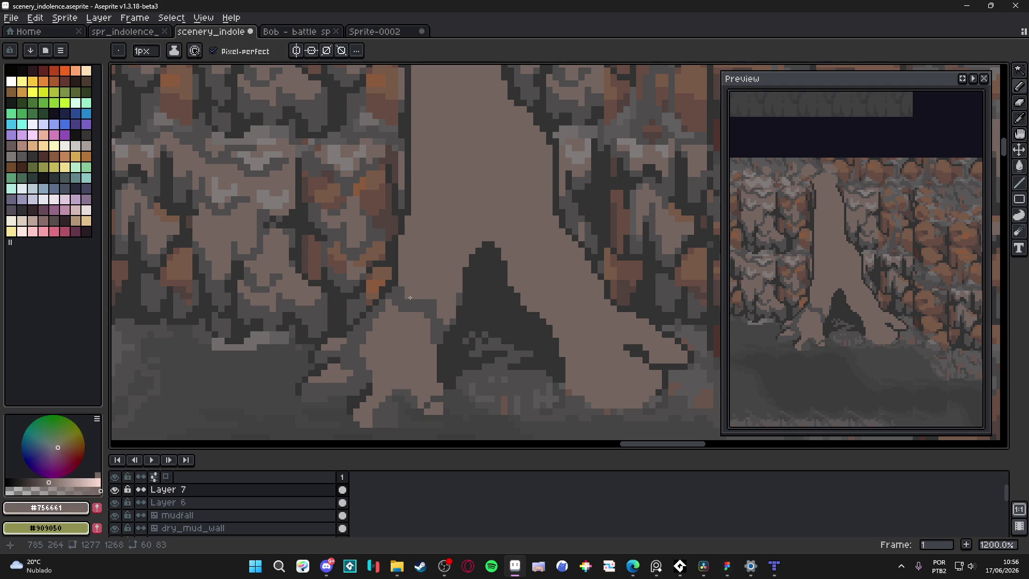
left_click(418, 301)
left_click(414, 298, "alt")
left_click(409, 315)
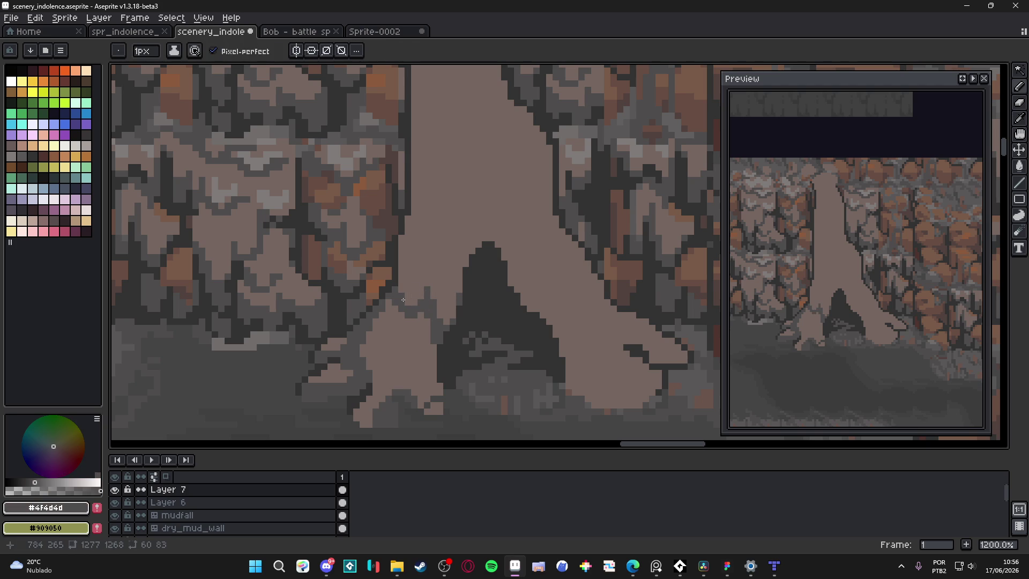
left_click(400, 300, "alt")
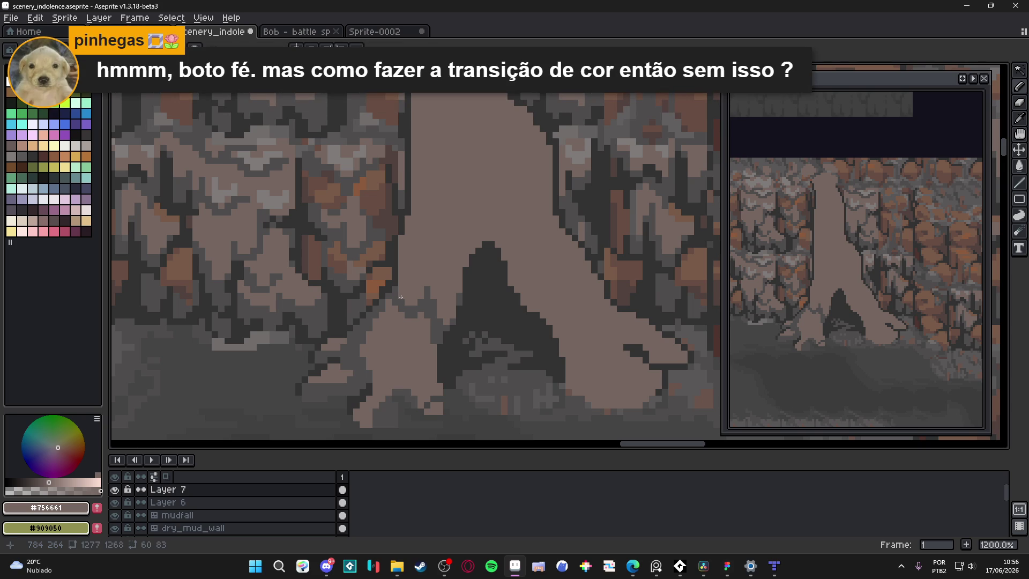
scroll(414, 302, "down", 4)
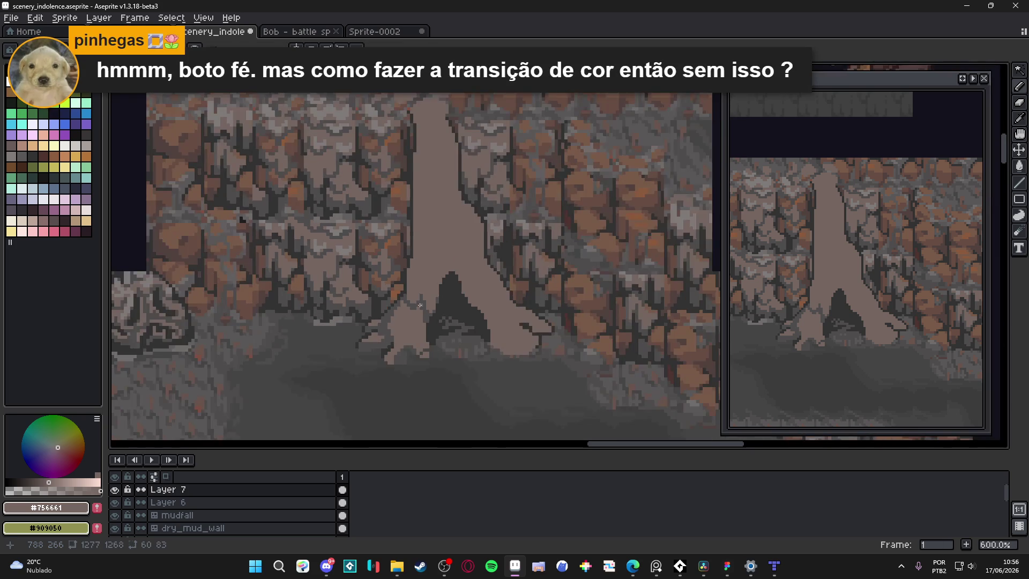
Step: Zoom to the rock pile and sample the dark crack and light stone colours
scroll(414, 305, "up", 5)
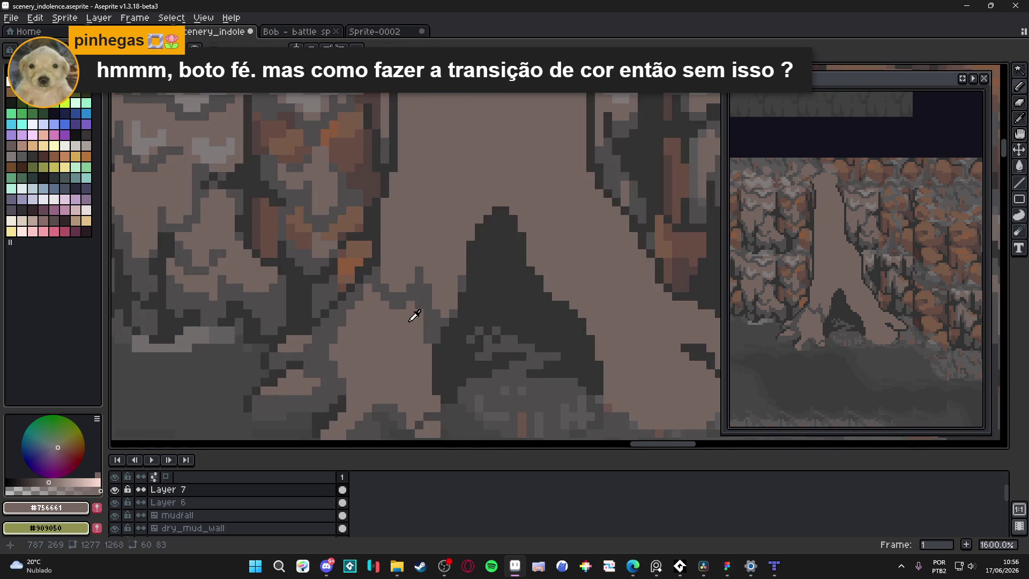
left_click(425, 339, "alt")
scroll(412, 336, "down", 5)
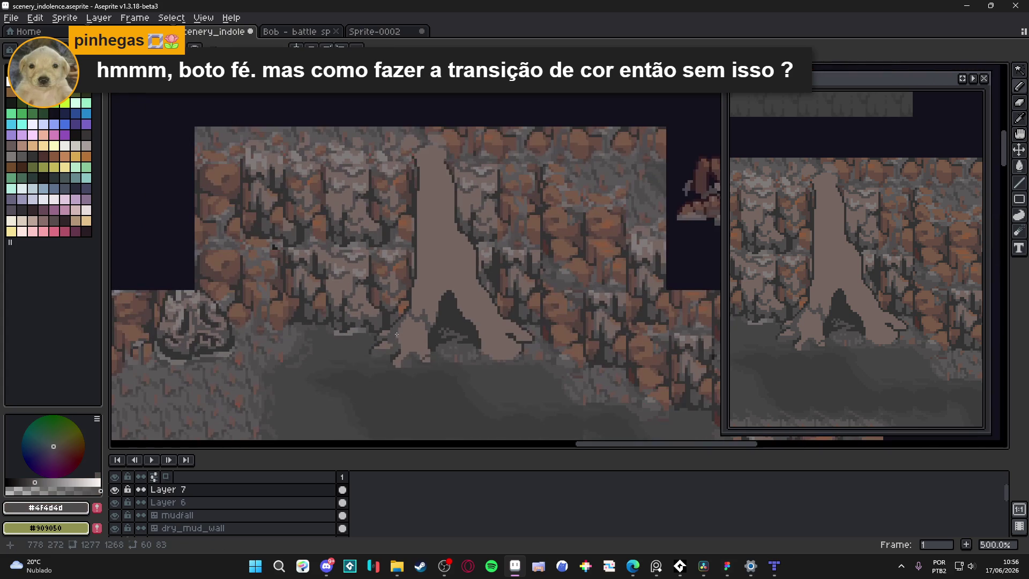
scroll(409, 335, "down", 2)
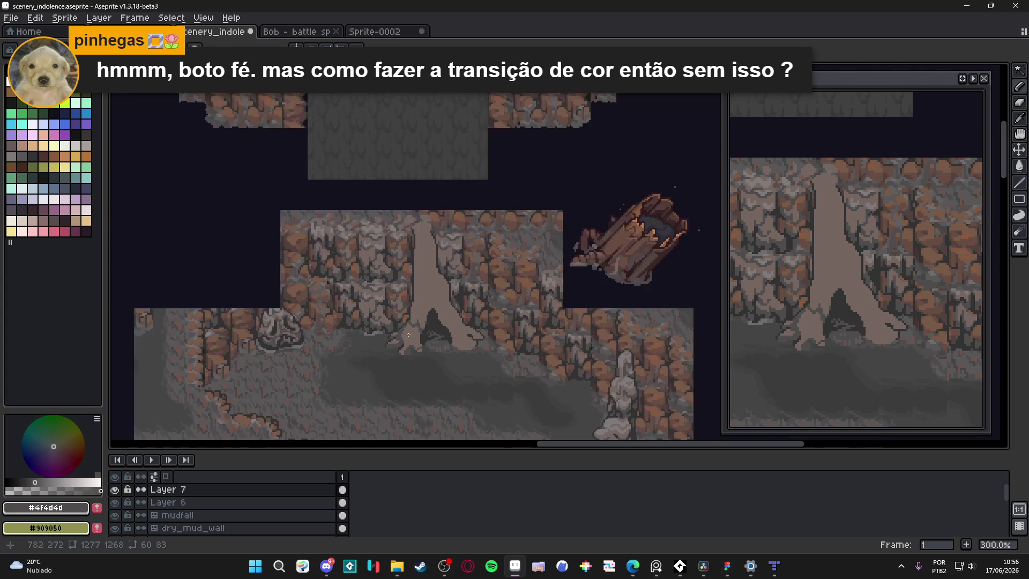
scroll(412, 333, "up", 9)
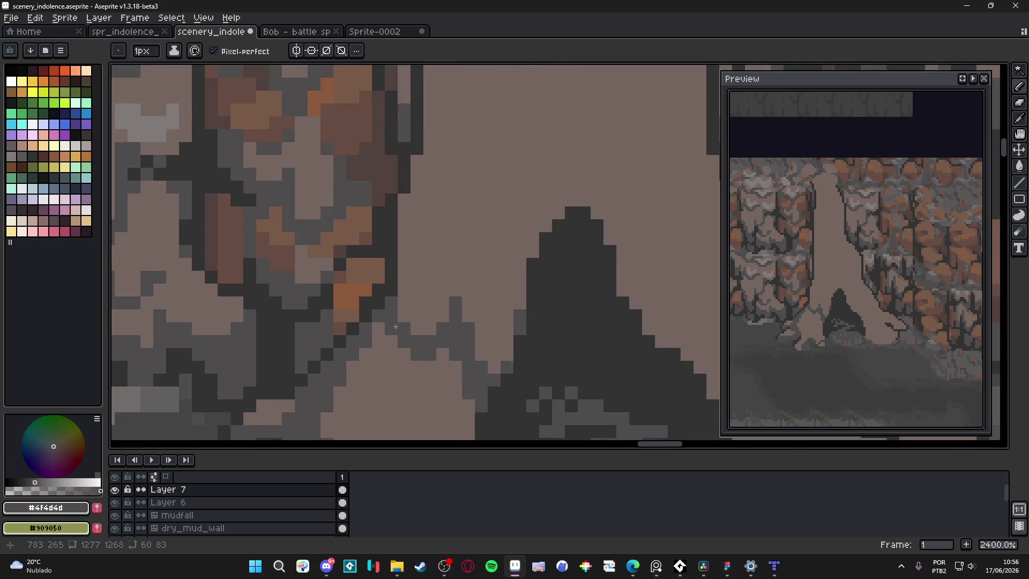
scroll(438, 342, "down", 4)
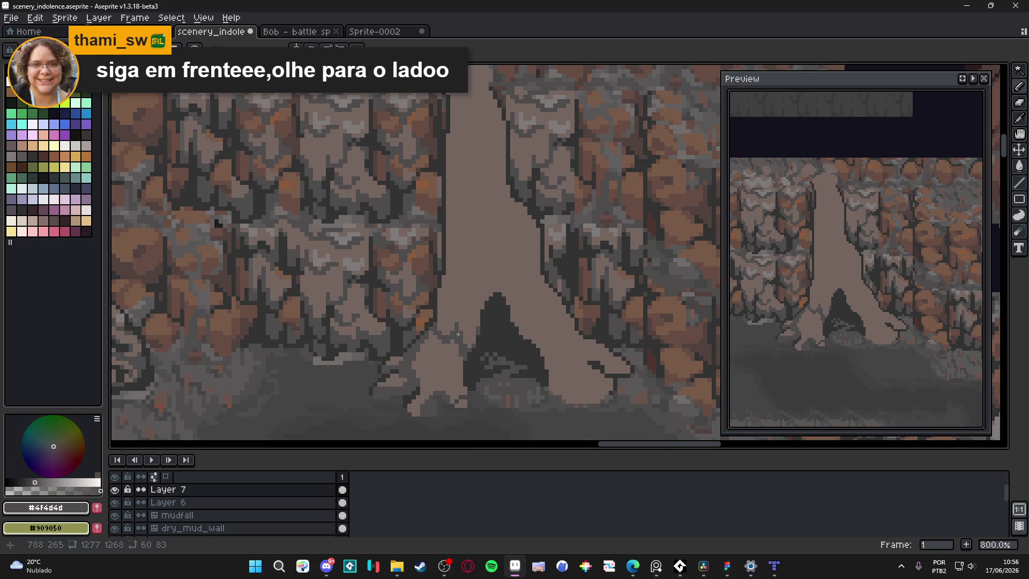
scroll(458, 334, "down", 6)
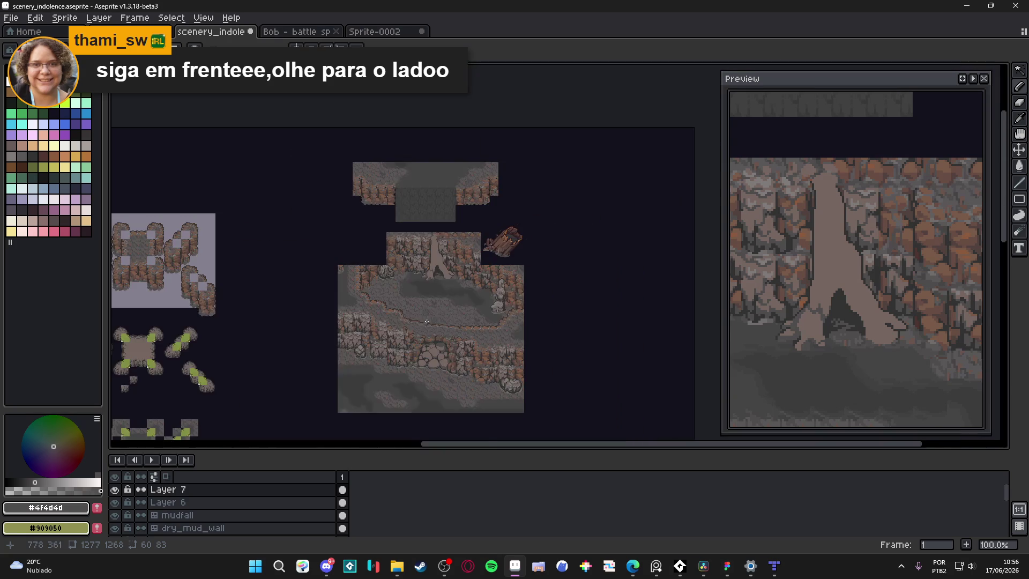
scroll(427, 322, "up", 6)
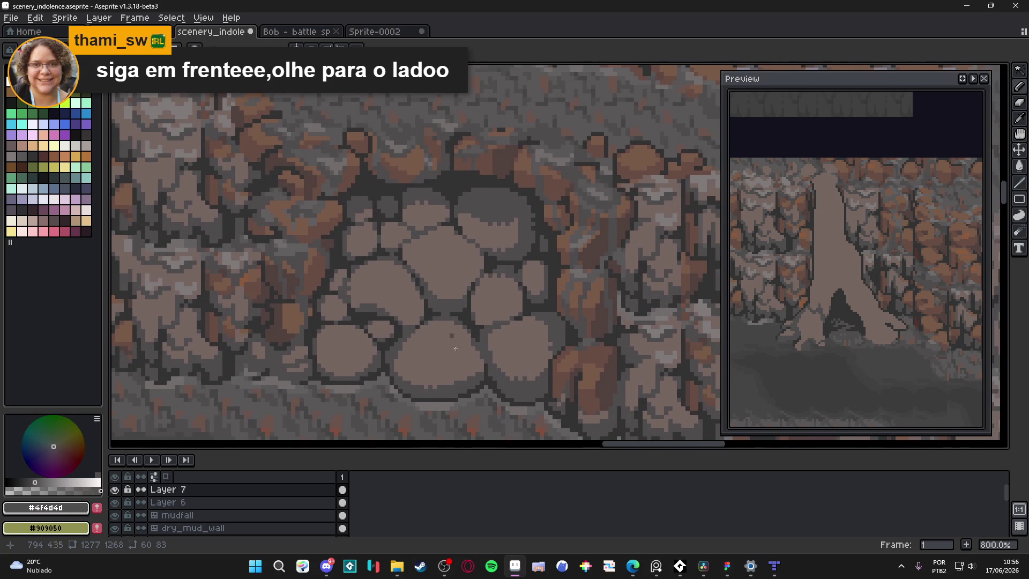
scroll(450, 331, "up", 1)
scroll(502, 384, "down", 2)
scroll(472, 300, "up", 3)
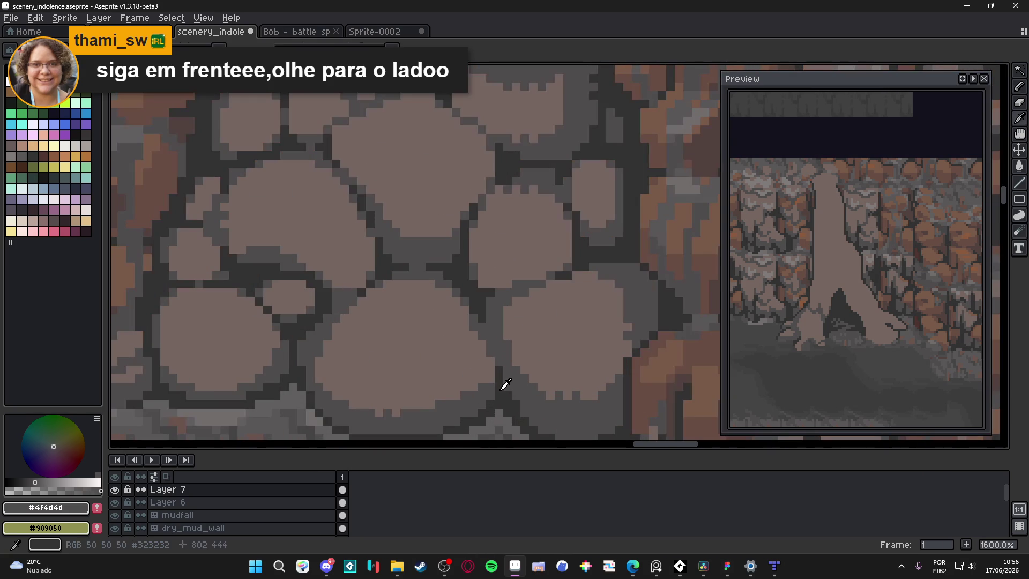
left_click(466, 279, "alt")
scroll(466, 279, "down", 1)
scroll(453, 263, "up", 2)
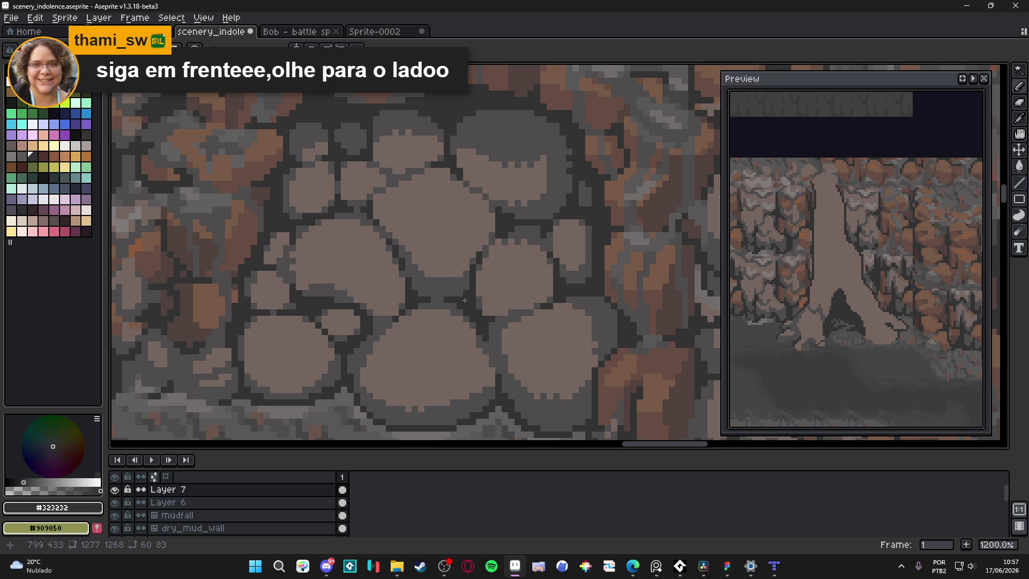
scroll(486, 261, "up", 1)
left_click(443, 246, "alt")
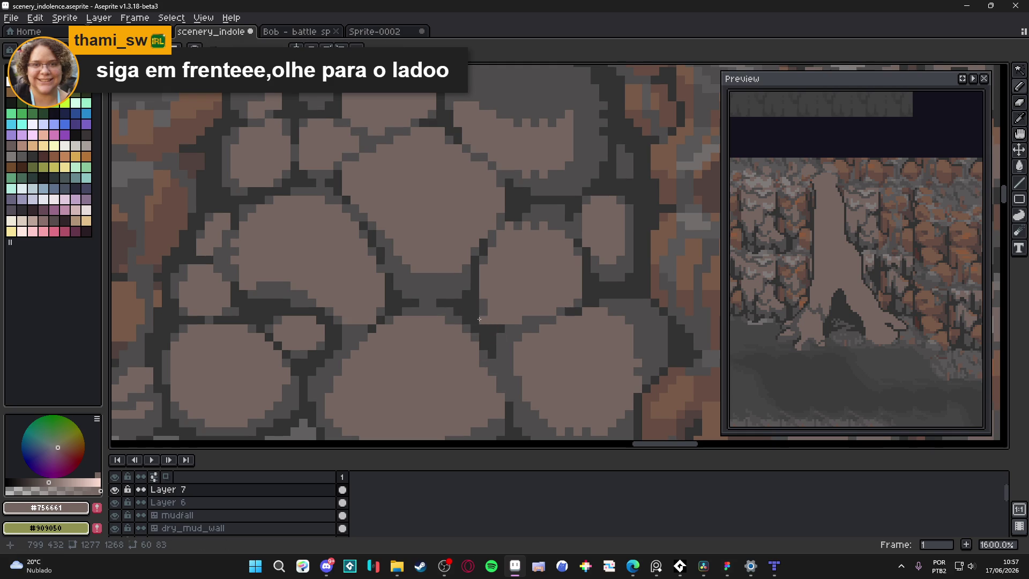
left_click(483, 327, "alt")
Step: Over the stone pile, pick the mid grey and add a pixel into a crack between stones
mouse_move(647, 157)
left_mouse_down()
mouse_move(615, 223)
mouse_move(277, 239)
mouse_move(605, 240)
left_mouse_up()
mouse_move(578, 377)
left_mouse_down()
mouse_move(530, 372)
mouse_move(512, 284)
mouse_move(435, 242)
left_mouse_up()
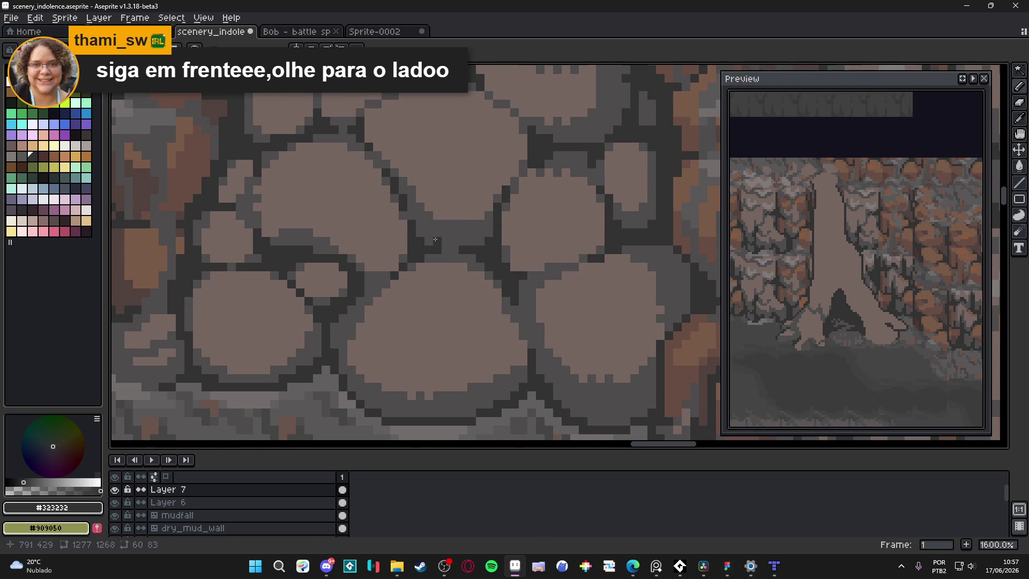
scroll(485, 267, "up", 4)
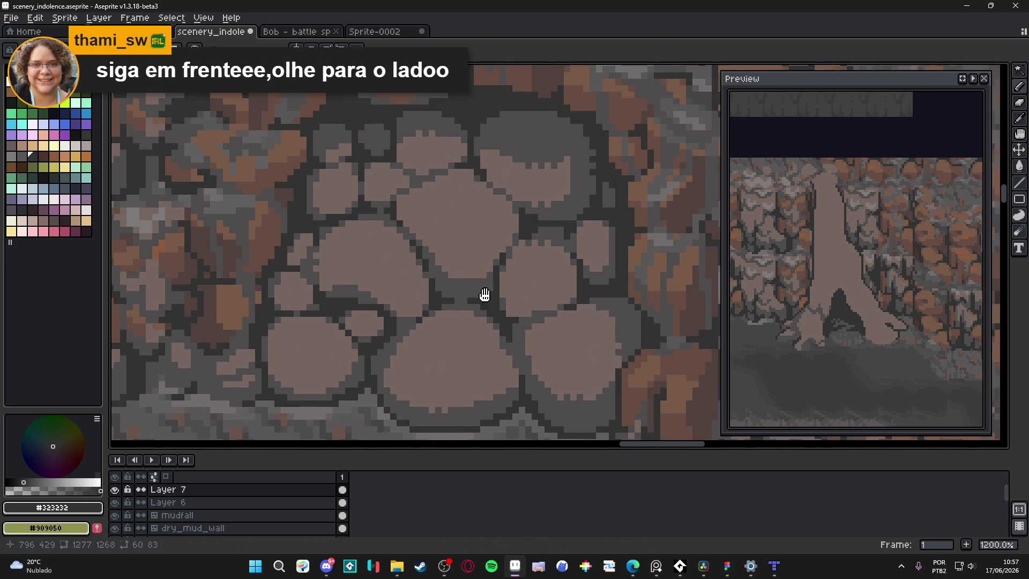
scroll(479, 326, "down", 1)
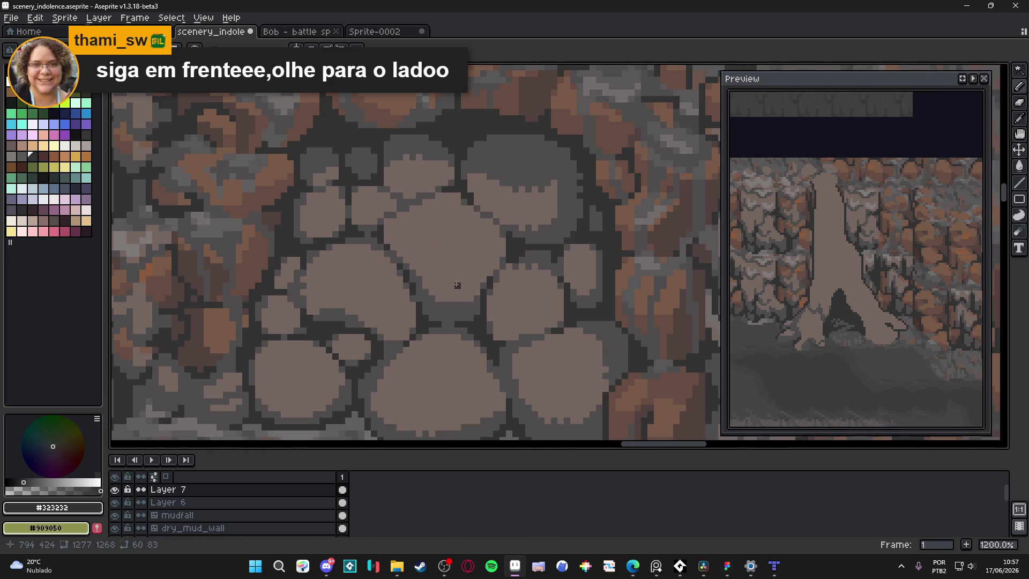
scroll(450, 312, "up", 1)
left_click(394, 257, "alt")
left_click(424, 244)
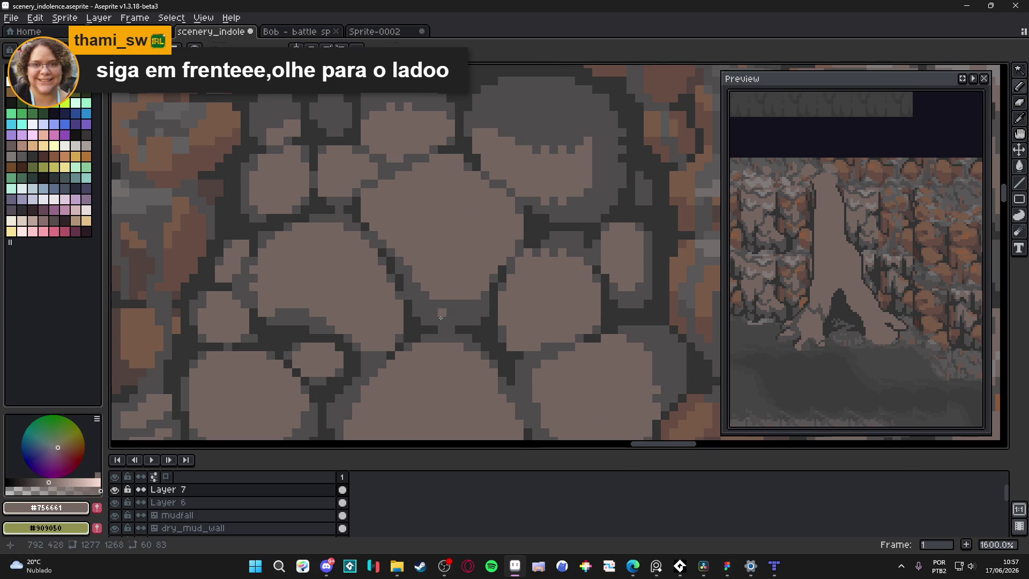
scroll(435, 264, "down", 2)
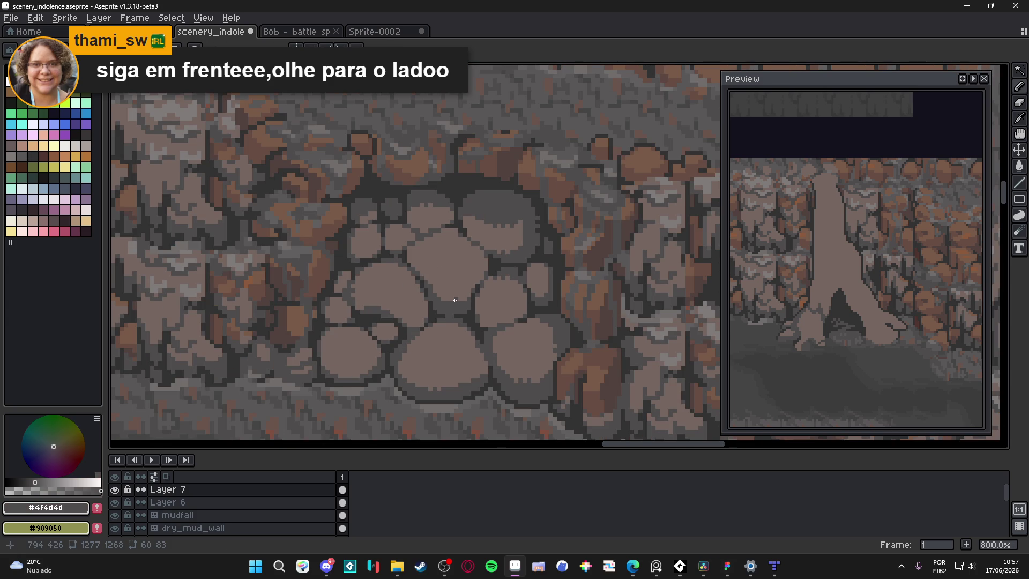
Step: Sample the light grey #807b7b stone colour as the drawing colour
scroll(535, 305, "right", 2)
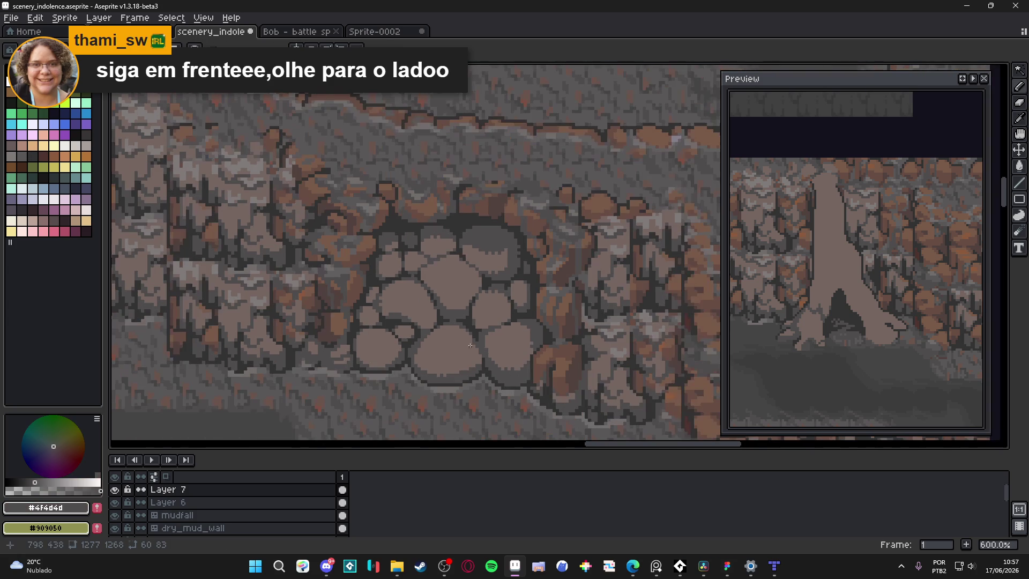
scroll(605, 347, "up", 1)
left_click(356, 301, "alt")
scroll(356, 300, "up", 1)
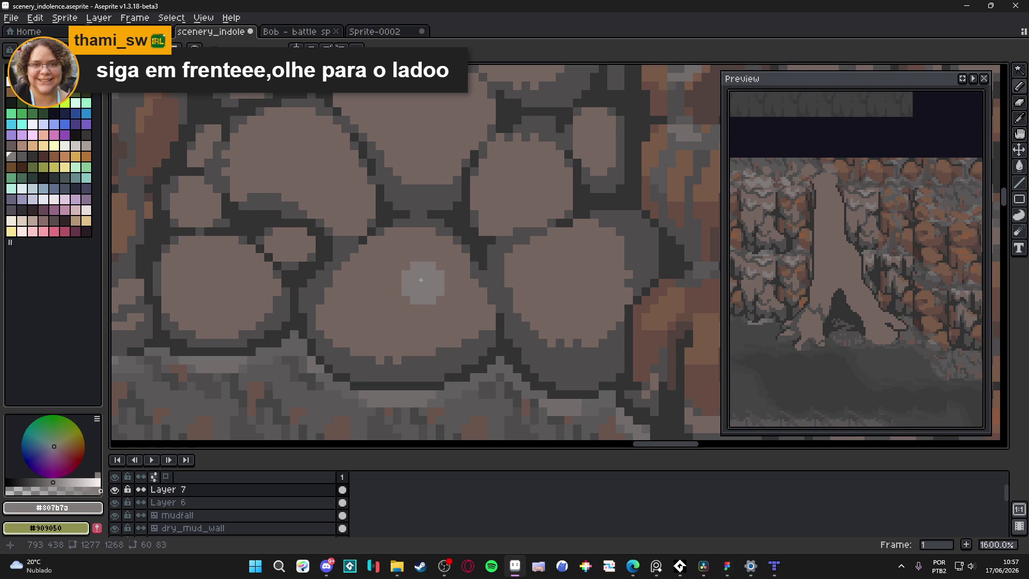
Step: Undo the light patch painted on the stone and return the brush to 1 pixel
scroll(415, 286, "down", 3)
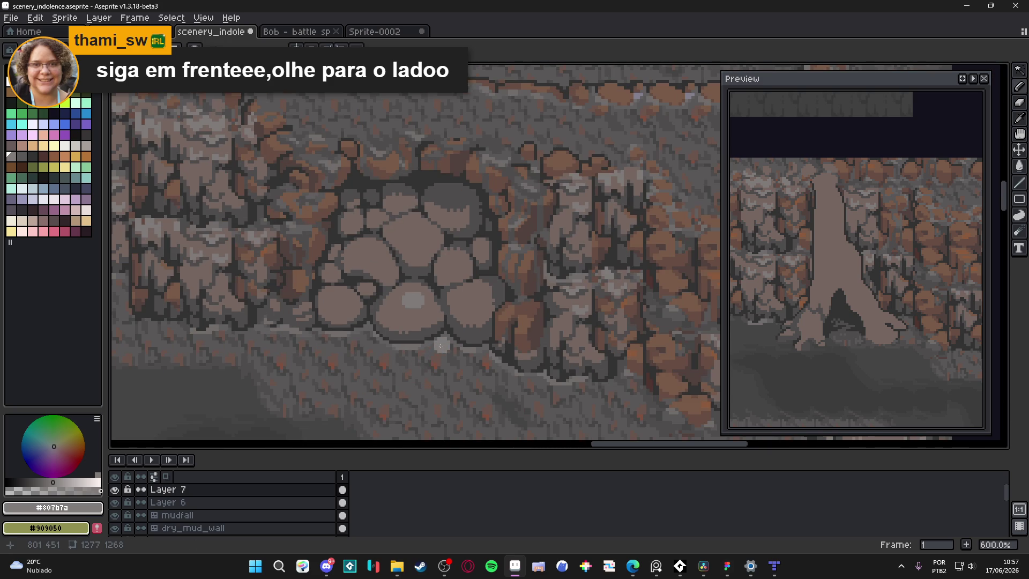
scroll(423, 310, "up", 2)
scroll(407, 306, "down", 4)
scroll(403, 305, "up", 2)
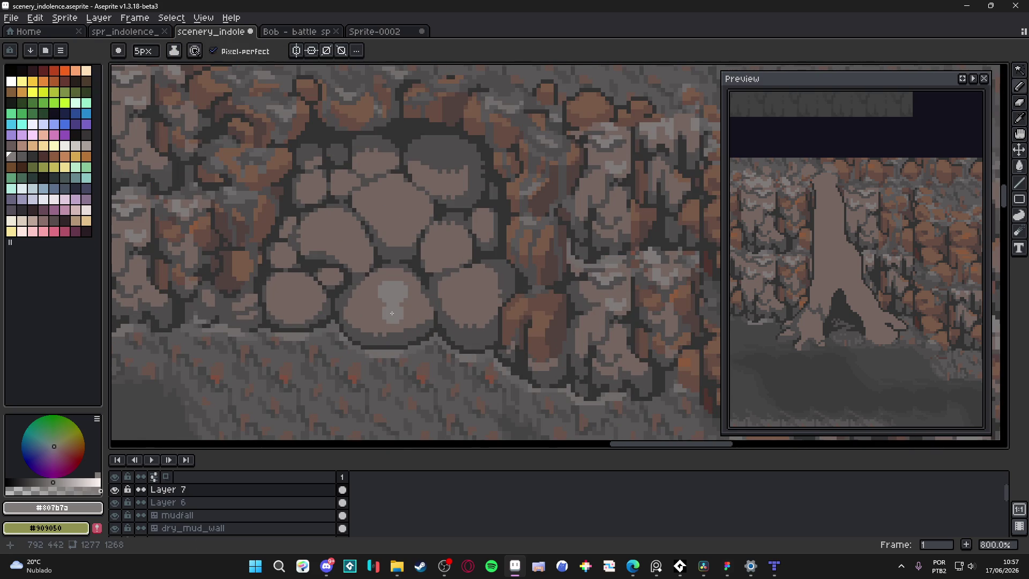
scroll(403, 304, "up", 2)
key("ctrl+z")
key("minus")
key("minus")
key("minus")
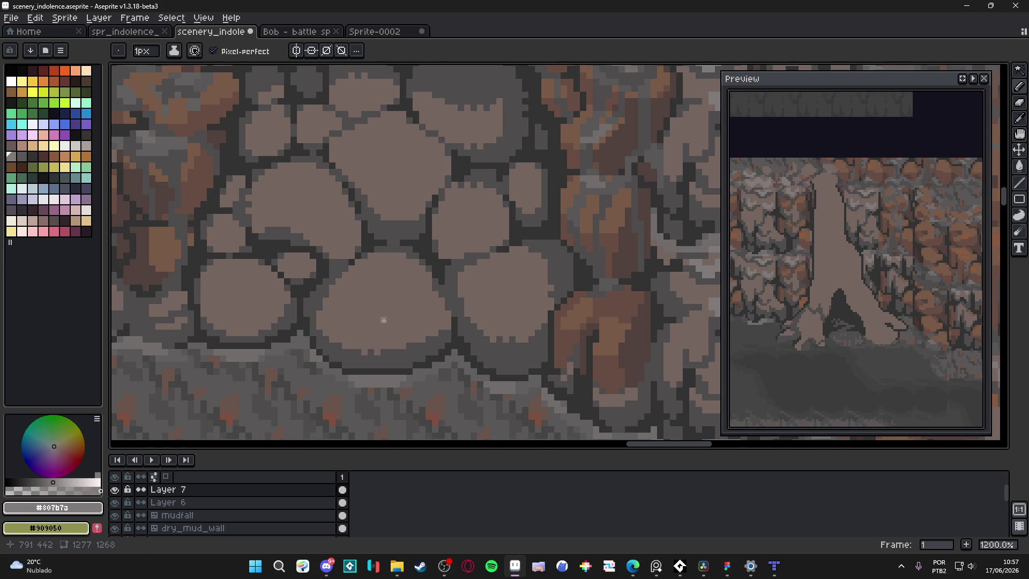
Step: Sample several dark greys from the rock wall, settling on #595757, then zoom out
scroll(383, 319, "down", 2)
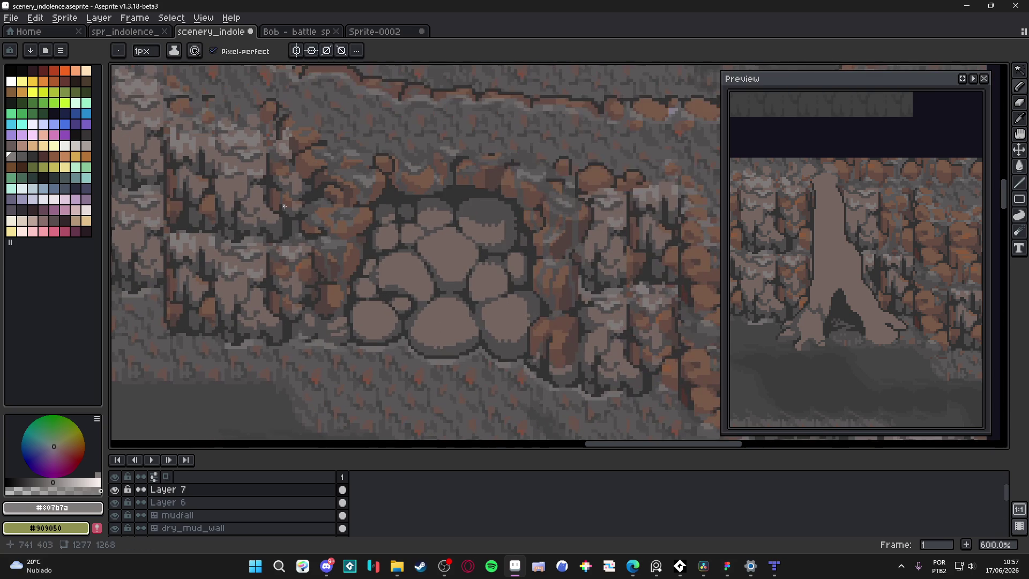
scroll(361, 168, "up", 3)
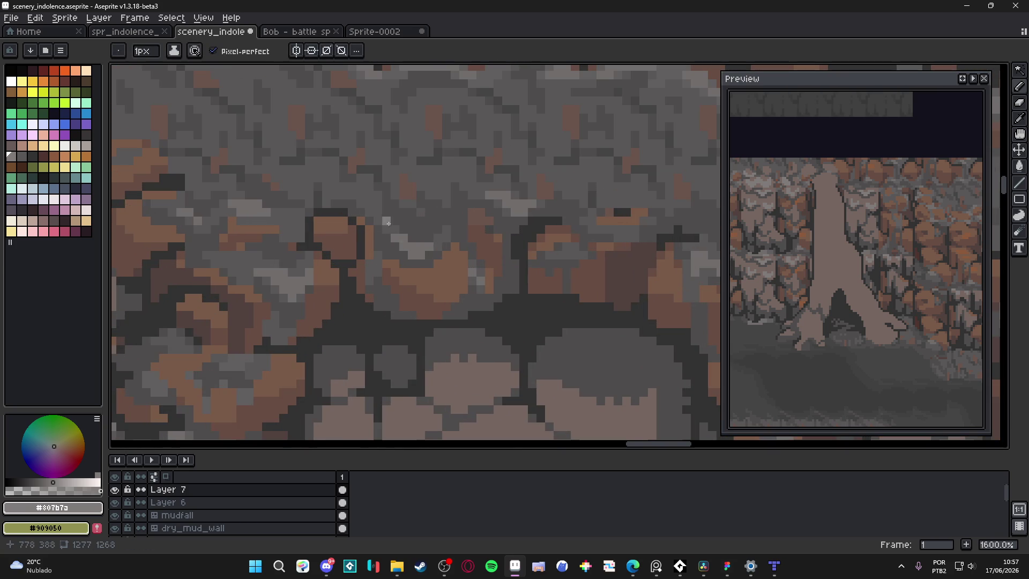
scroll(383, 222, "down", 4)
scroll(441, 191, "up", 4)
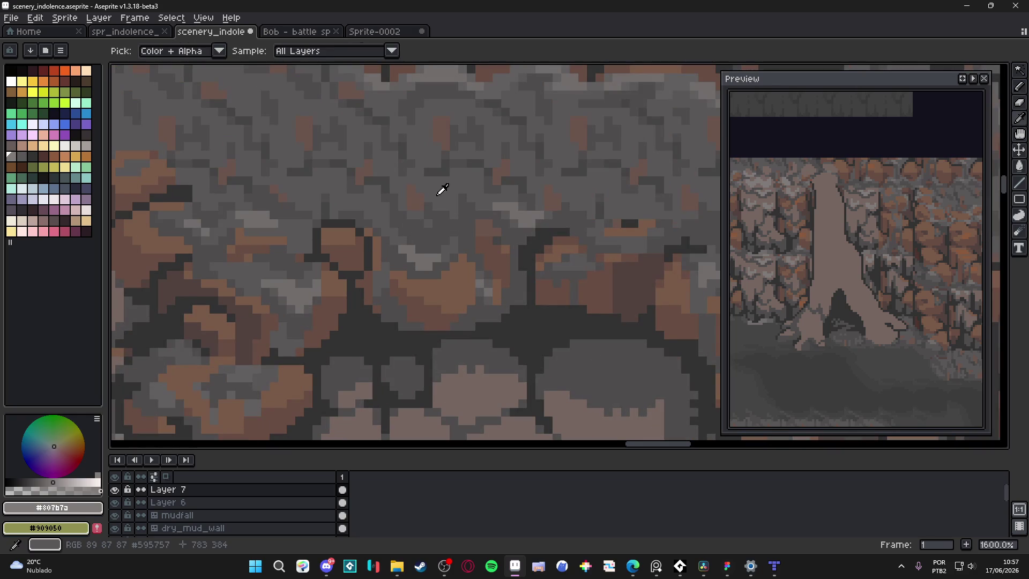
left_click(436, 195, "alt")
left_click(450, 161, "alt")
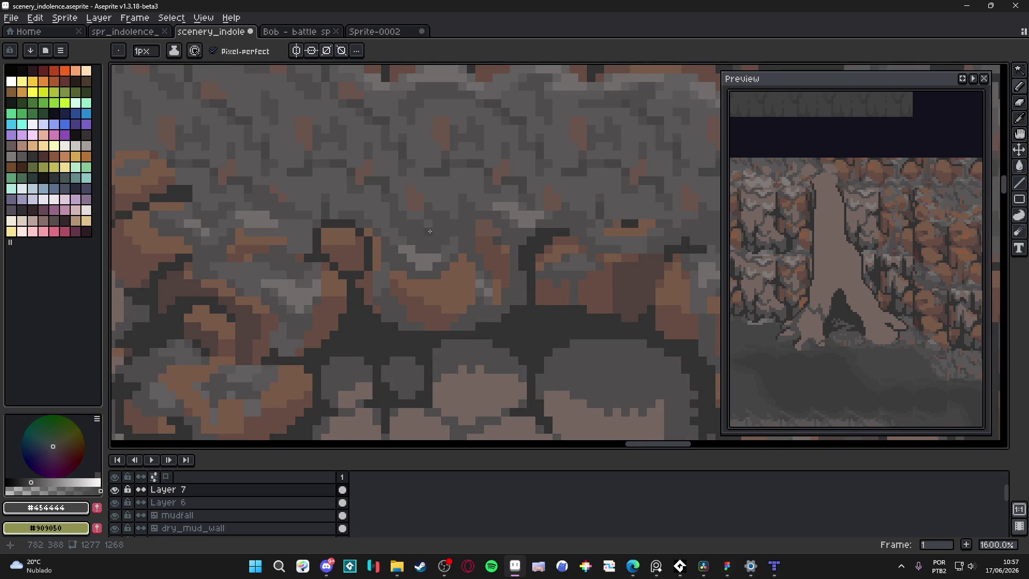
left_click(413, 232, "alt")
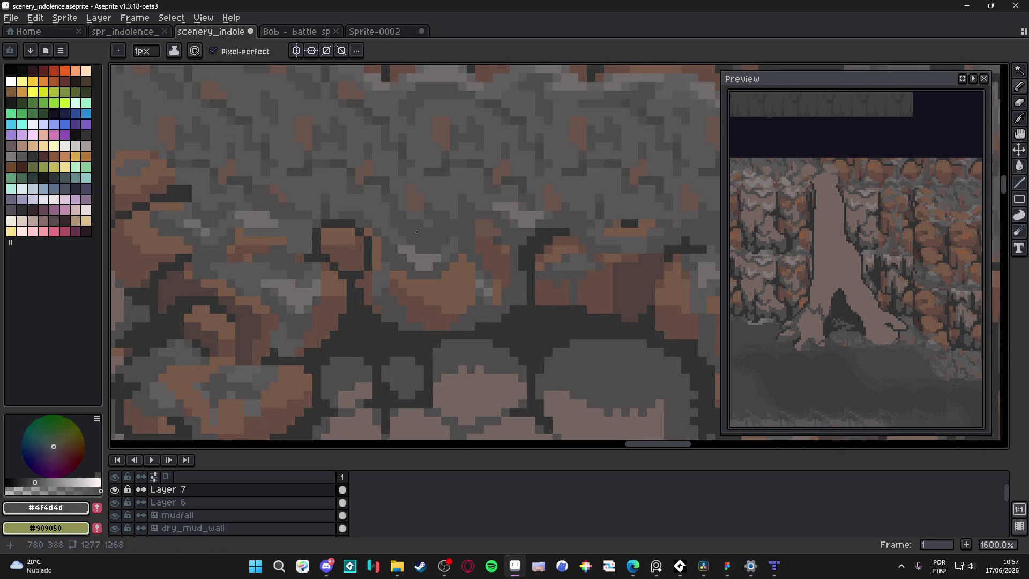
scroll(442, 241, "down", 3)
scroll(395, 225, "up", 4)
left_click(395, 225, "alt")
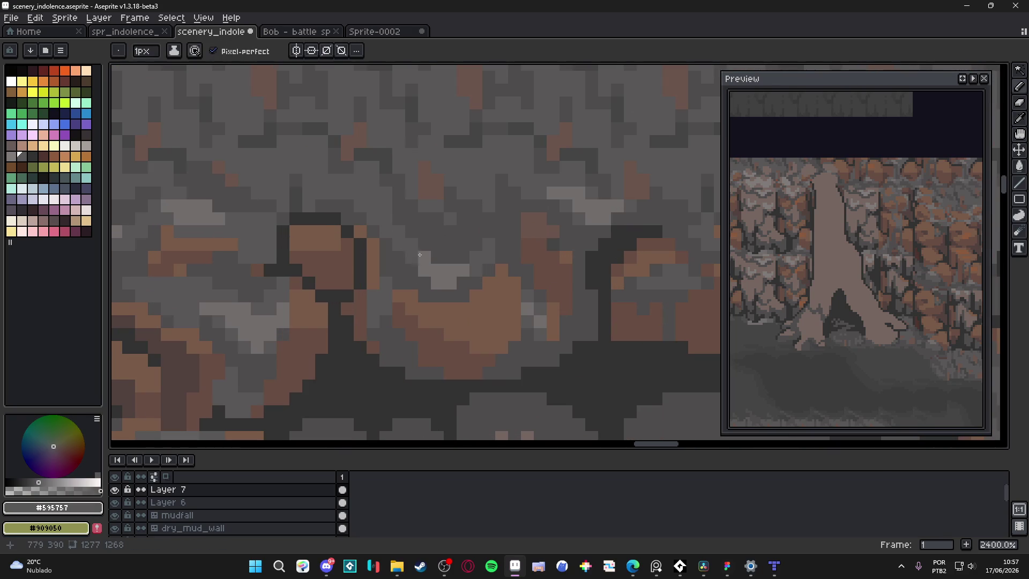
scroll(452, 272, "down", 4)
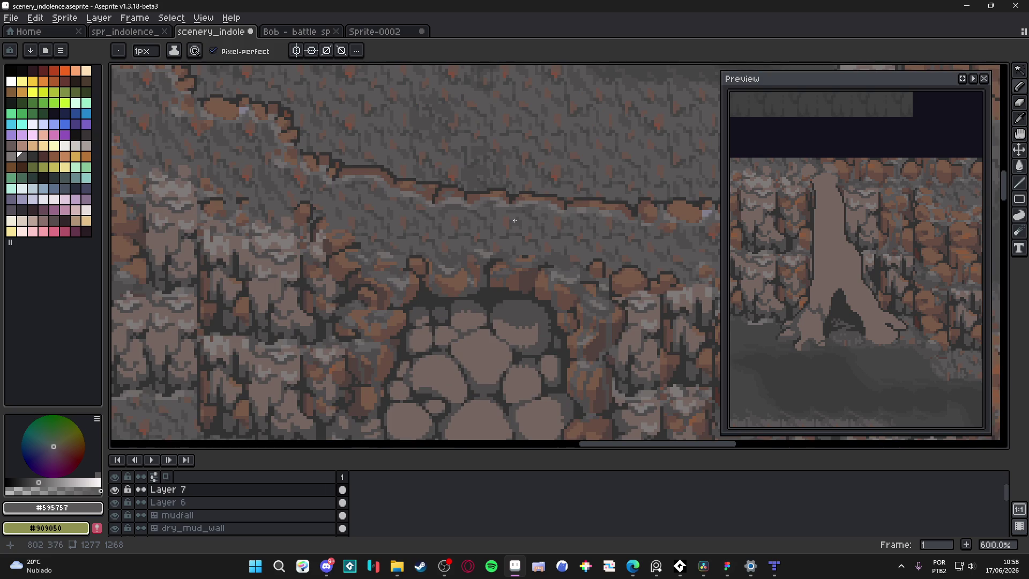
scroll(514, 220, "down", 3)
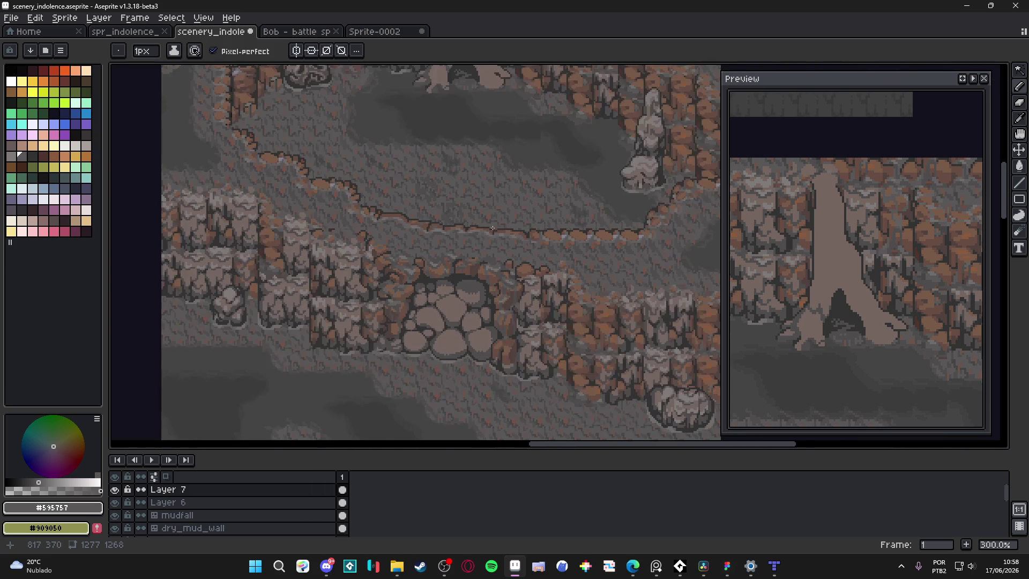
Step: Darken the shadowed edge of the tree base and extend the shading along the trunk edge
scroll(493, 246, "up", 8)
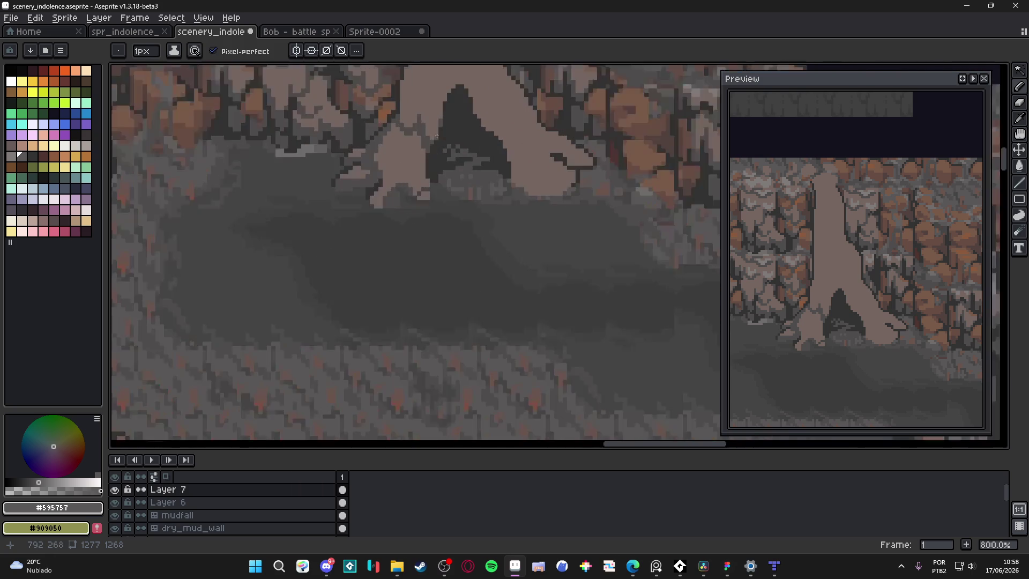
scroll(423, 225, "down", 6)
scroll(435, 238, "up", 4)
scroll(435, 238, "down", 3)
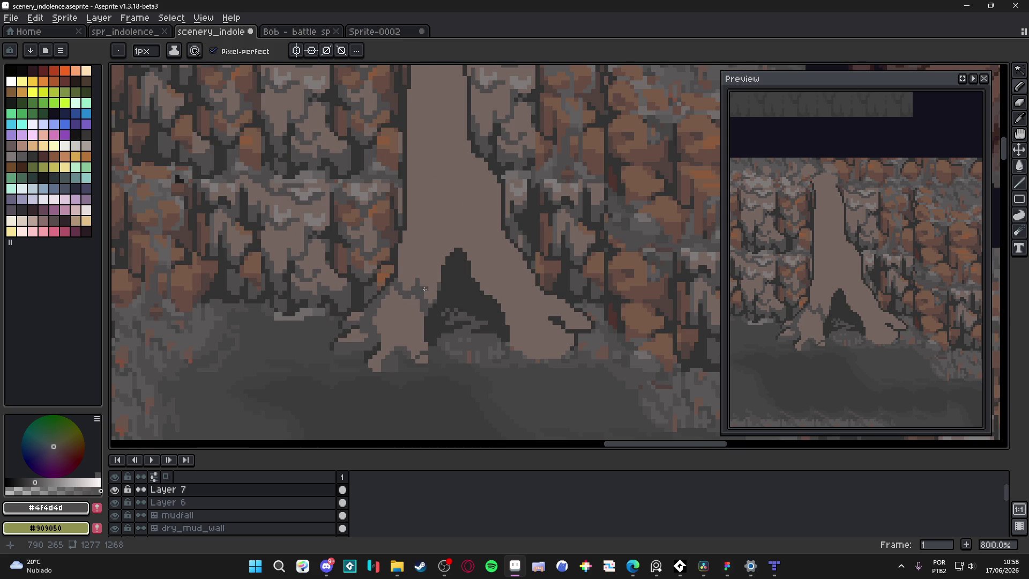
scroll(419, 291, "up", 3)
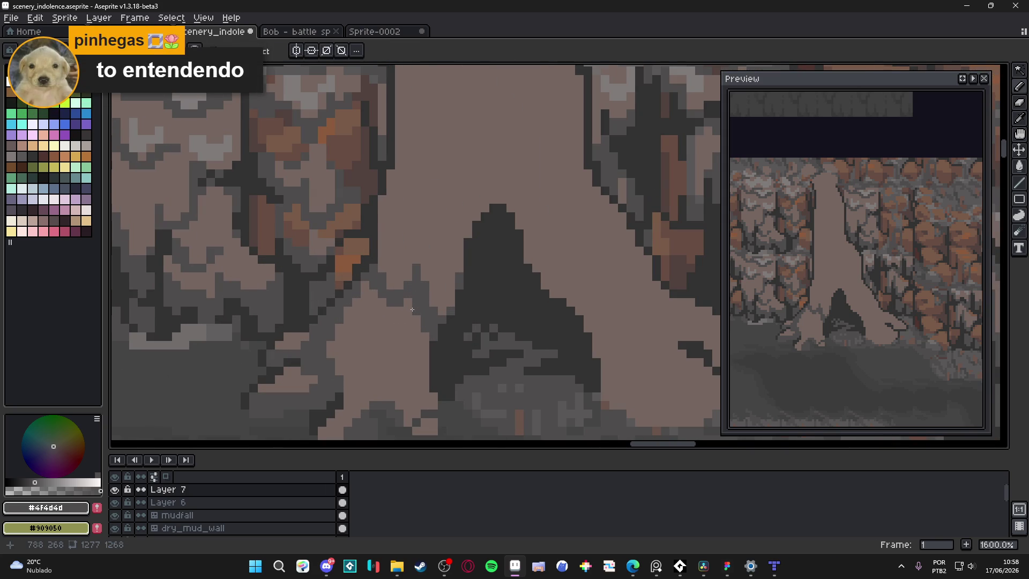
scroll(412, 309, "up", 2)
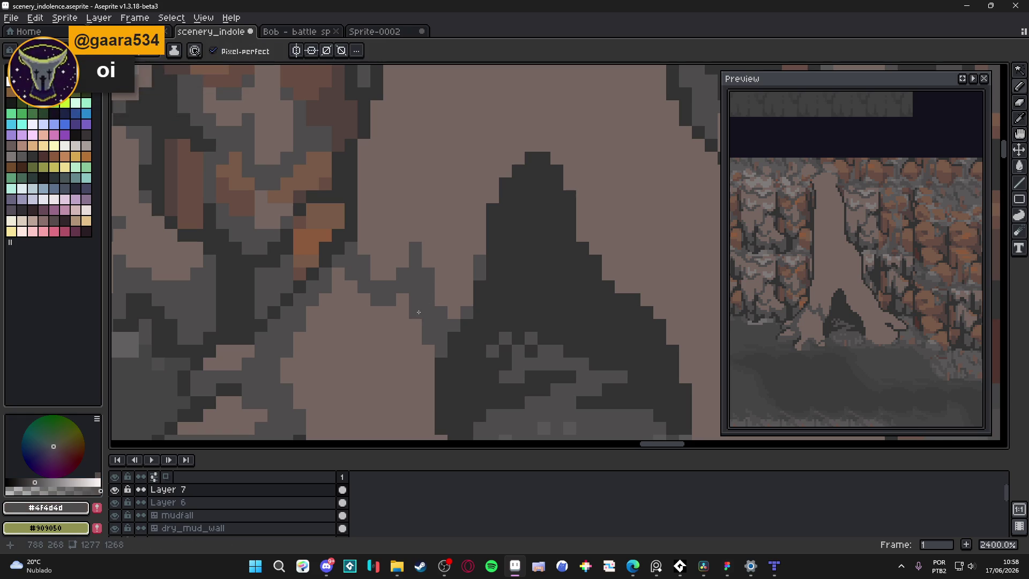
scroll(331, 346, "down", 2)
scroll(331, 345, "left", 2)
mouse_move(351, 366)
left_mouse_down()
mouse_move(353, 292)
mouse_move(366, 321)
left_mouse_up()
left_click(340, 324)
left_click(360, 333)
Step: Paint the trunk's dark edge column, a dark groove line up the trunk, and its left edge
scroll(375, 343, "down", 1)
left_click(379, 245)
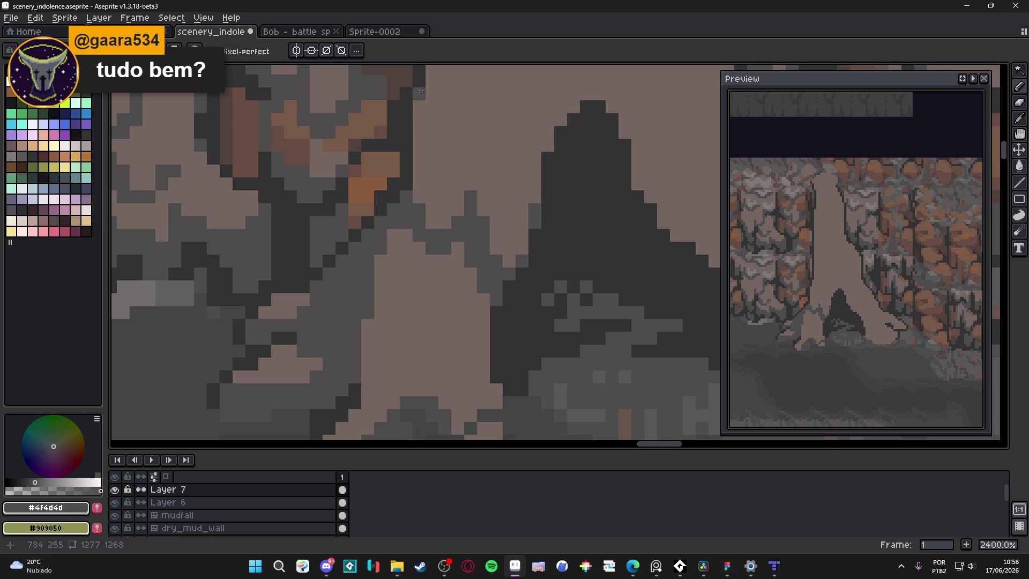
left_click(522, 248)
scroll(527, 235, "down", 6)
scroll(458, 255, "up", 4)
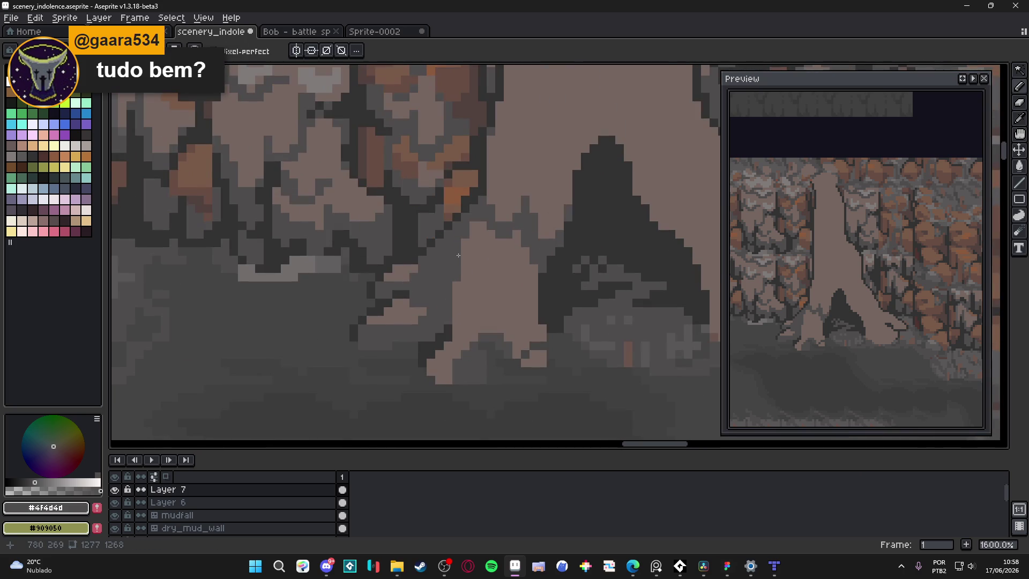
left_click_drag(494, 336, 491, 291)
left_click(491, 287)
left_click_drag(465, 284, 456, 301)
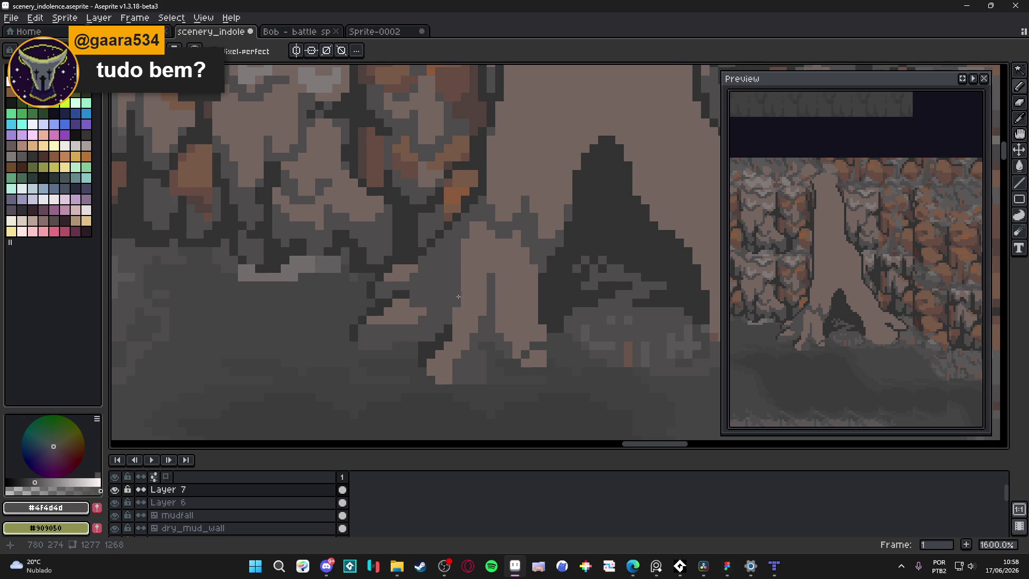
Step: Undo the last stroke on the trunk base
scroll(469, 295, "left", 1)
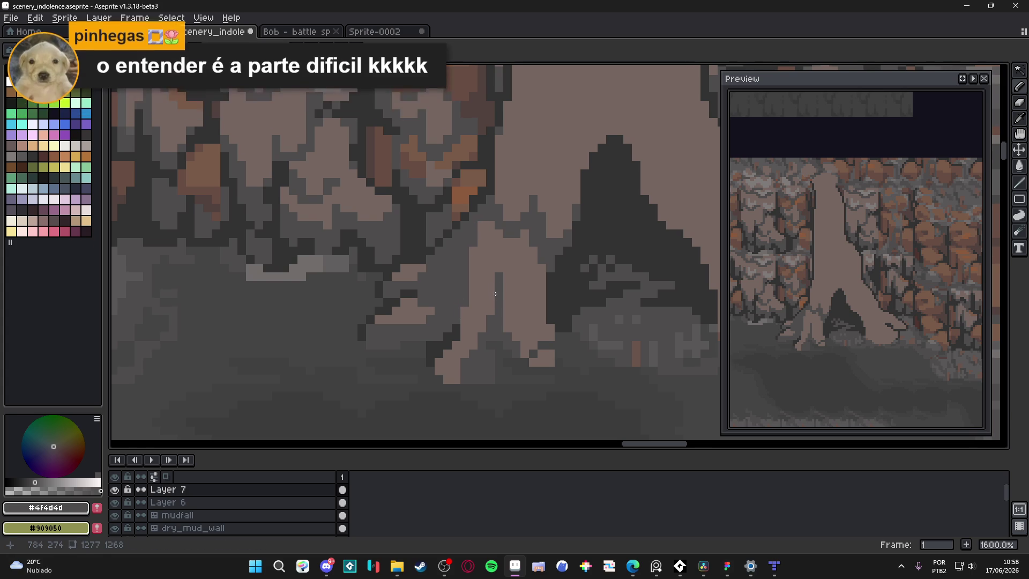
left_click_drag(494, 291, 499, 289)
scroll(496, 306, "up", 2)
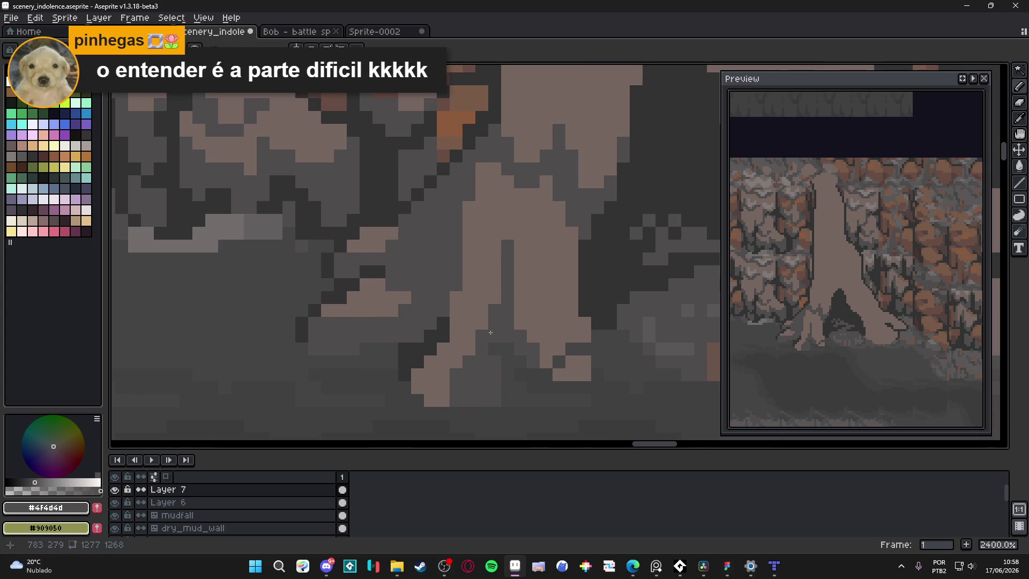
key("ctrl+z")
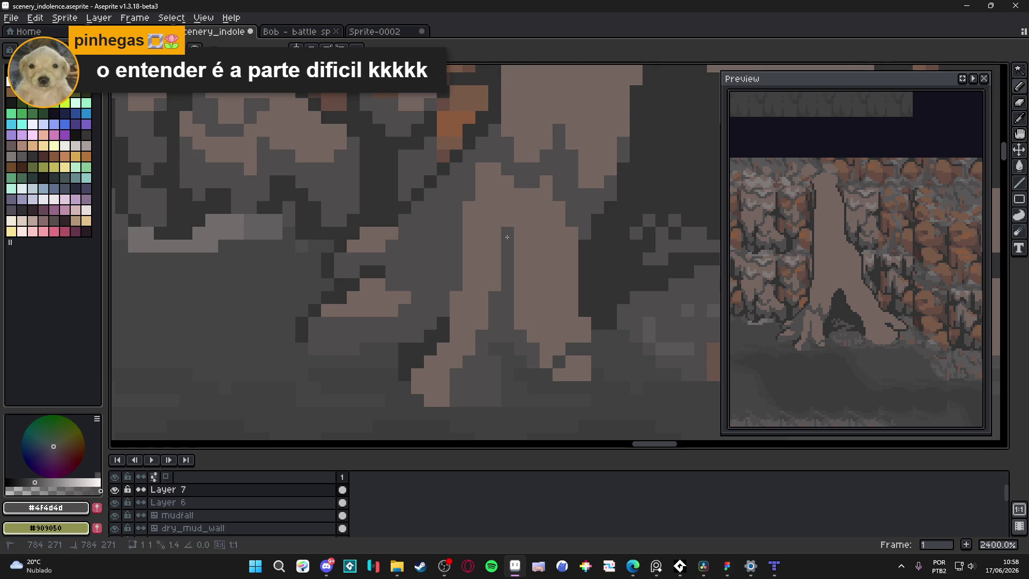
scroll(507, 237, "down", 5)
scroll(498, 234, "up", 3)
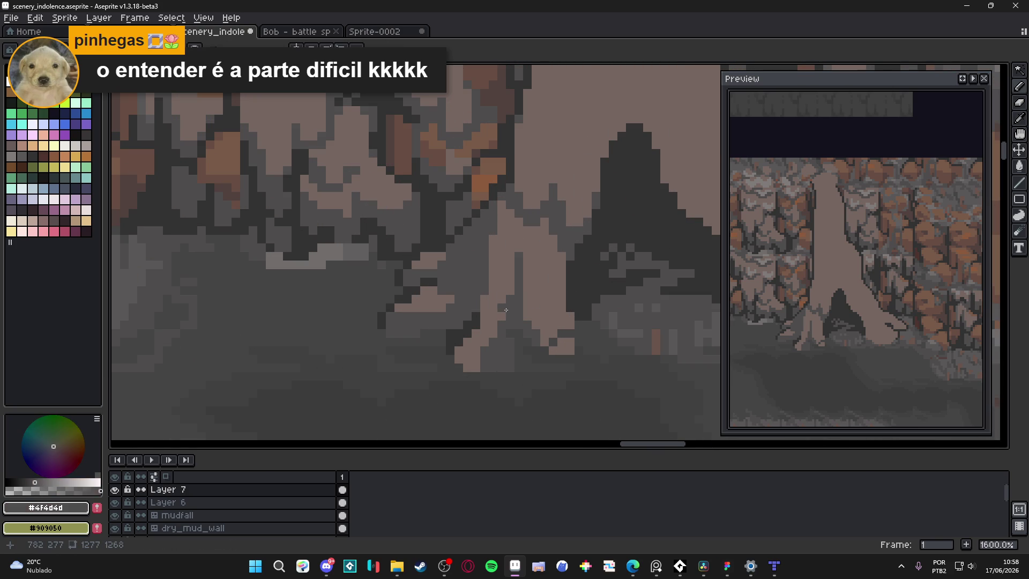
scroll(511, 317, "down", 4)
scroll(536, 319, "up", 4)
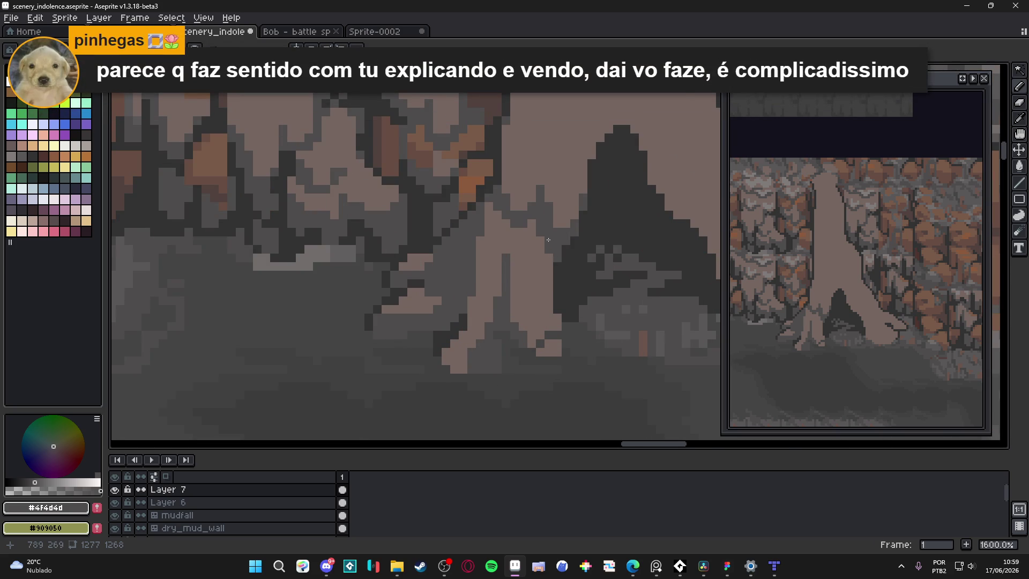
scroll(550, 240, "up", 2)
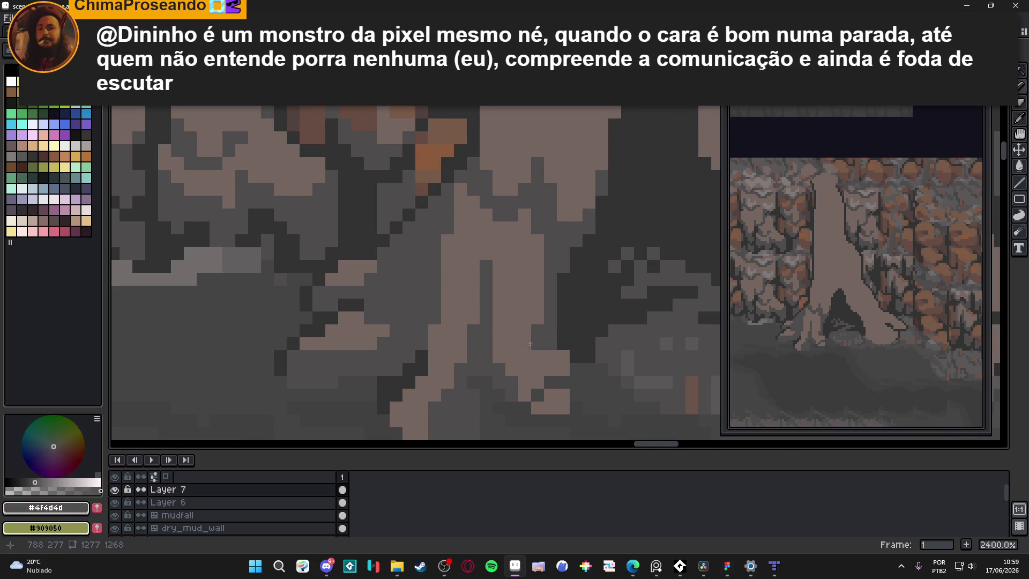
Step: Touch up the trunk groove with dark grey pixels, eyedropping between the brown and grey
key("alt")
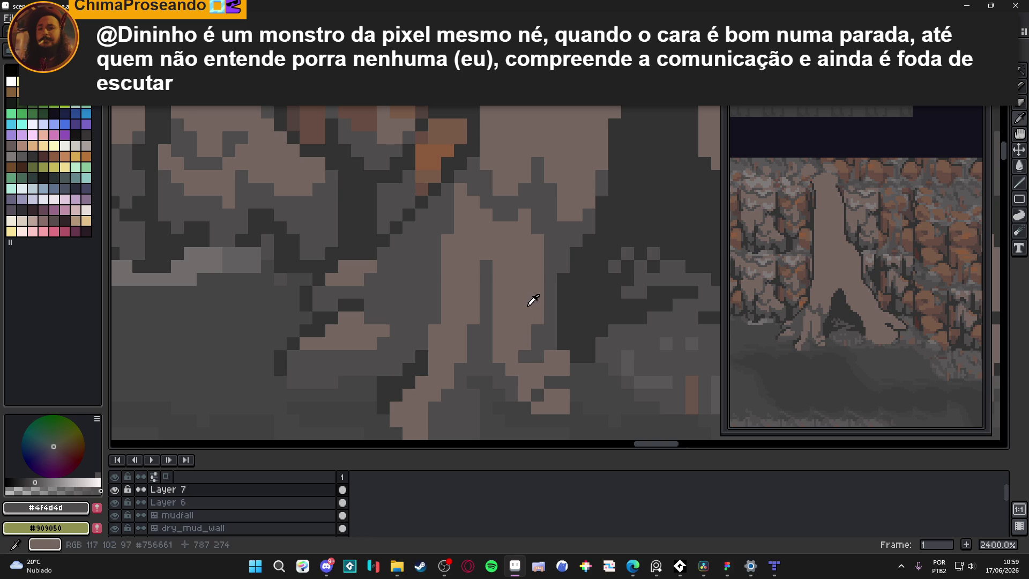
left_click(497, 262)
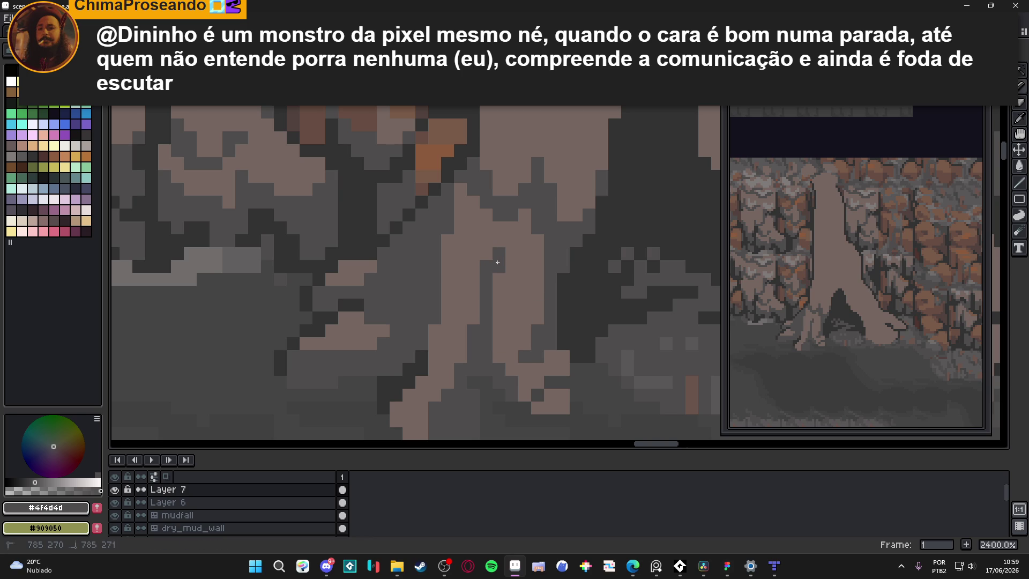
left_click(498, 228, "alt")
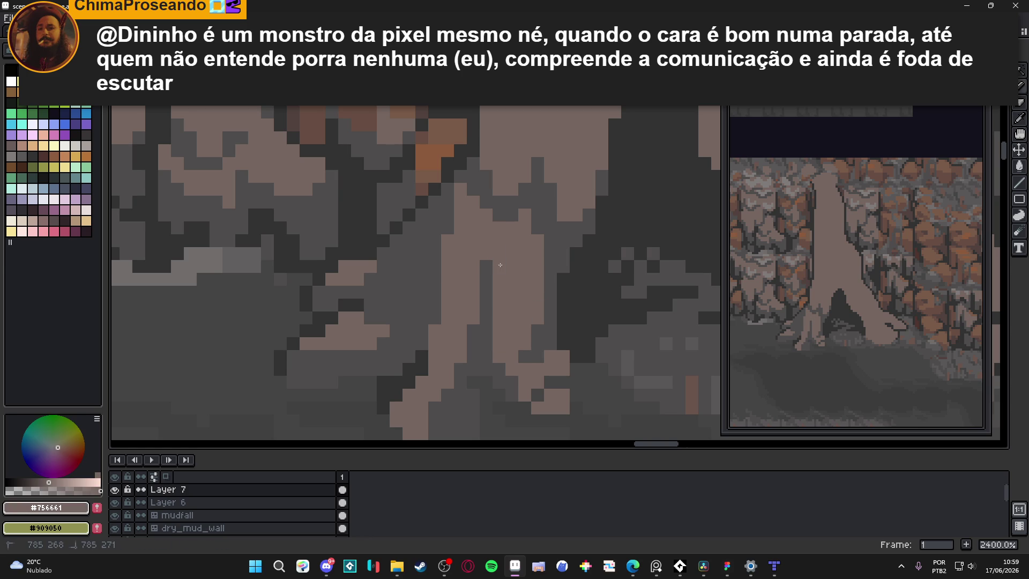
left_click(492, 281, "alt")
left_click(498, 267)
left_click(485, 266, "alt")
left_click(485, 279)
left_click(488, 292, "alt")
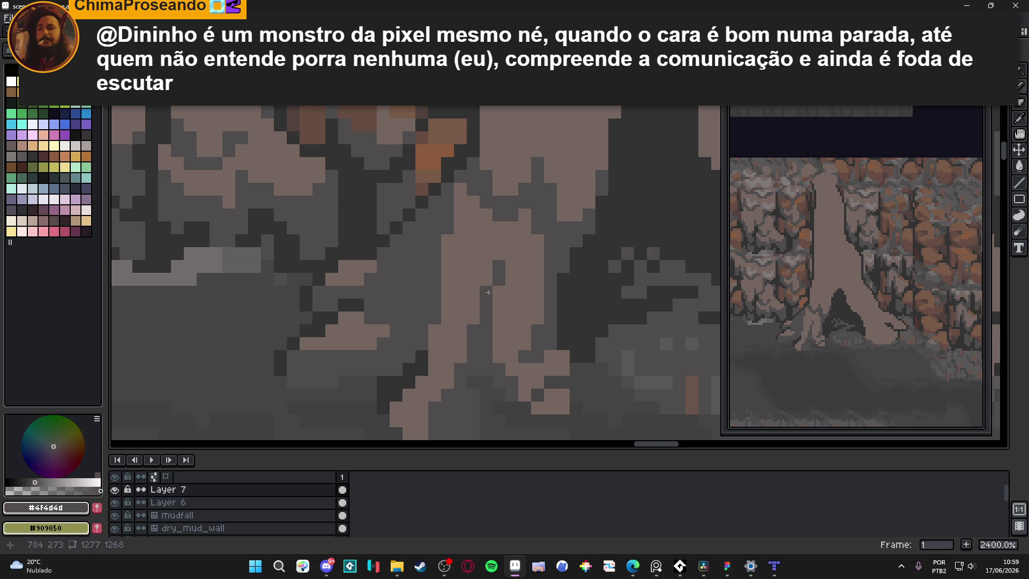
Step: Save the scene as scenery_indolence.aseprite
scroll(492, 289, "down", 3)
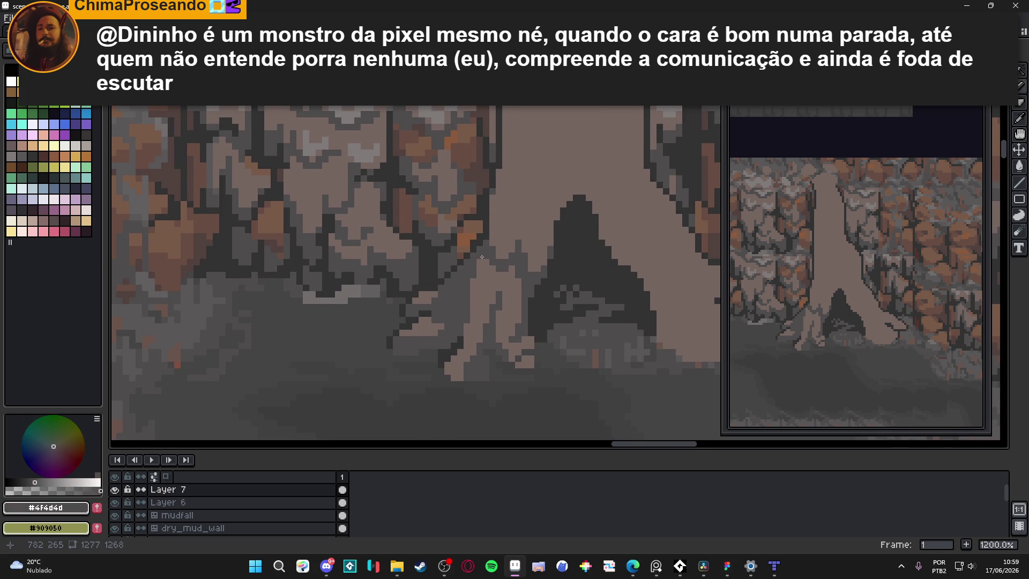
scroll(482, 257, "up", 3)
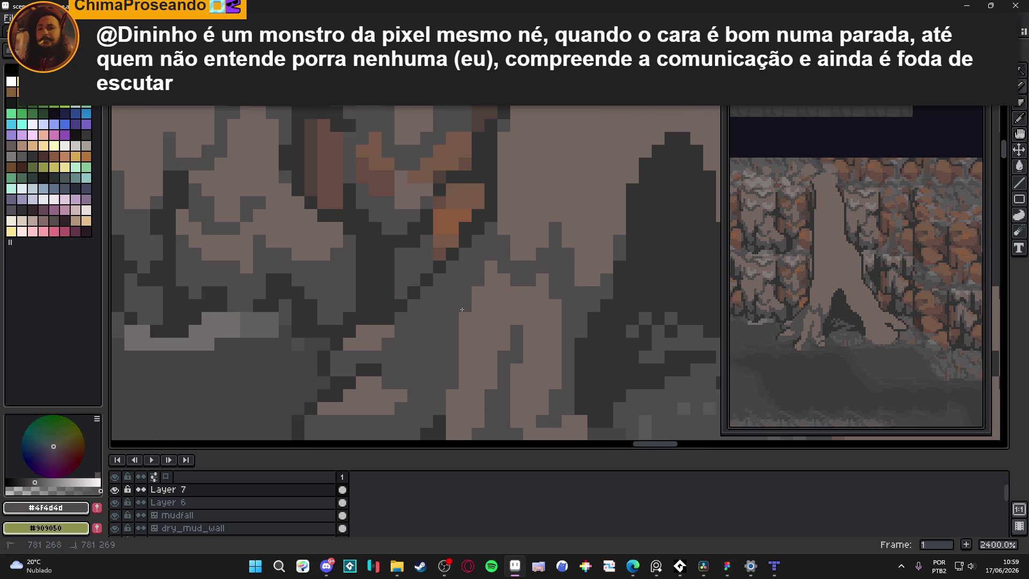
scroll(464, 333, "down", 3)
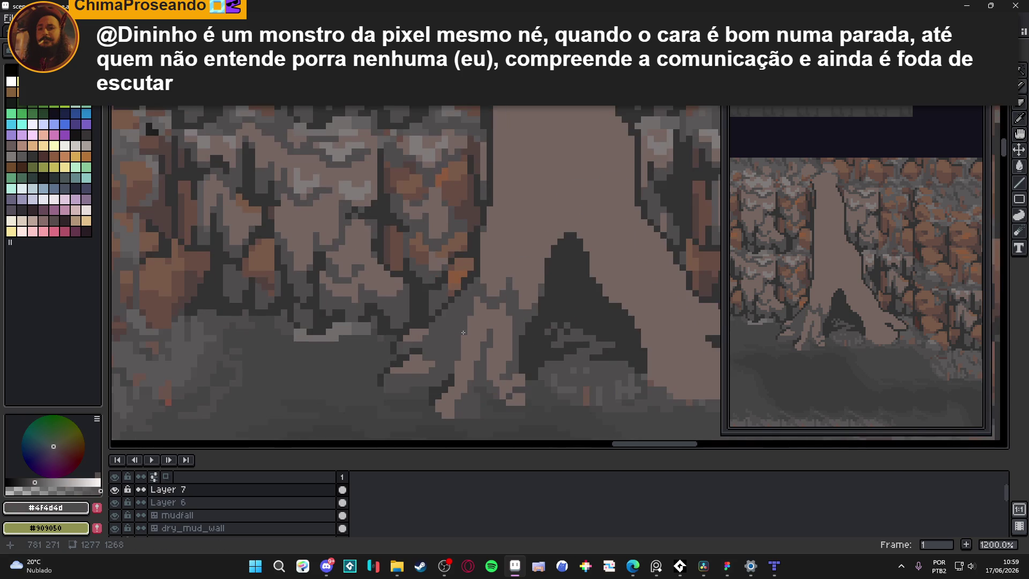
key("ctrl+s")
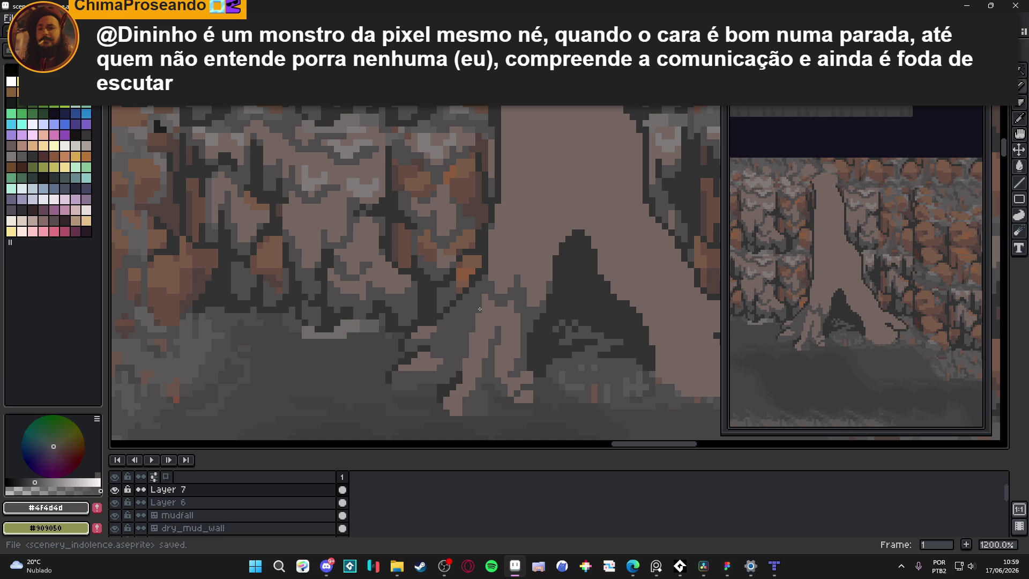
Step: Undo the last pencil stroke and set the drawing colour back to trunk brown #756661
scroll(482, 324, "up", 1)
left_click(493, 340, "alt")
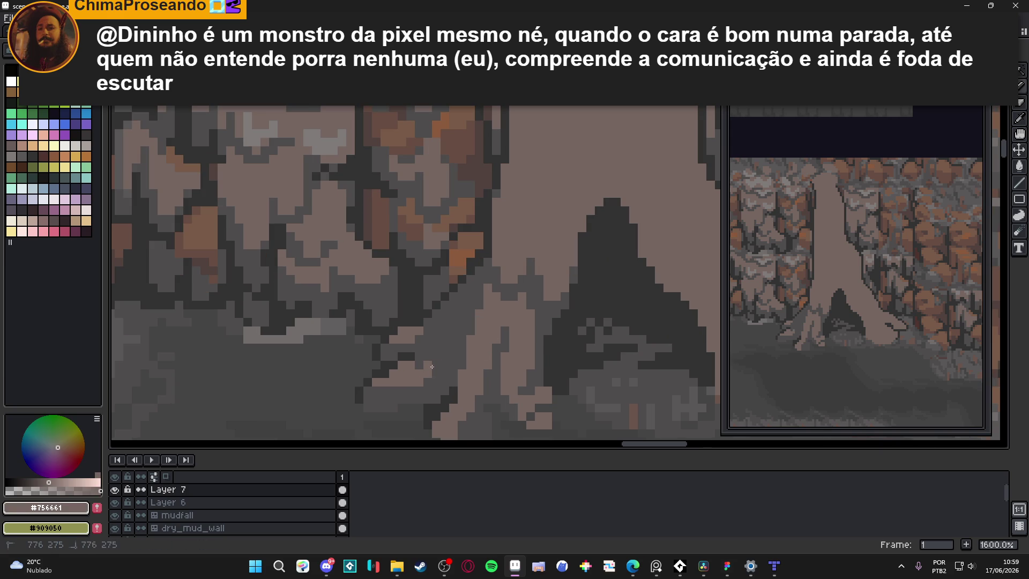
key("ctrl+z")
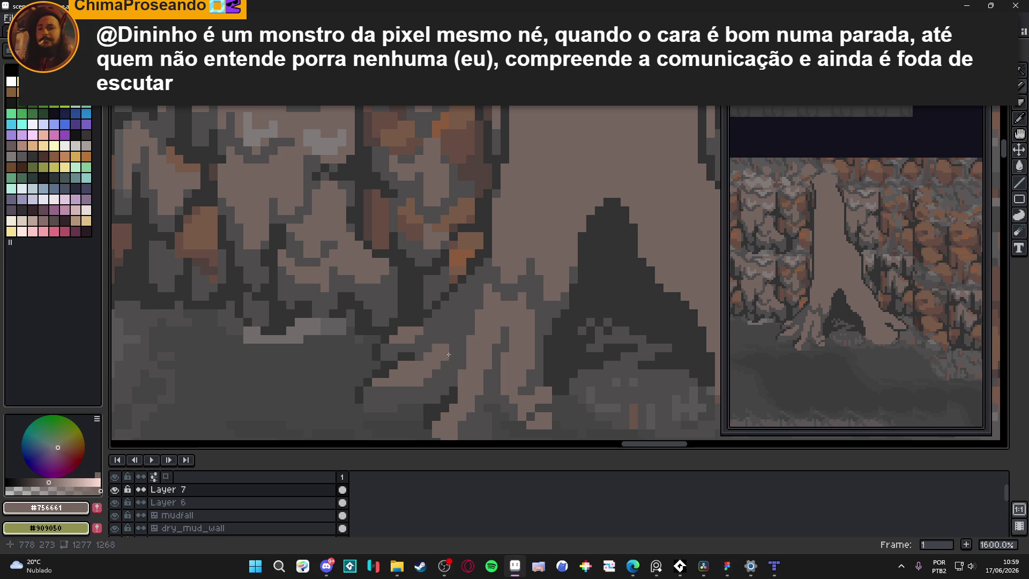
left_click(444, 357, "alt")
left_click(448, 335, "alt")
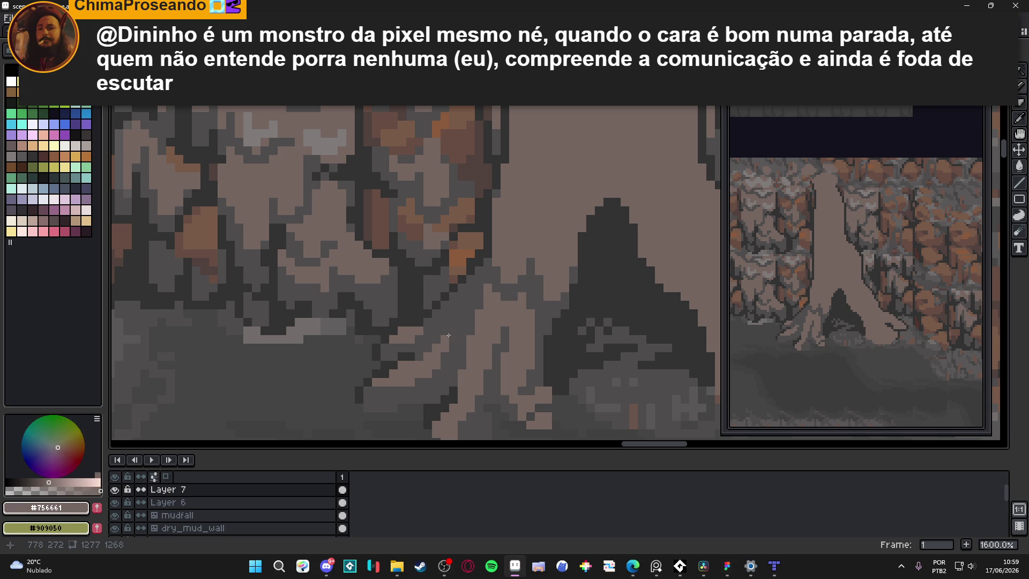
scroll(448, 338, "down", 3)
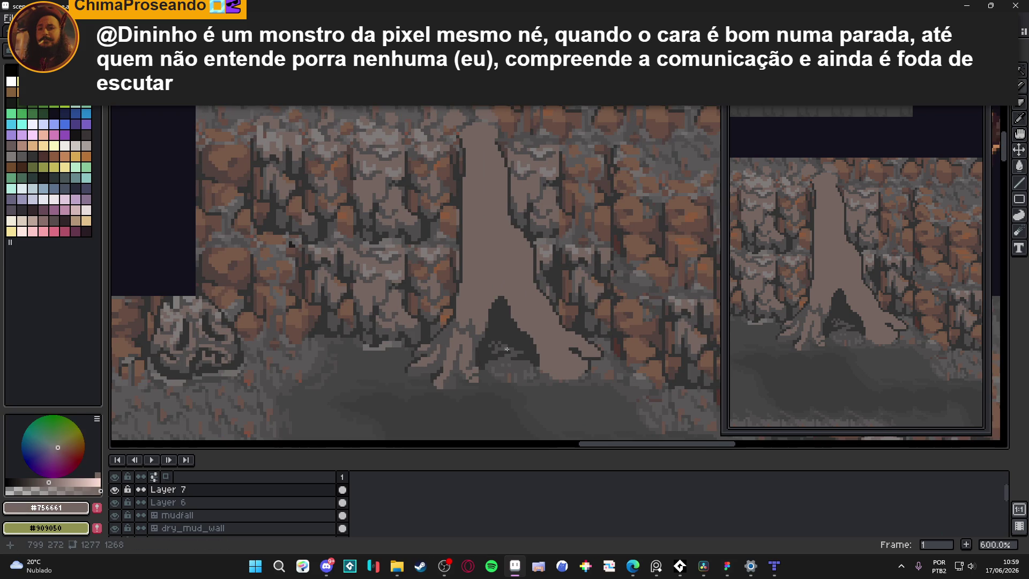
Step: Eyedrop the dark grey and add dark pixels above the peak of the gap under the trunk
scroll(454, 375, "up", 2)
left_click(430, 348, "alt")
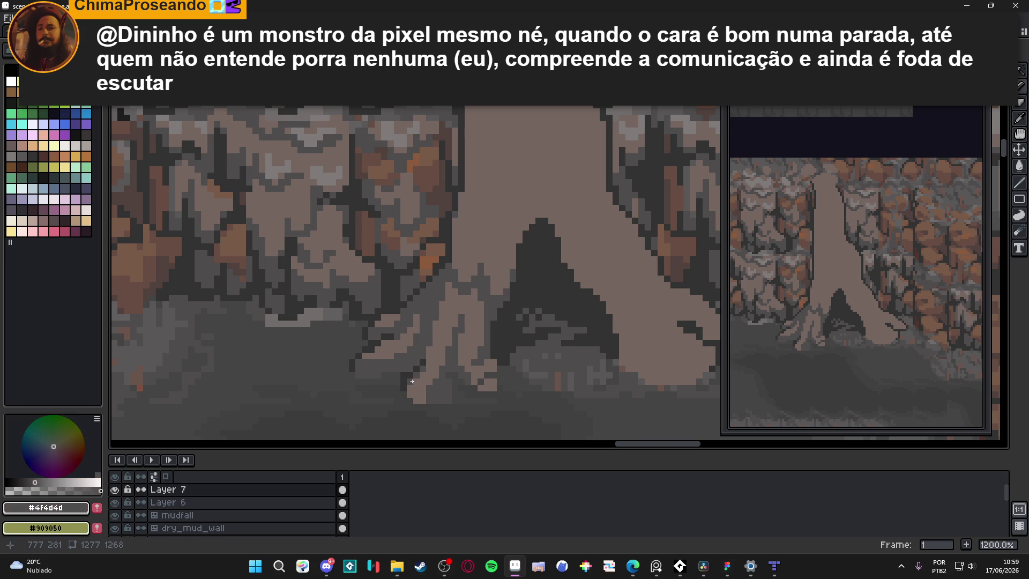
scroll(443, 388, "down", 2)
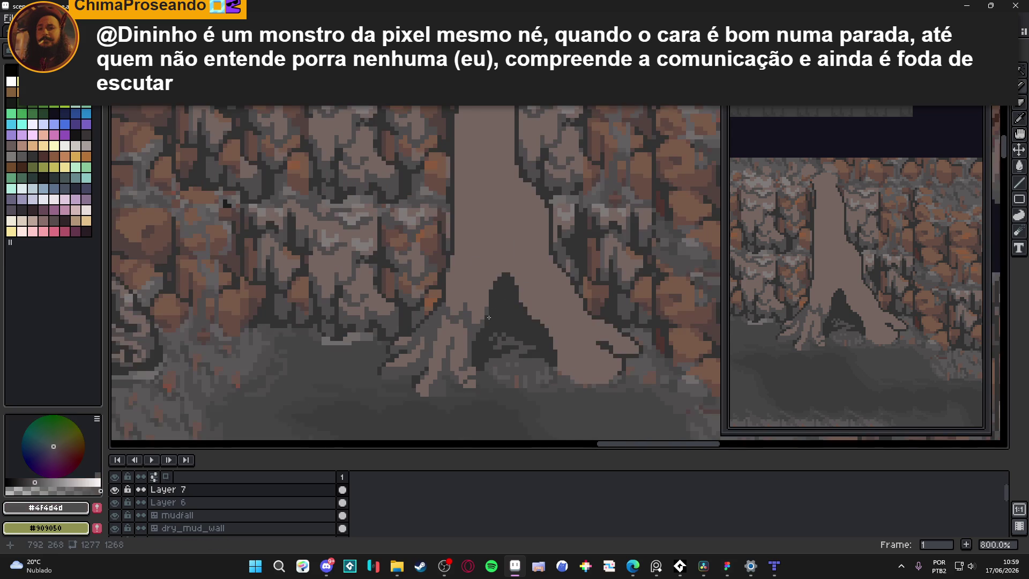
scroll(432, 369, "up", 2)
scroll(465, 286, "up", 1)
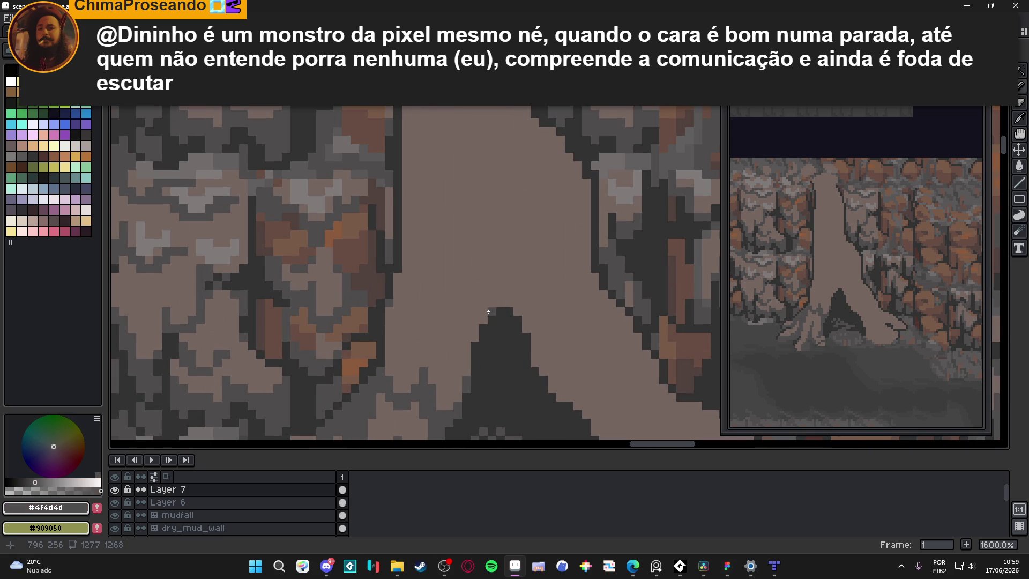
left_click(483, 319)
left_click_drag(474, 312, 466, 304)
Step: Shade the root's lower-left and bottom edges dark grey, switching to a 1 px brush
scroll(477, 308, "down", 3)
scroll(515, 324, "down", 3)
scroll(535, 364, "up", 6)
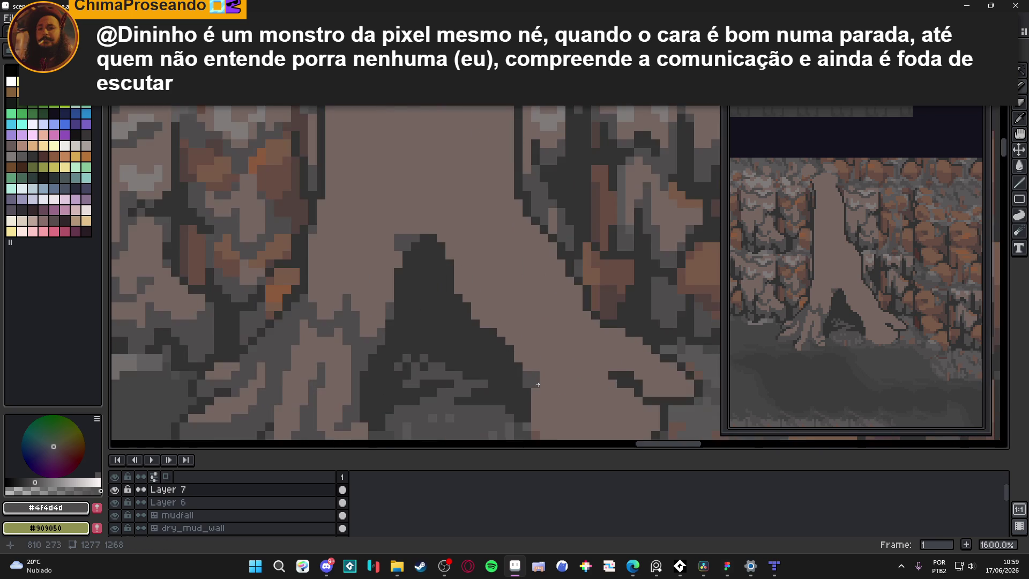
scroll(539, 407, "down", 2)
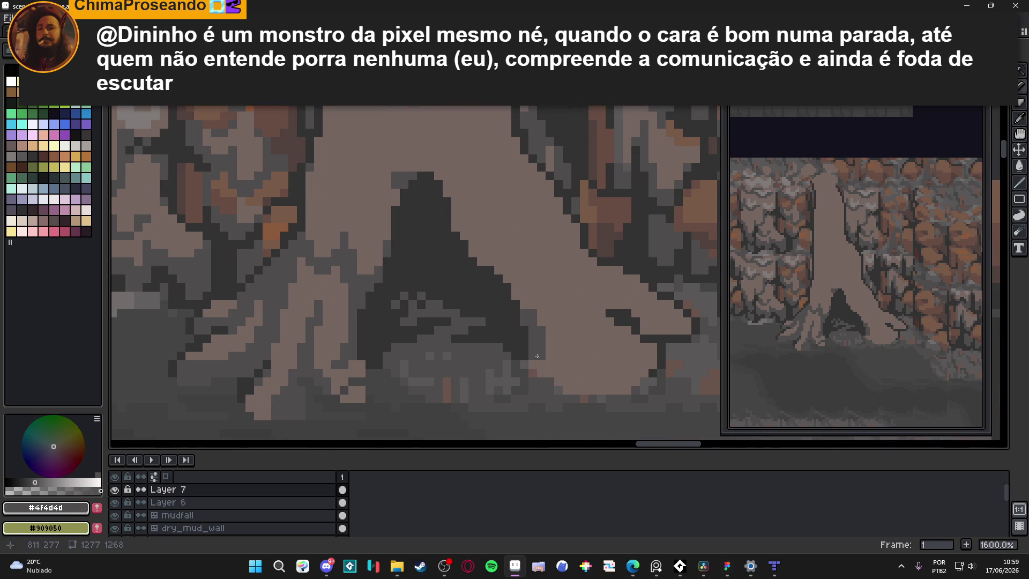
left_click_drag(547, 368, 588, 390)
key("minus")
left_click(592, 381)
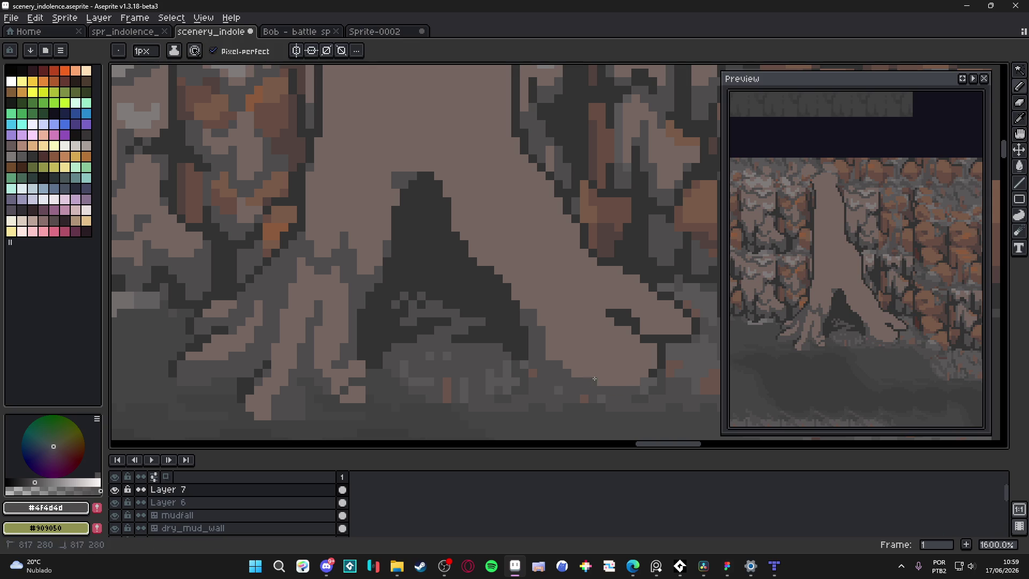
left_click(548, 354)
left_click(547, 347)
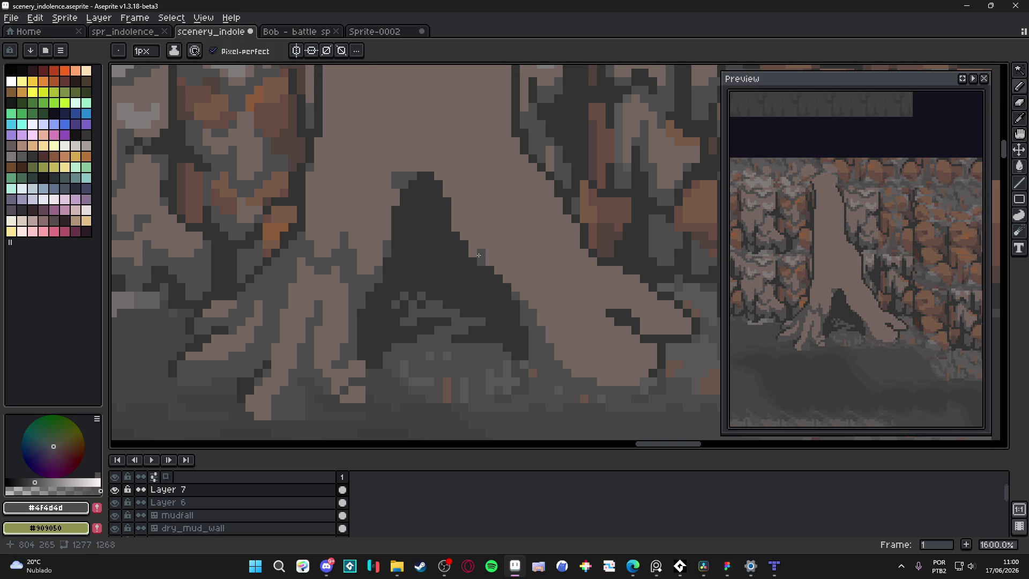
Step: Add dark grey pixels along the gap's right edge
left_click(455, 228)
left_click(455, 219)
left_click(453, 197)
scroll(535, 298, "down", 2)
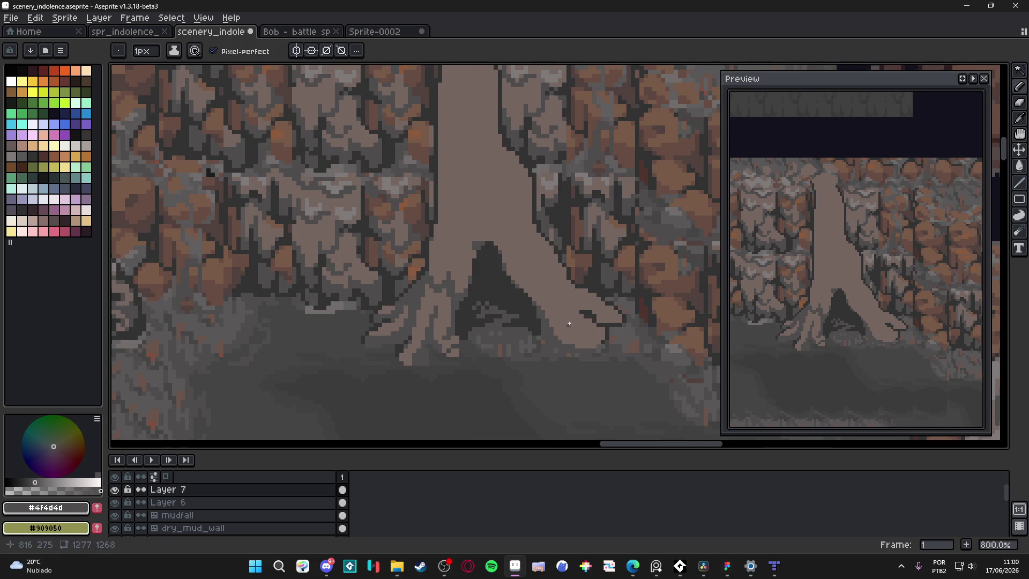
scroll(569, 324, "up", 1)
scroll(584, 307, "up", 1)
Step: Draw dark grey groove lines along the root, including a short diagonal one
mouse_move(583, 307)
left_mouse_down()
mouse_move(557, 307)
mouse_move(544, 281)
left_mouse_up()
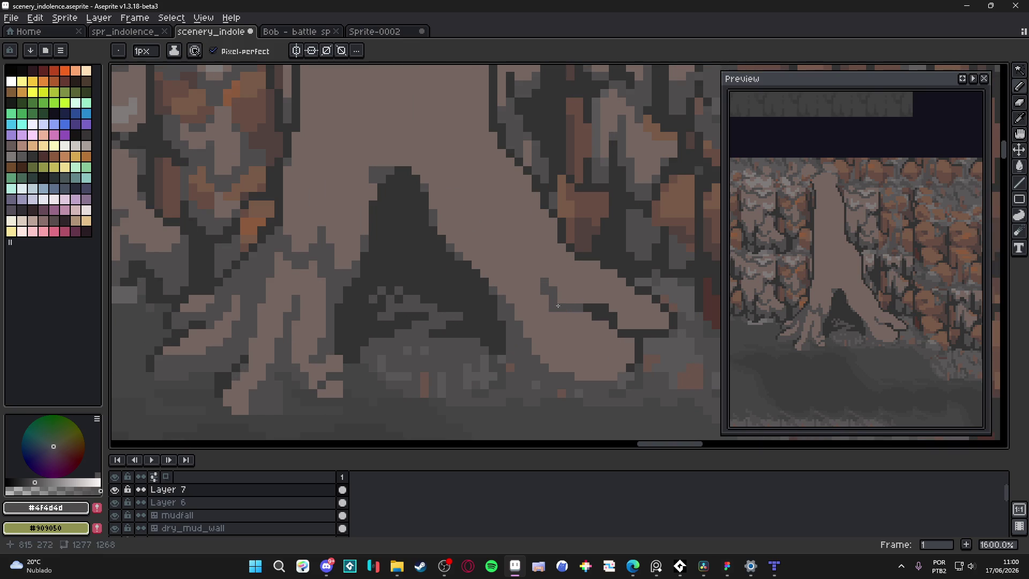
mouse_move(541, 278)
left_mouse_down()
mouse_move(538, 267)
mouse_move(515, 270)
mouse_move(501, 236)
mouse_move(490, 245)
mouse_move(491, 228)
left_mouse_up()
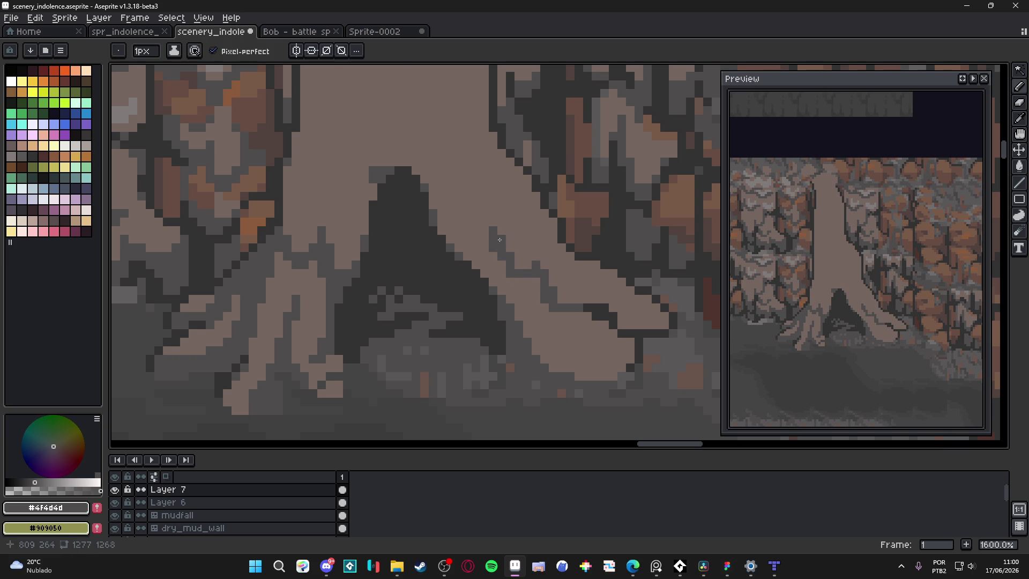
left_click(503, 243, "alt")
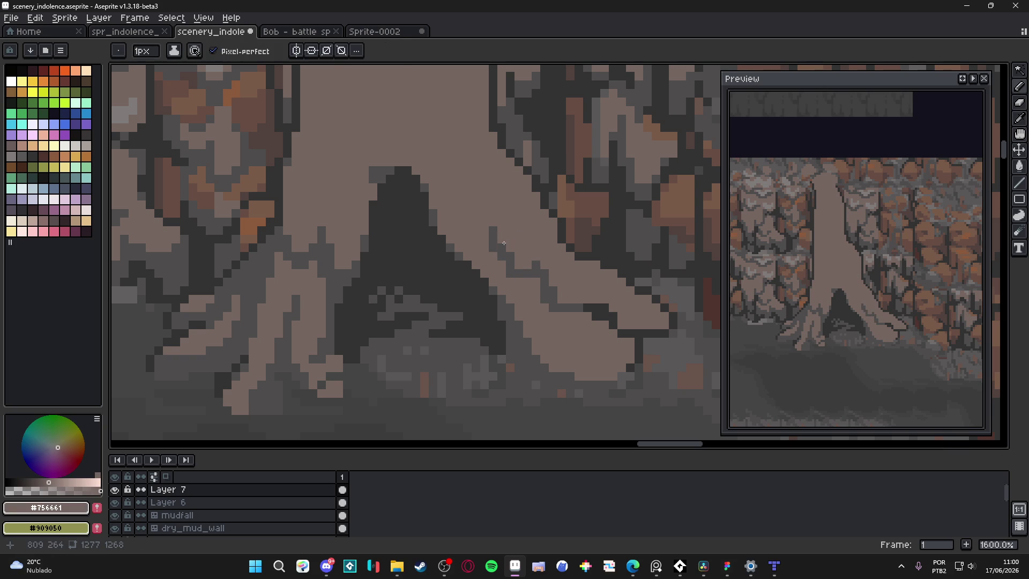
left_click(542, 257, "alt")
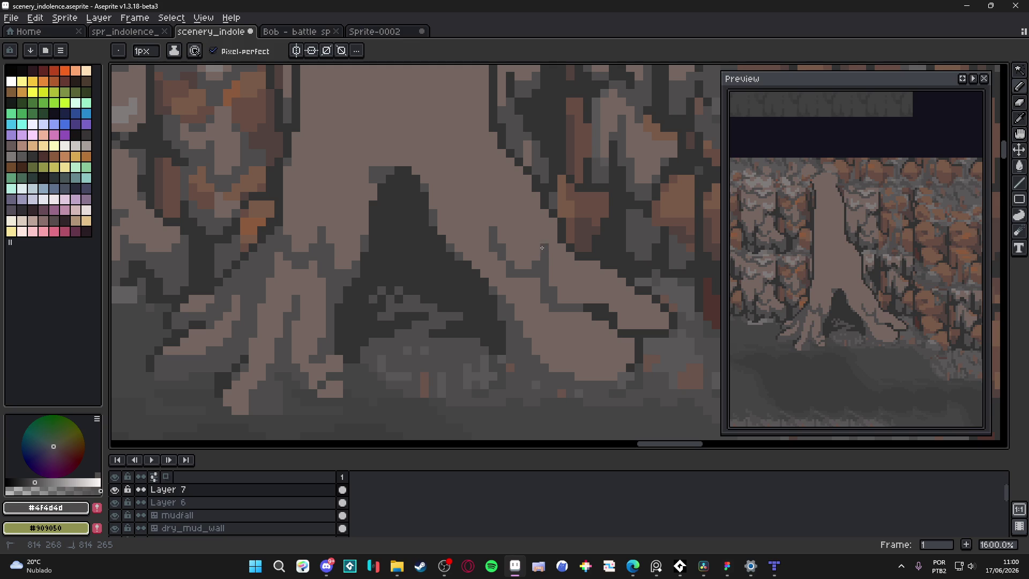
left_click_drag(530, 250, 557, 266)
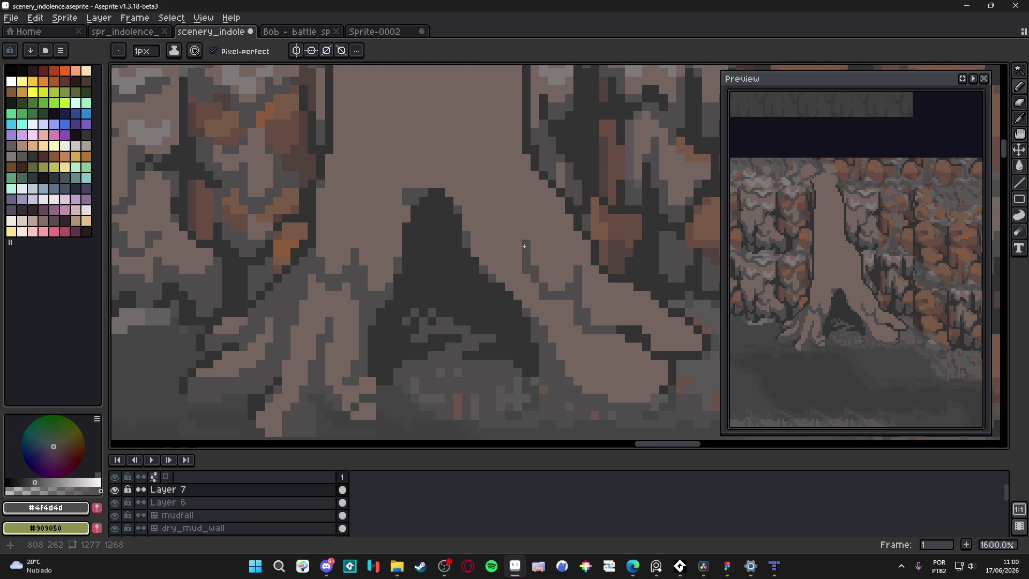
mouse_move(473, 244)
left_mouse_down()
mouse_move(491, 250)
mouse_move(509, 225)
mouse_move(508, 236)
left_mouse_up()
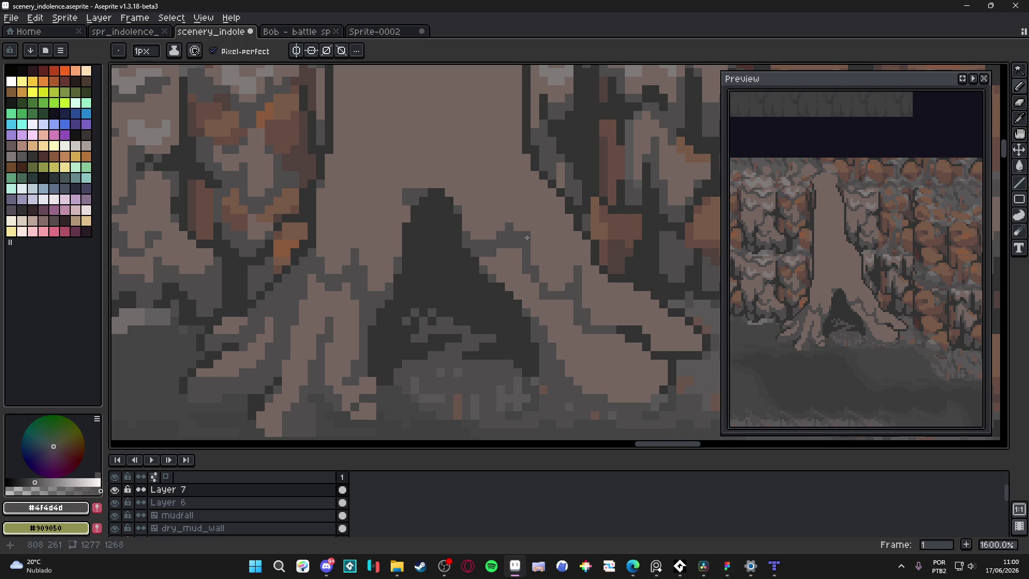
Step: Set the pencil to 2 px and dab #4f4d4d pixels along the right root's bottom edge
scroll(527, 238, "down", 4)
scroll(531, 266, "up", 3)
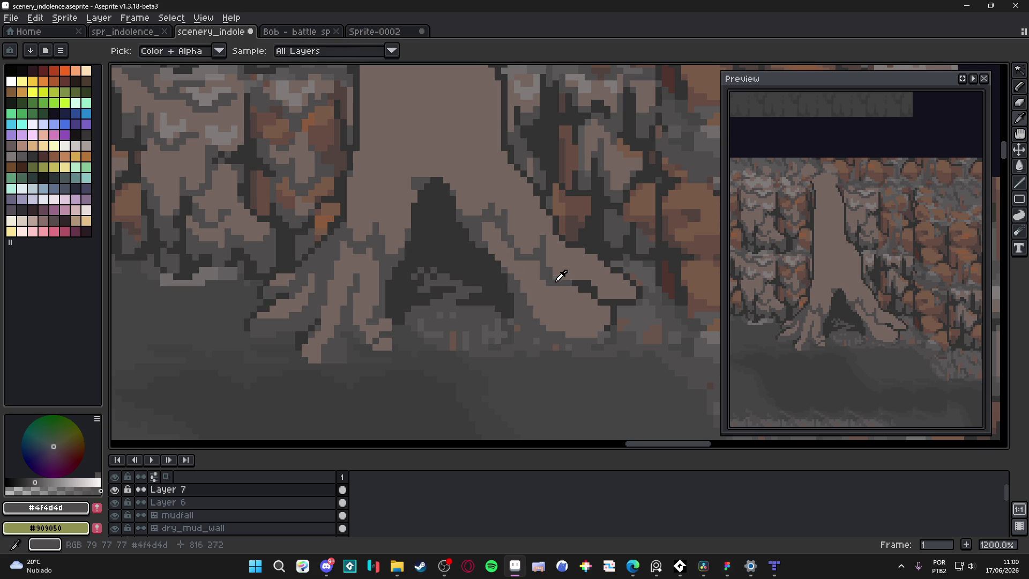
scroll(526, 247, "up", 1)
key("alt")
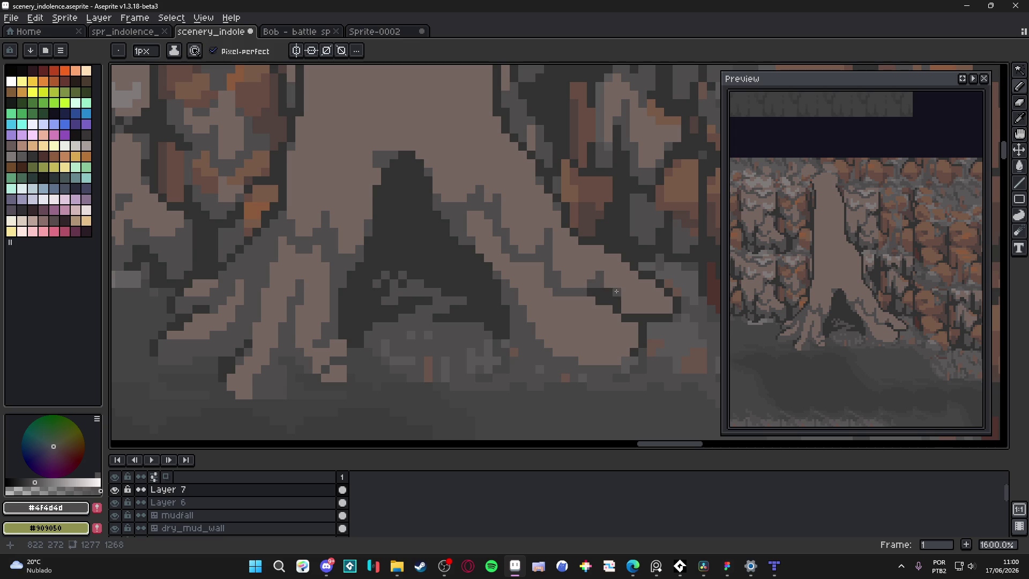
scroll(605, 284, "down", 1)
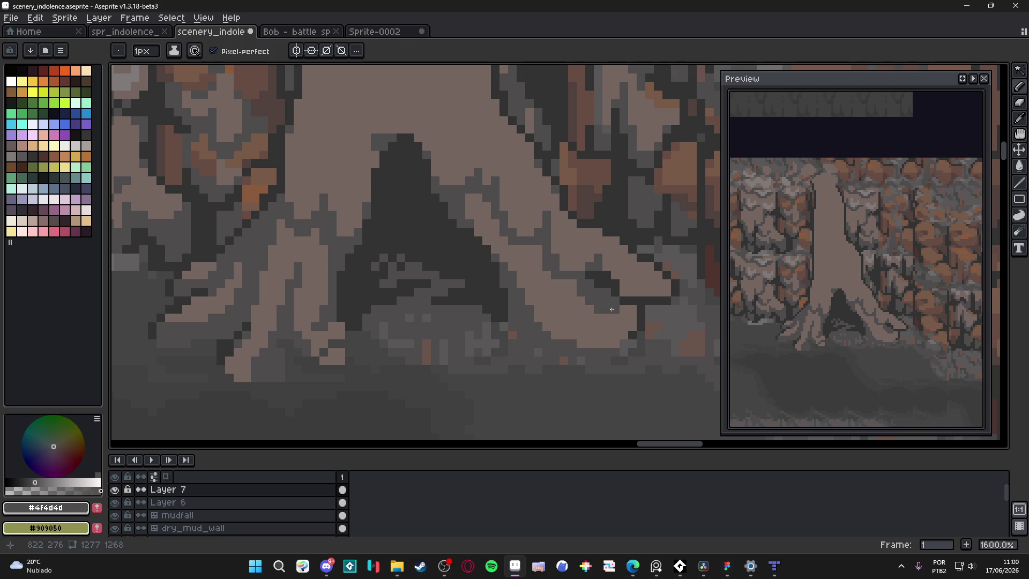
key("plus")
left_click(620, 331)
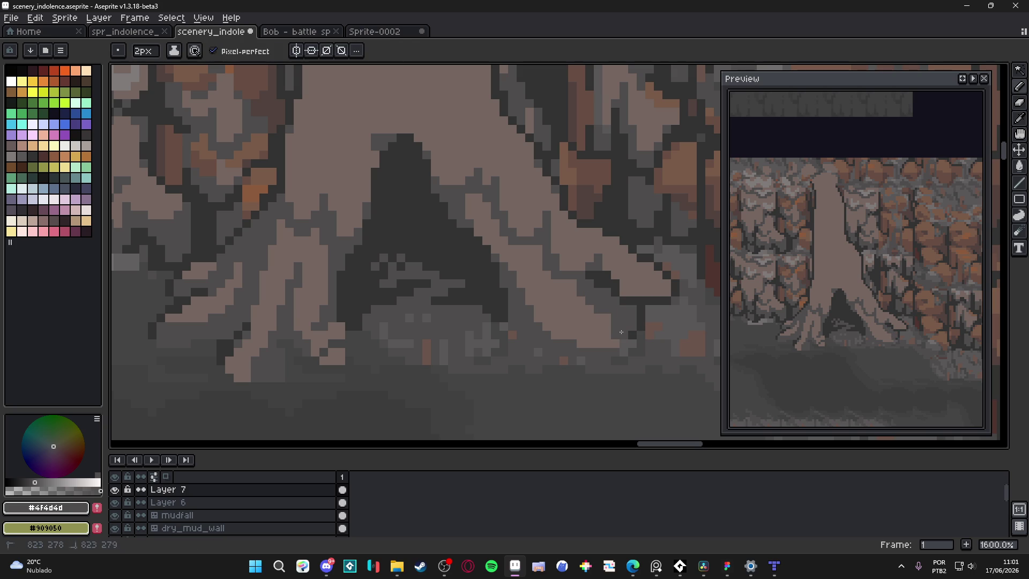
key("minus")
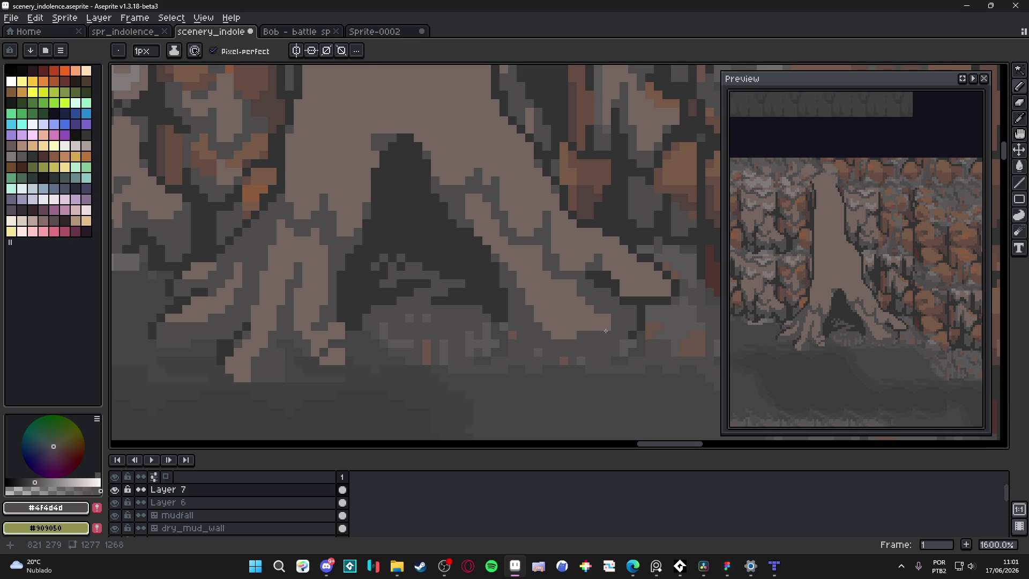
key("plus")
left_click_drag(557, 274, 578, 293)
Step: Eyedrop dark grey #4f4d4d and draw a short dark groove column on the root
left_click_drag(533, 241, 545, 248)
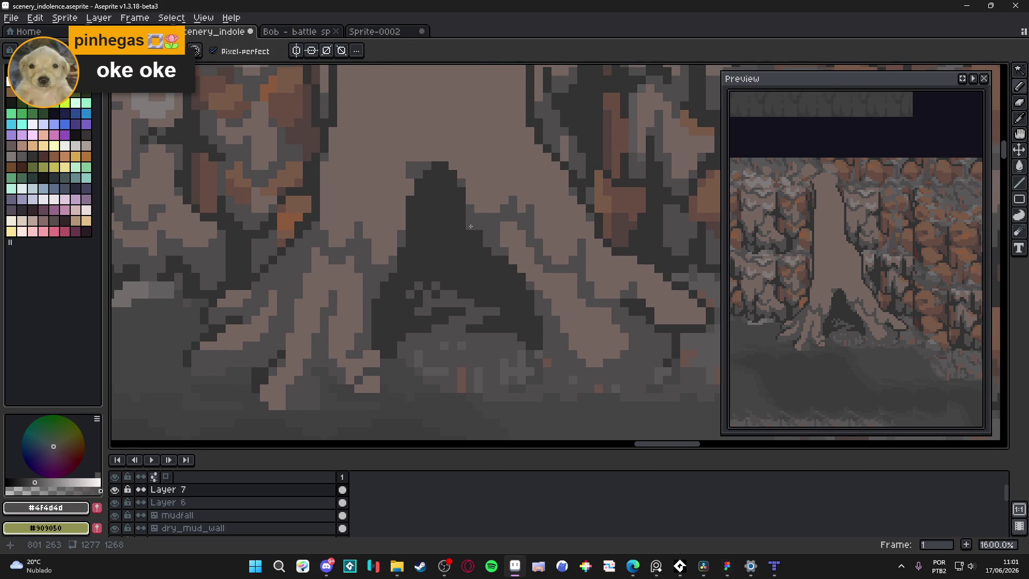
scroll(451, 208, "up", 1)
left_click(356, 106, "alt")
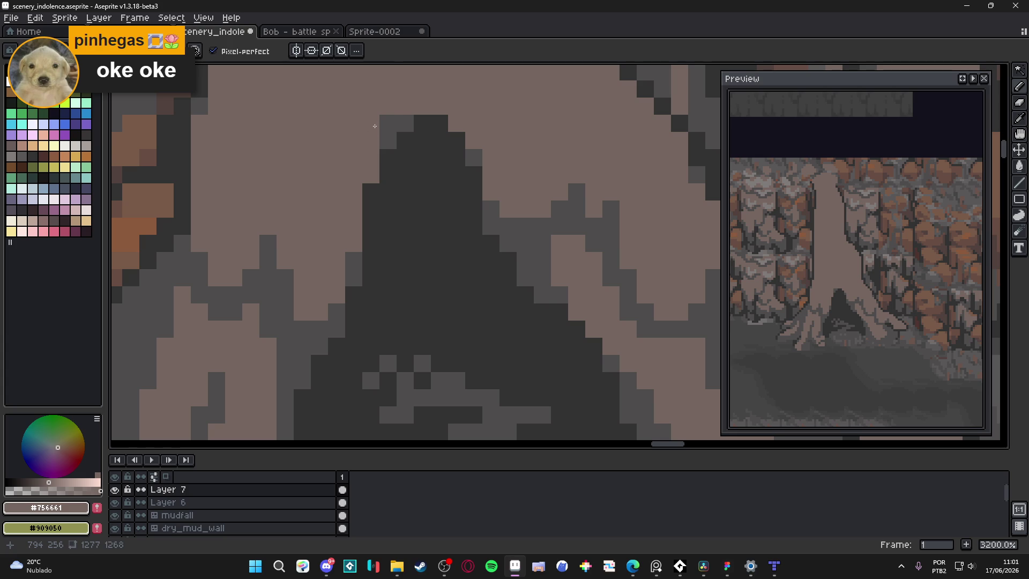
scroll(401, 156, "up", 1)
scroll(401, 155, "down", 5)
scroll(505, 313, "up", 5)
left_click(506, 300, "alt")
scroll(518, 329, "down", 3)
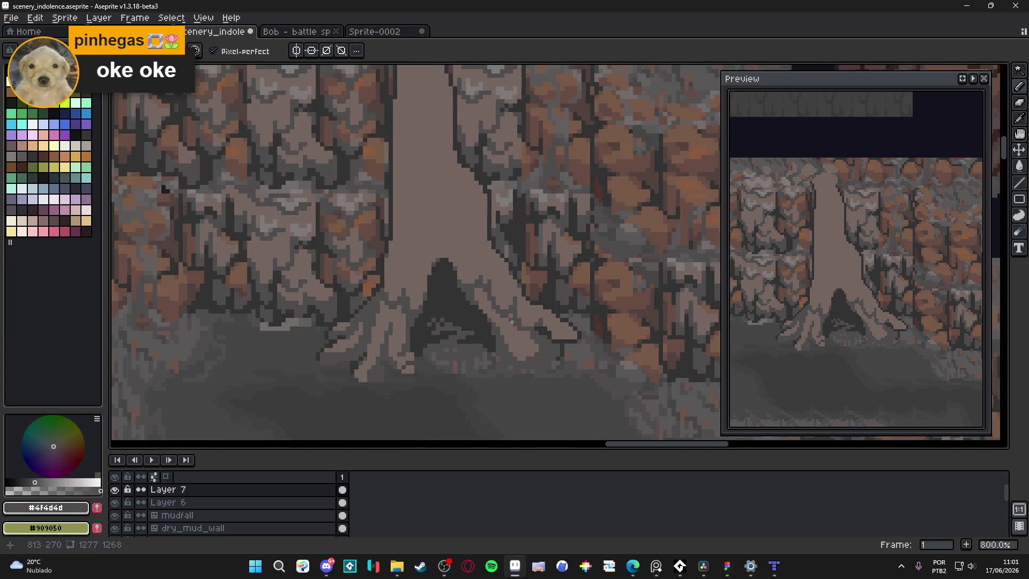
scroll(517, 328, "up", 1)
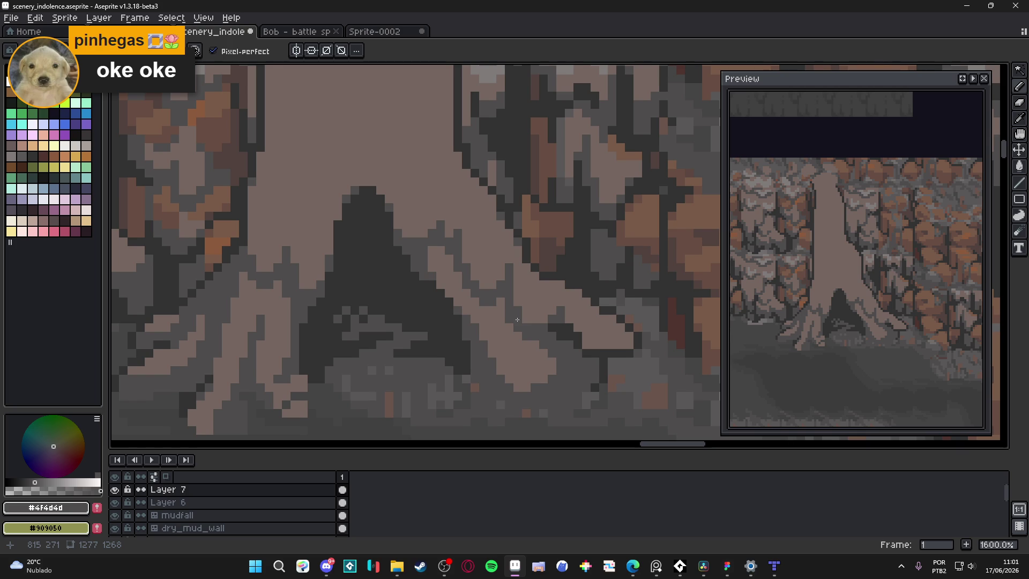
scroll(535, 249, "up", 1)
mouse_move(509, 249)
left_mouse_down()
mouse_move(510, 262)
mouse_move(509, 223)
mouse_move(521, 249)
left_mouse_up()
Step: Place dark pixels down the root's diagonal edge and one beside the groove
left_click(548, 288)
left_click(587, 301)
left_click(613, 314)
left_click(662, 339)
scroll(594, 340, "down", 2)
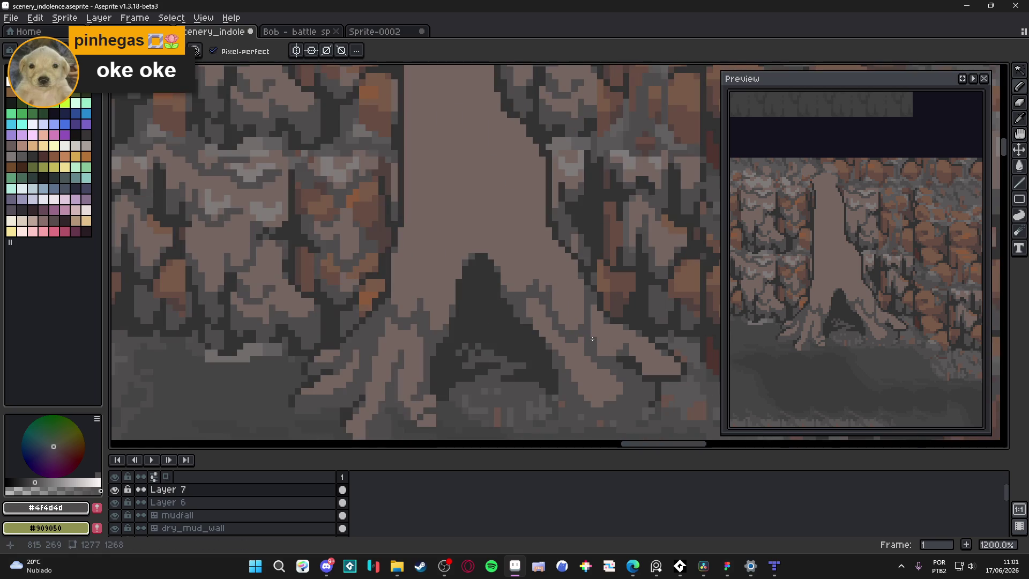
scroll(540, 297, "up", 1)
left_click(552, 269)
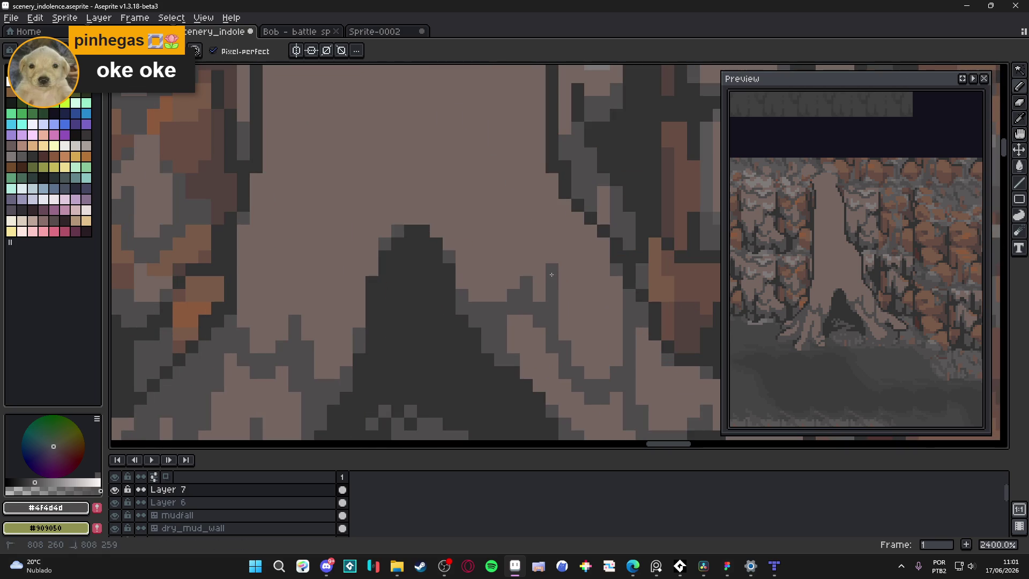
Step: Add two dark pixels beside the groove, then undo them
left_click(527, 290, "alt")
left_click(513, 285, "alt")
left_click_drag(502, 282, 501, 270)
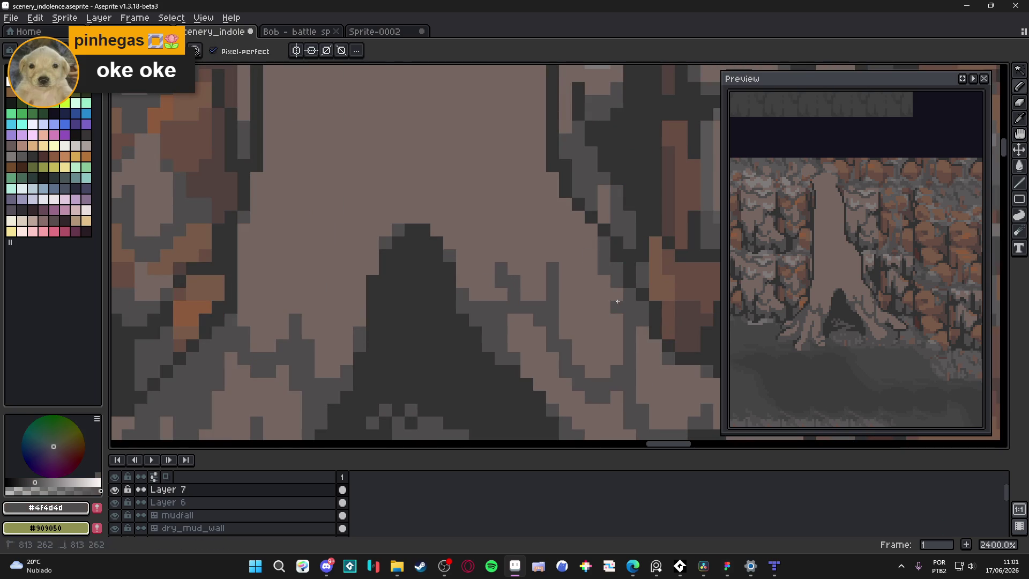
key("ctrl+z")
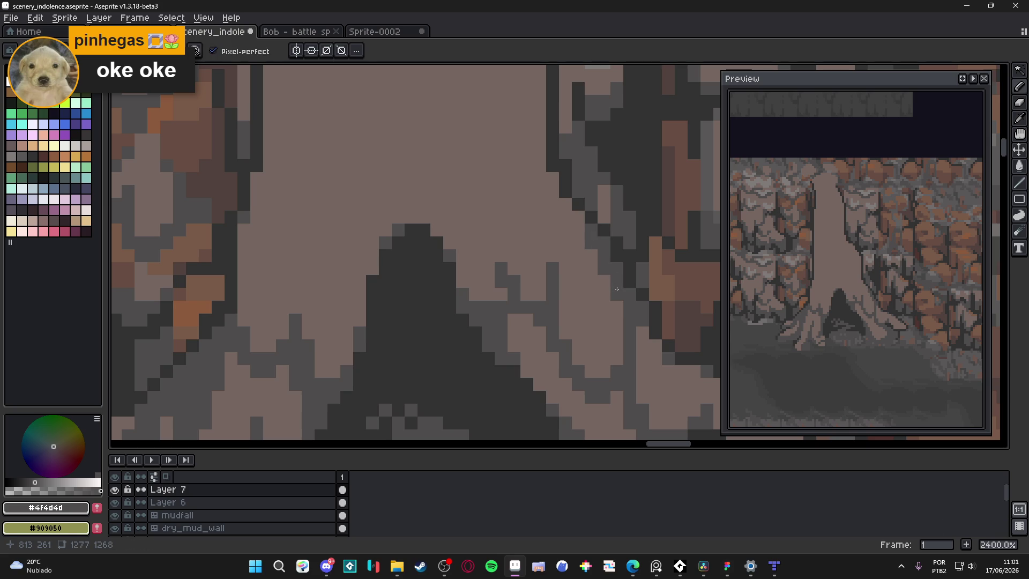
scroll(616, 319, "down", 5)
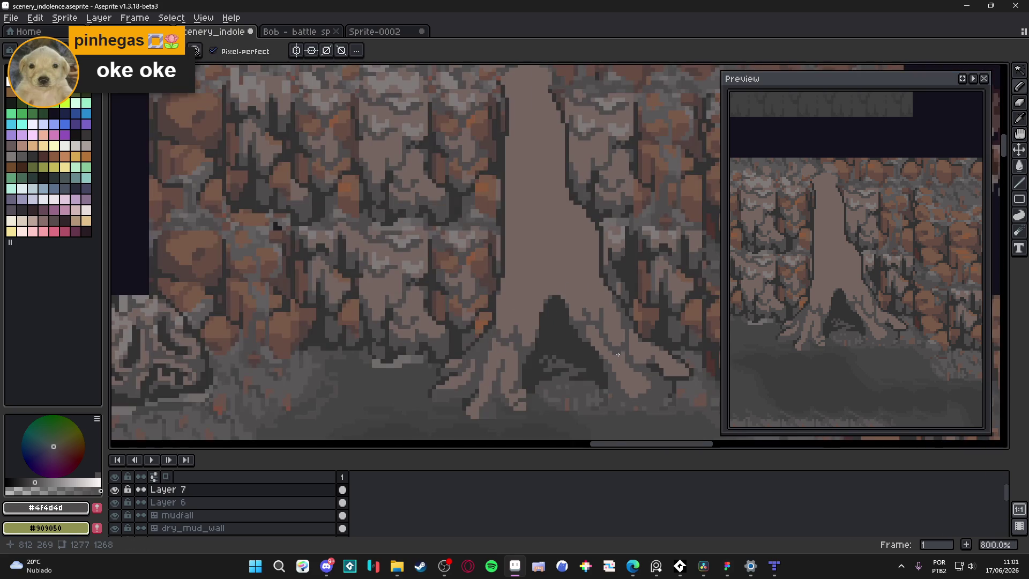
scroll(602, 330, "up", 3)
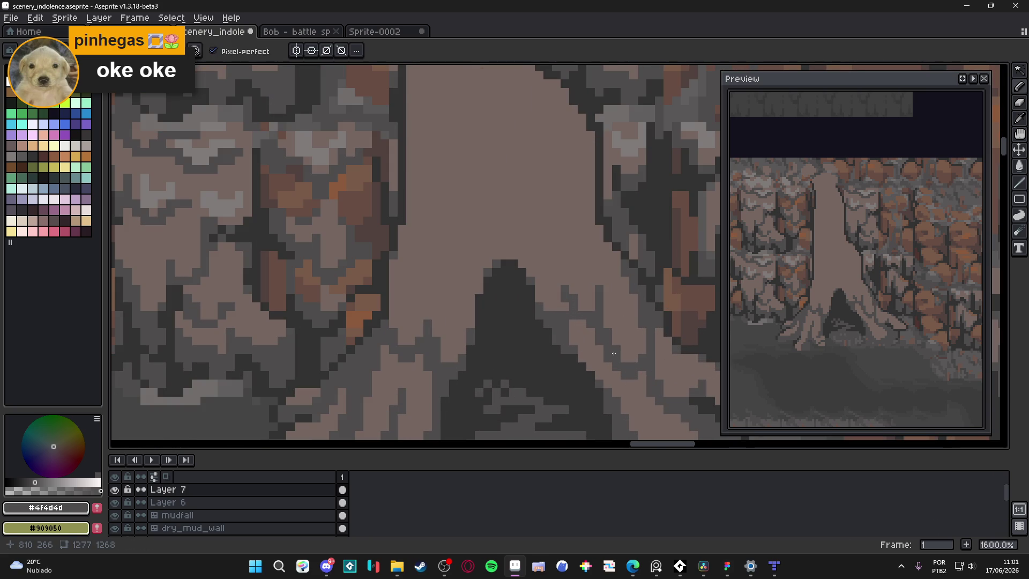
scroll(495, 254, "down", 3)
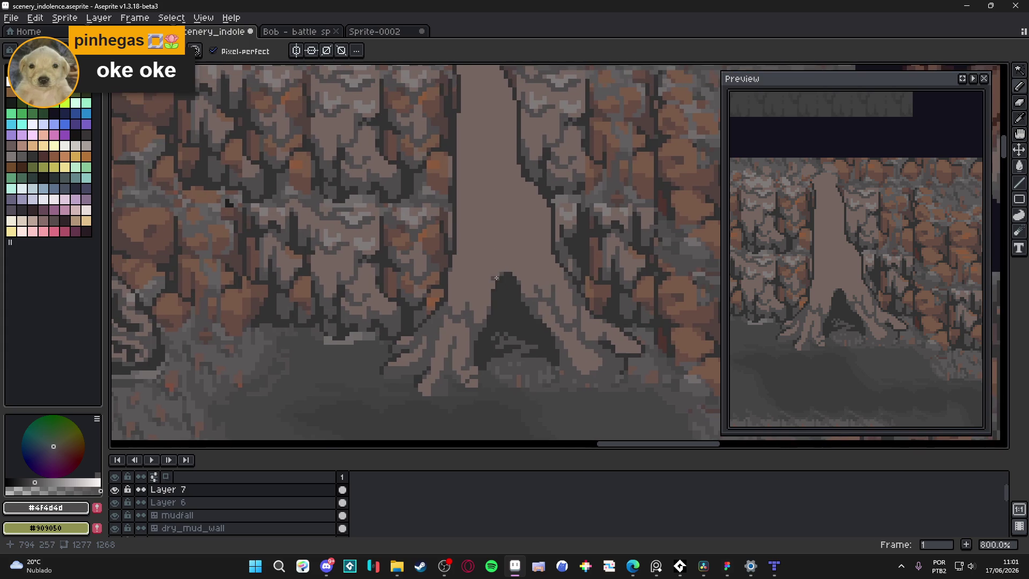
scroll(574, 346, "up", 2)
Step: Paint extra dark grey pixels into the hollow between the roots
left_click(596, 351, "alt")
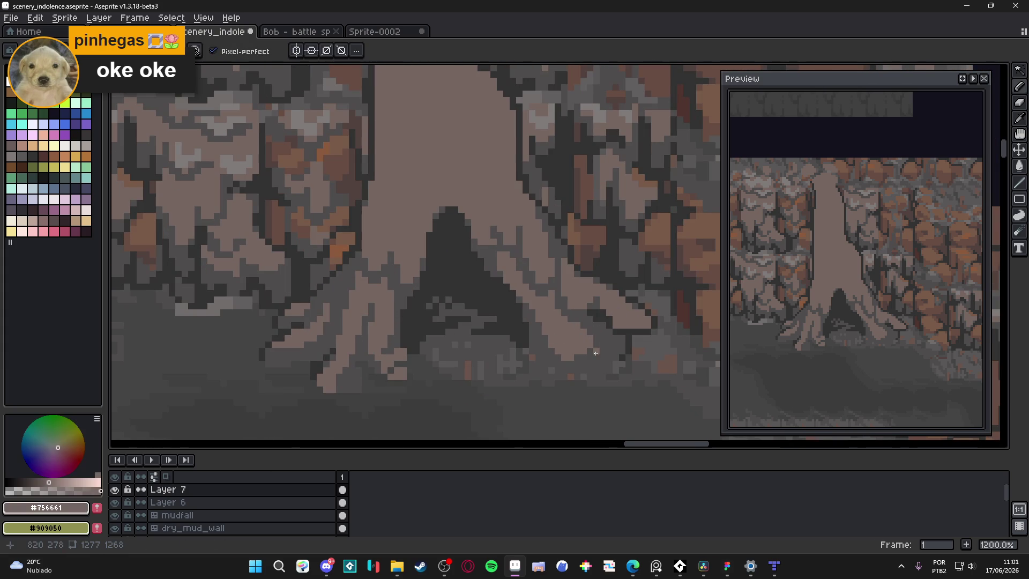
scroll(595, 352, "up", 3)
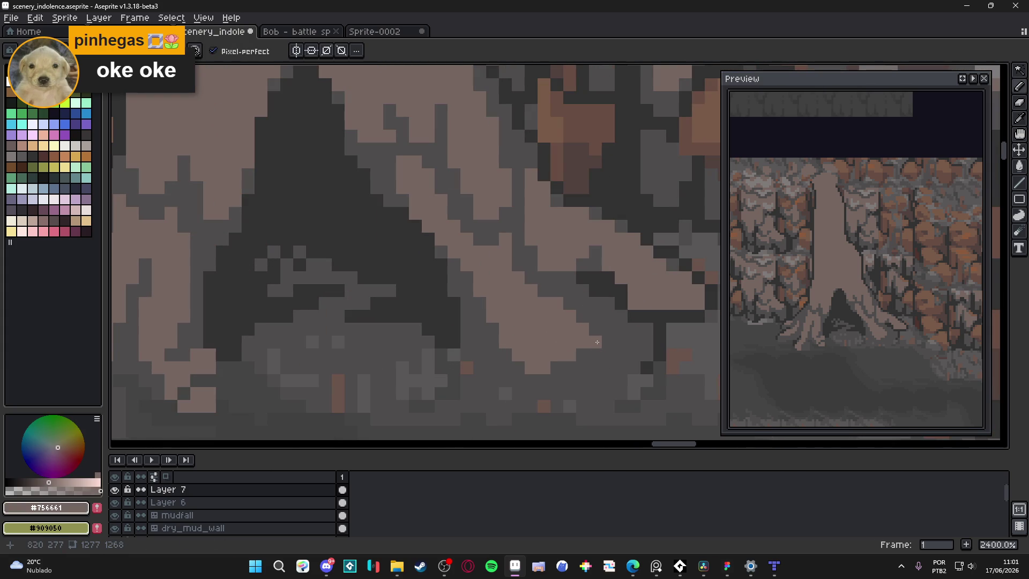
scroll(489, 299, "down", 3)
scroll(489, 298, "up", 3)
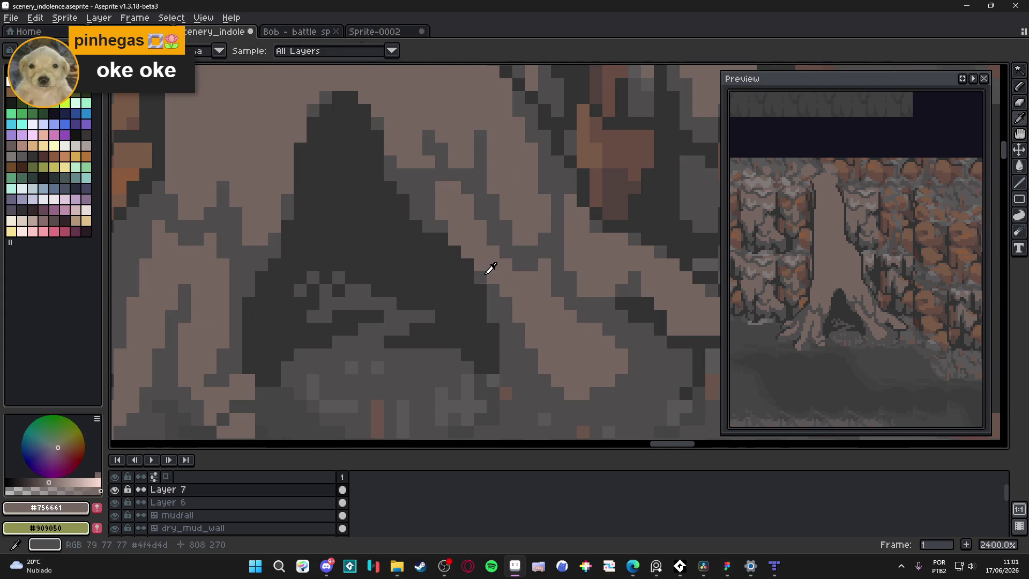
left_click(485, 275, "alt")
mouse_move(494, 251)
left_mouse_down()
mouse_move(494, 278)
mouse_move(518, 281)
left_mouse_up()
left_click(480, 263)
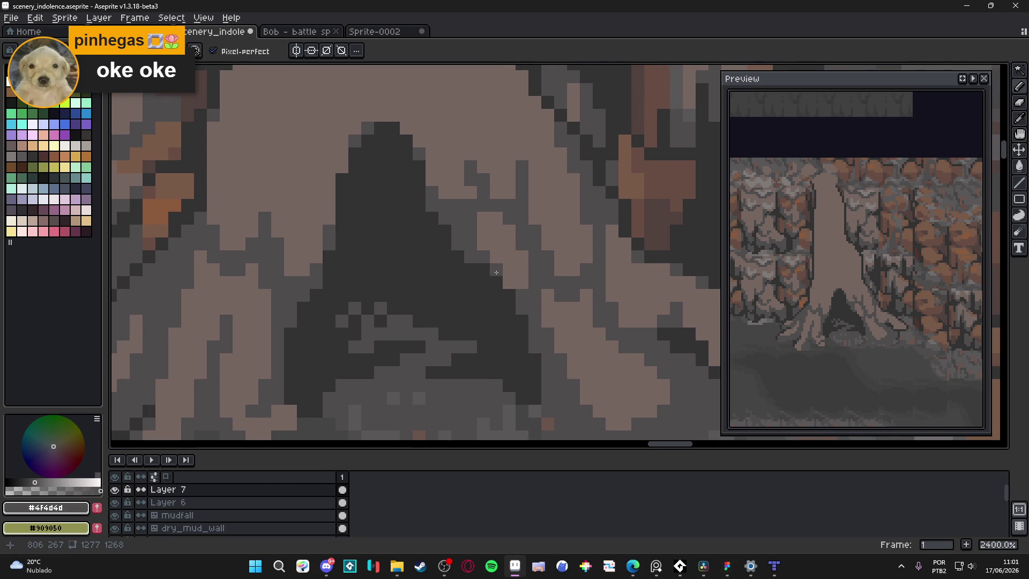
scroll(496, 272, "down", 7)
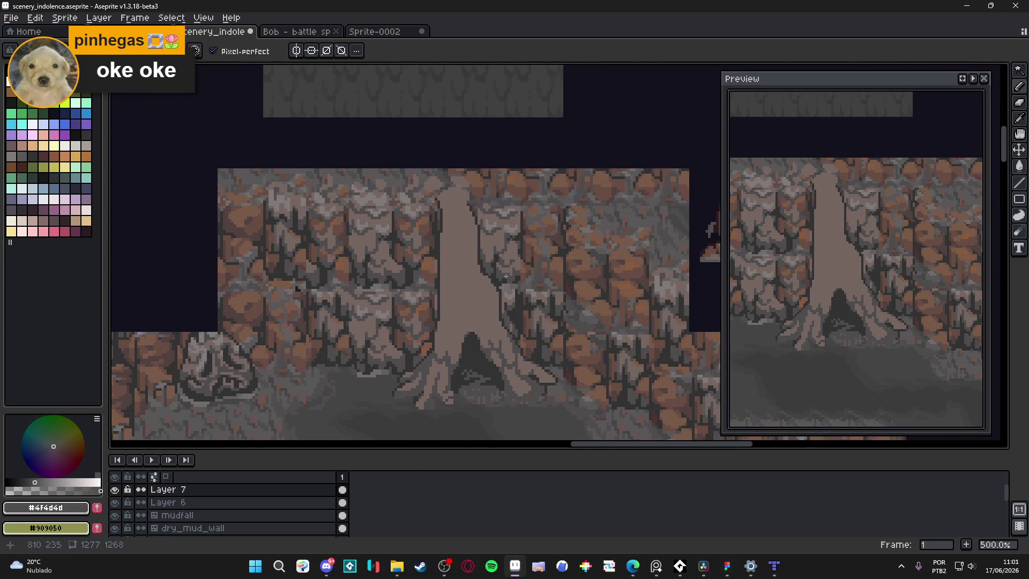
Step: Draw the dark #4f4d4d groove down the trunk, widening the brush to 2 pixels, then back to 1
scroll(452, 288, "up", 1)
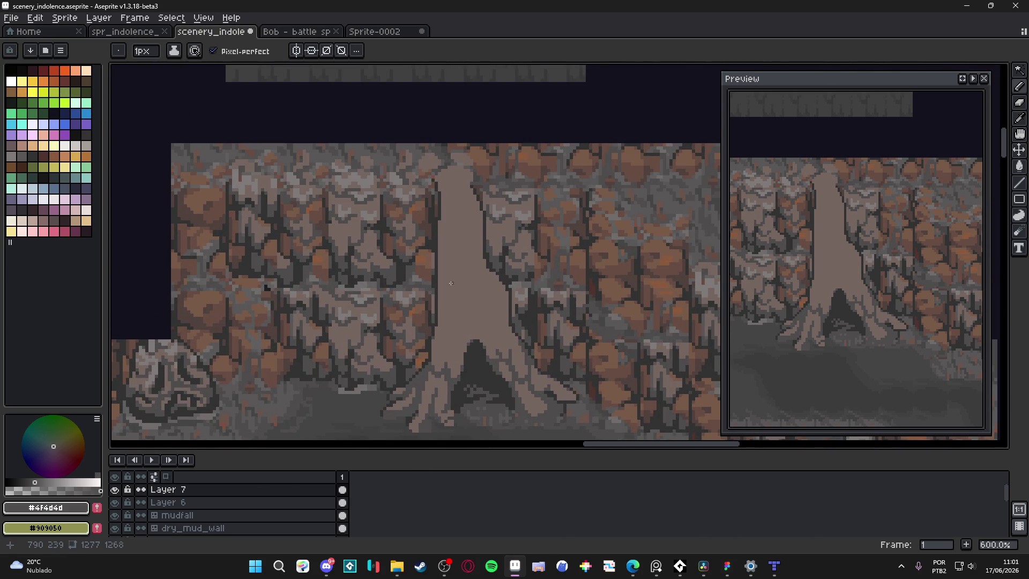
scroll(451, 286, "up", 3)
left_click_drag(424, 193, 429, 283)
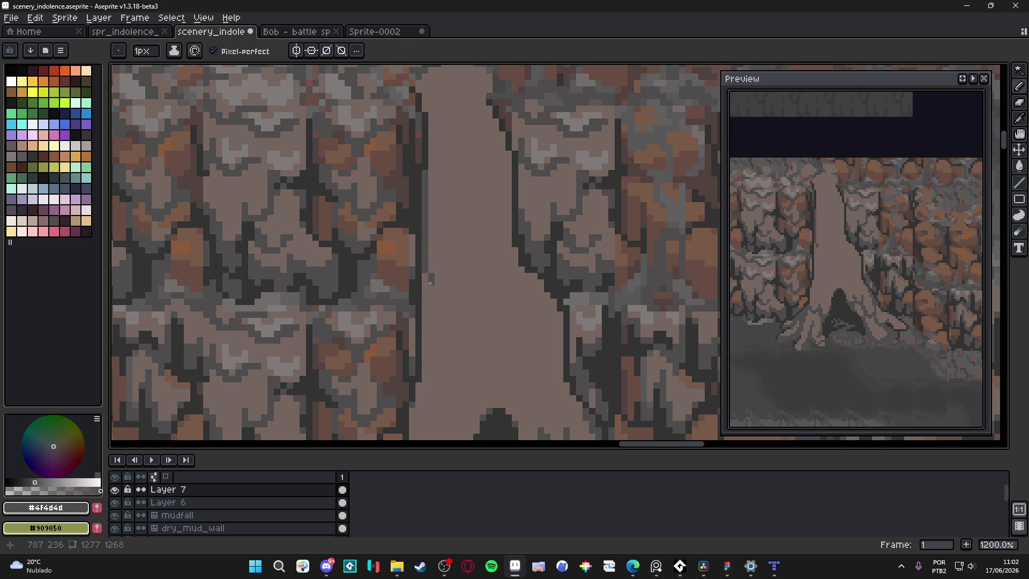
key("ctrl+plus")
mouse_move(428, 191)
left_mouse_down()
mouse_move(436, 271)
mouse_move(448, 262)
mouse_move(465, 326)
mouse_move(495, 326)
mouse_move(502, 260)
left_mouse_up()
key("ctrl+minus")
left_click_drag(503, 300, 497, 311)
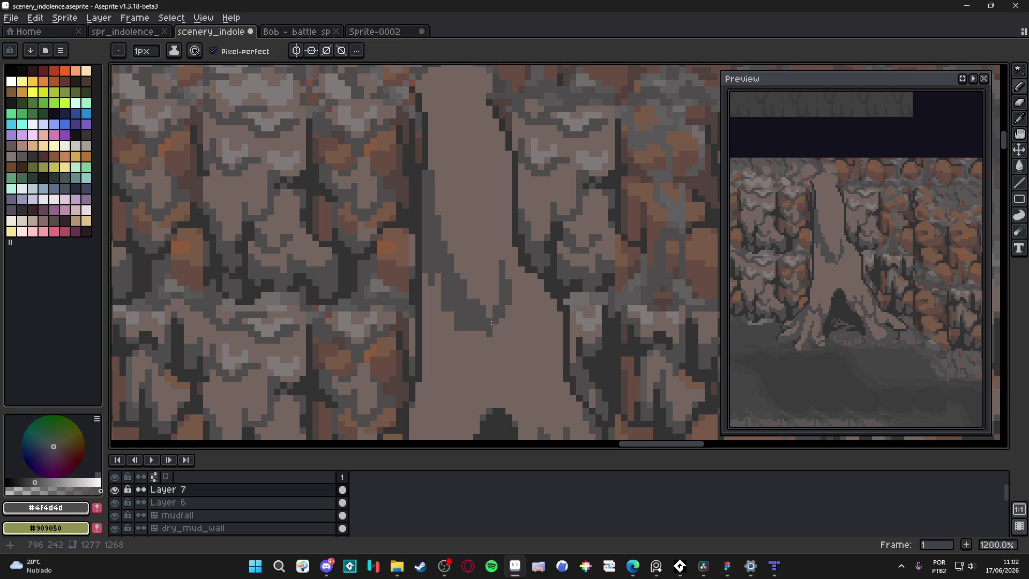
mouse_move(501, 261)
left_mouse_down()
mouse_move(501, 230)
mouse_move(496, 308)
left_mouse_up()
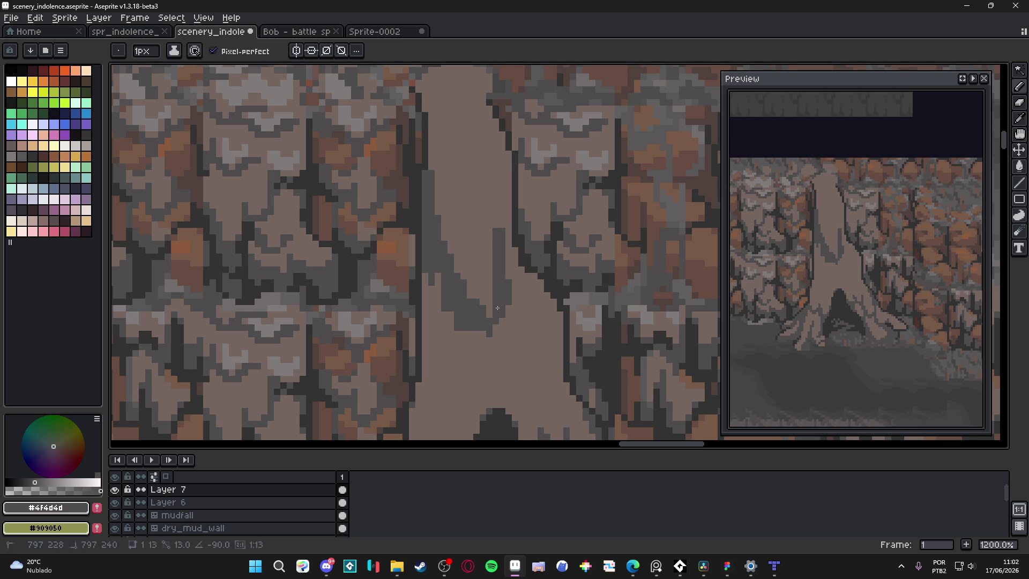
Step: Cover the stray grey patch with trunk colour #756661 and save the file
left_click(501, 270, "alt")
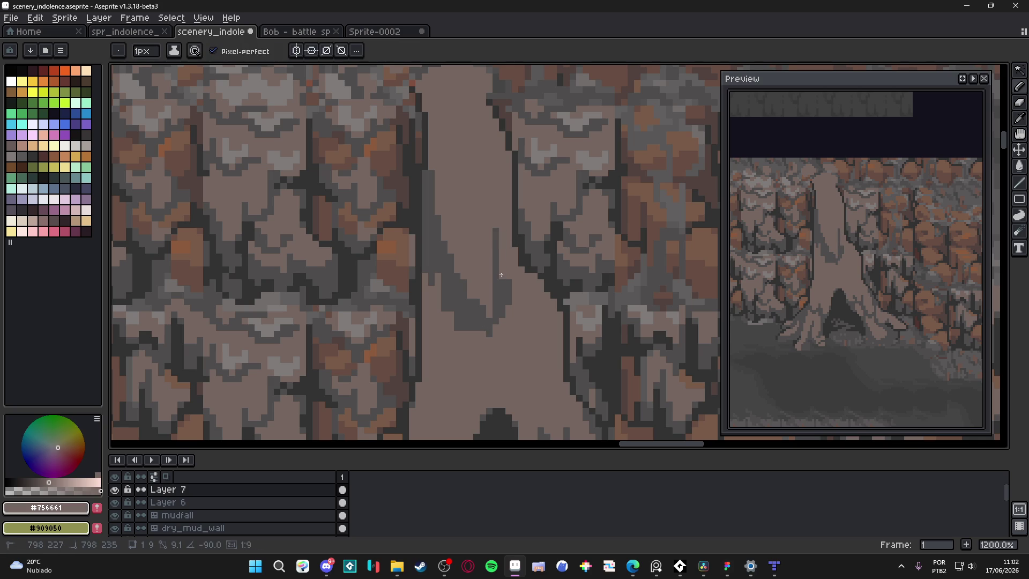
left_click_drag(501, 276, 508, 304)
left_click(490, 315, "alt")
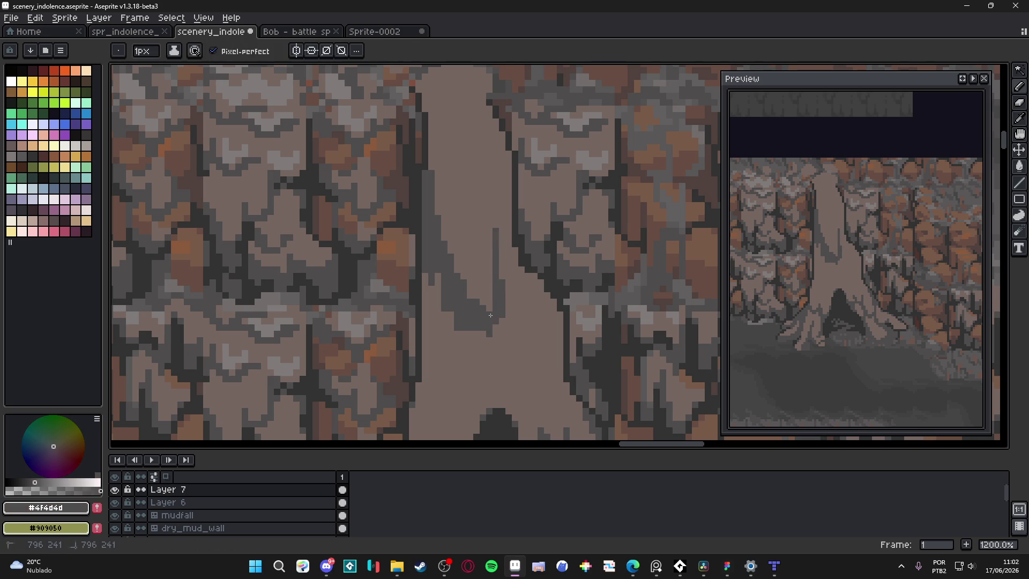
key("ctrl+s")
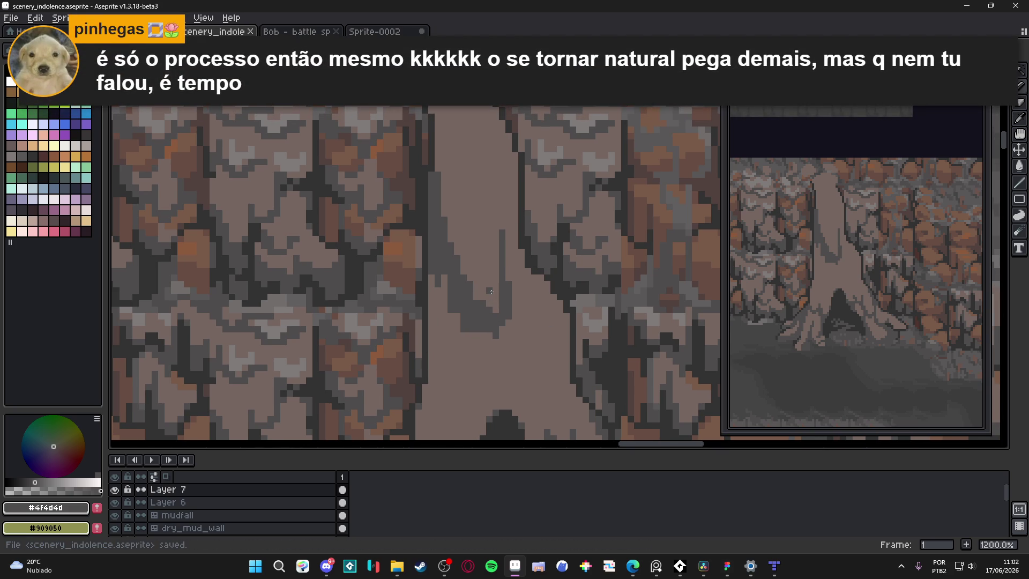
Step: Add a light trunk pixel, then close the groove's bottom into a U in dark grey
scroll(490, 291, "up", 1)
left_click(493, 293, "alt")
left_click(480, 315)
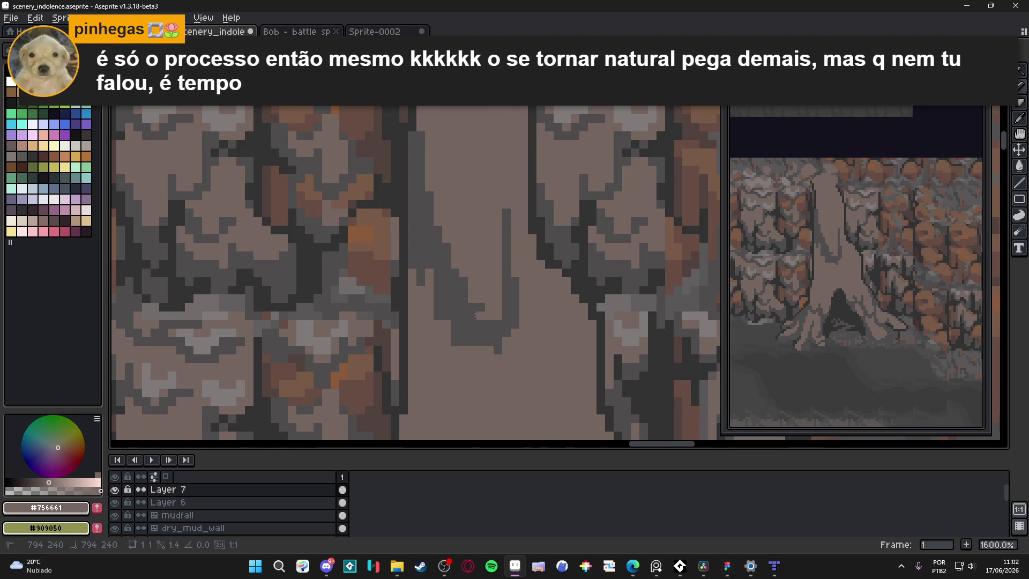
left_click(468, 316, "alt")
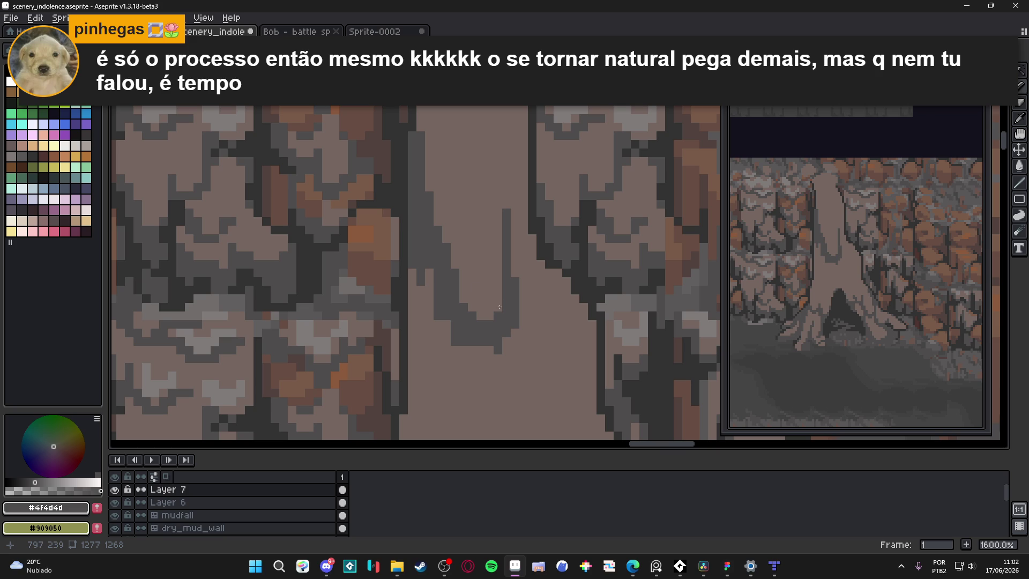
left_click_drag(492, 349, 462, 349)
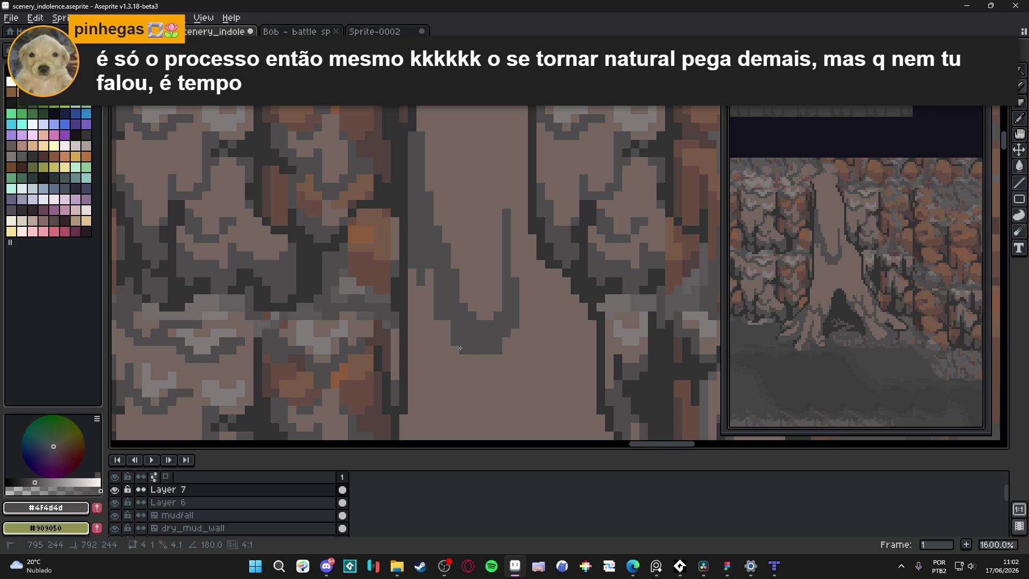
Step: Thin the U groove's bottom and left arm with trunk colour, ending on the dark groove colour
left_click(436, 311, "alt")
left_click(426, 276, "alt")
left_click(422, 284, "alt")
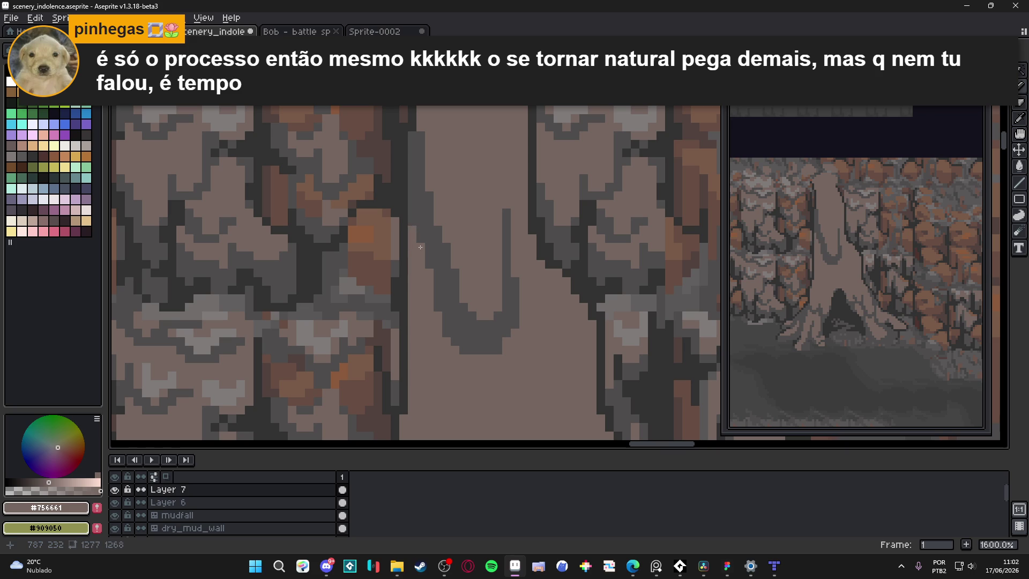
left_click(474, 333, "alt")
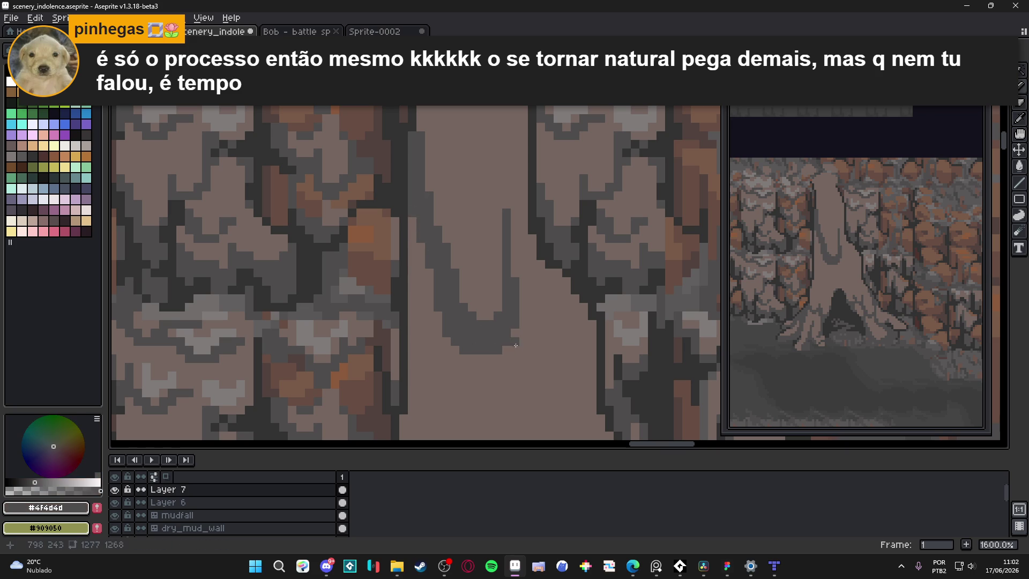
left_click(520, 338, "alt")
mouse_move(504, 351)
left_mouse_down()
mouse_move(461, 350)
mouse_move(445, 328)
mouse_move(445, 257)
left_mouse_up()
left_click(443, 287, "alt")
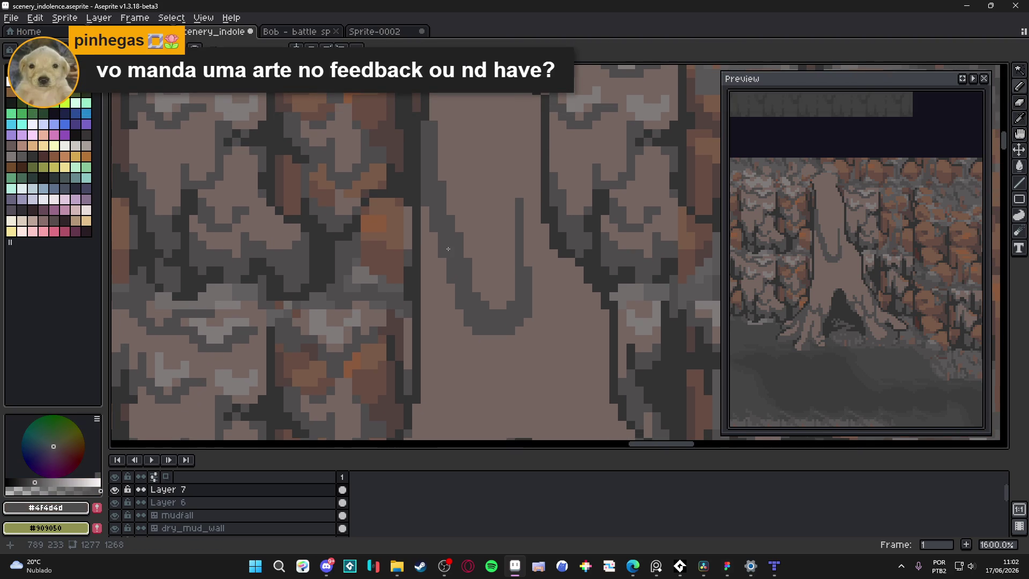
Step: Paint a short dark upward groove stroke on the trunk and reshape its stub pixels
scroll(448, 248, "down", 3)
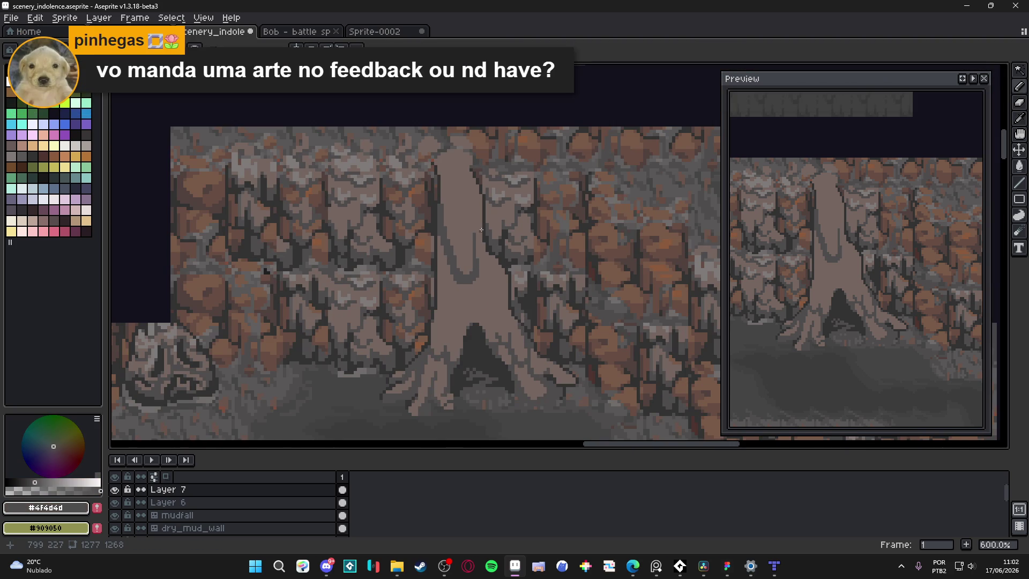
scroll(481, 230, "up", 4)
mouse_move(475, 249)
left_mouse_down()
mouse_move(476, 211)
mouse_move(463, 199)
mouse_move(475, 187)
left_mouse_up()
left_click(461, 236)
left_click(461, 223)
left_click(458, 236)
Step: Add a diagonal dark groove on the upper trunk, then sample trunk brown #756661
scroll(482, 248, "down", 3)
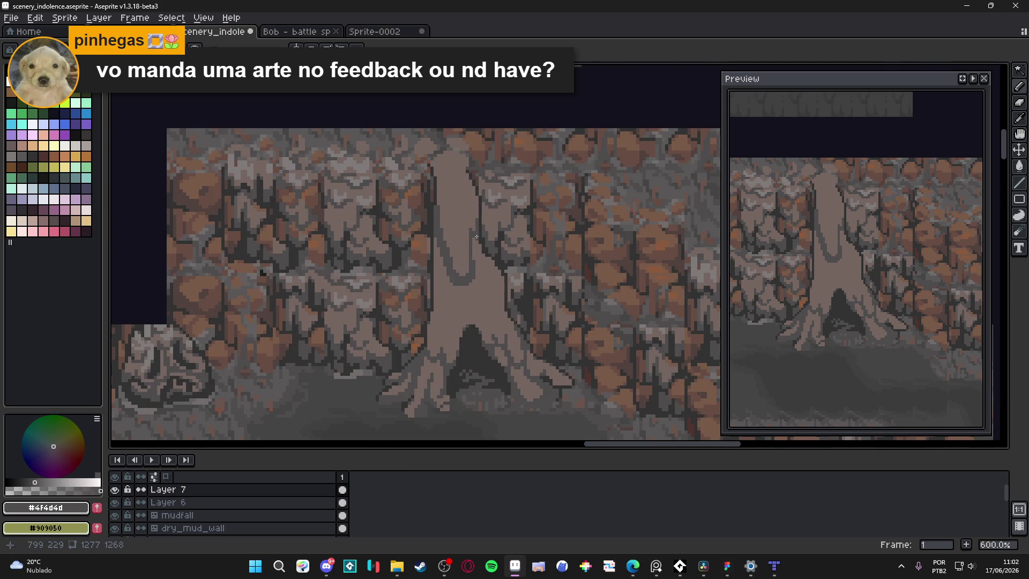
scroll(473, 191, "up", 4)
left_click(456, 251)
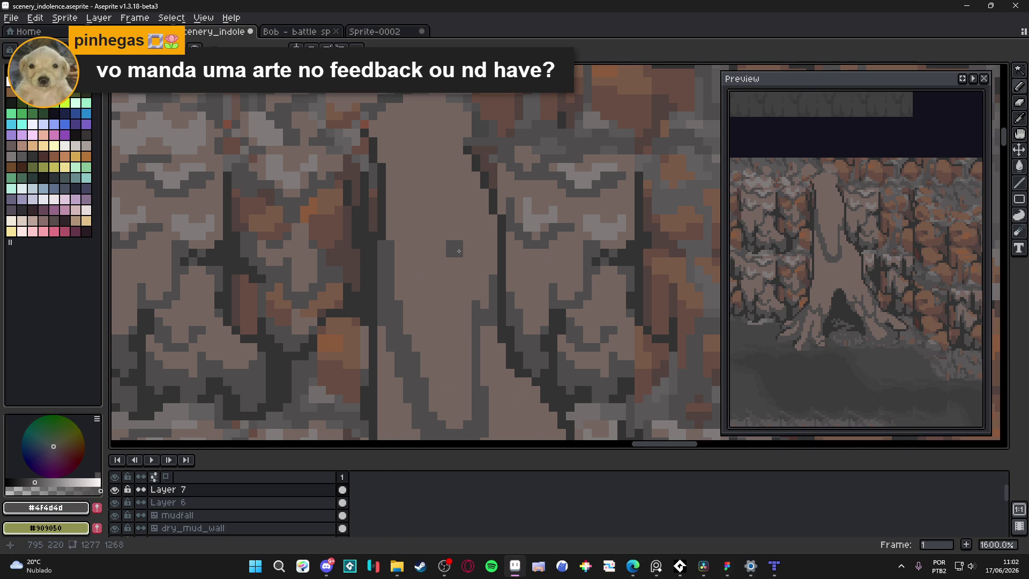
mouse_move(462, 254)
left_mouse_down()
mouse_move(468, 270)
mouse_move(490, 221)
mouse_move(485, 237)
mouse_move(452, 222)
mouse_move(434, 195)
mouse_move(396, 211)
mouse_move(396, 192)
mouse_move(390, 211)
mouse_move(397, 172)
left_mouse_up()
left_click(475, 261)
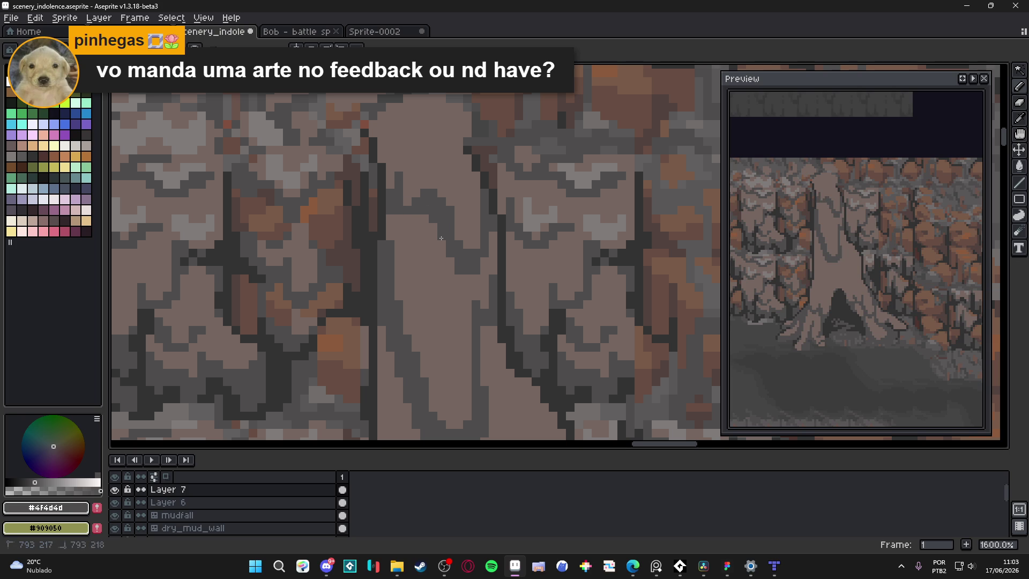
left_click(400, 222, "alt")
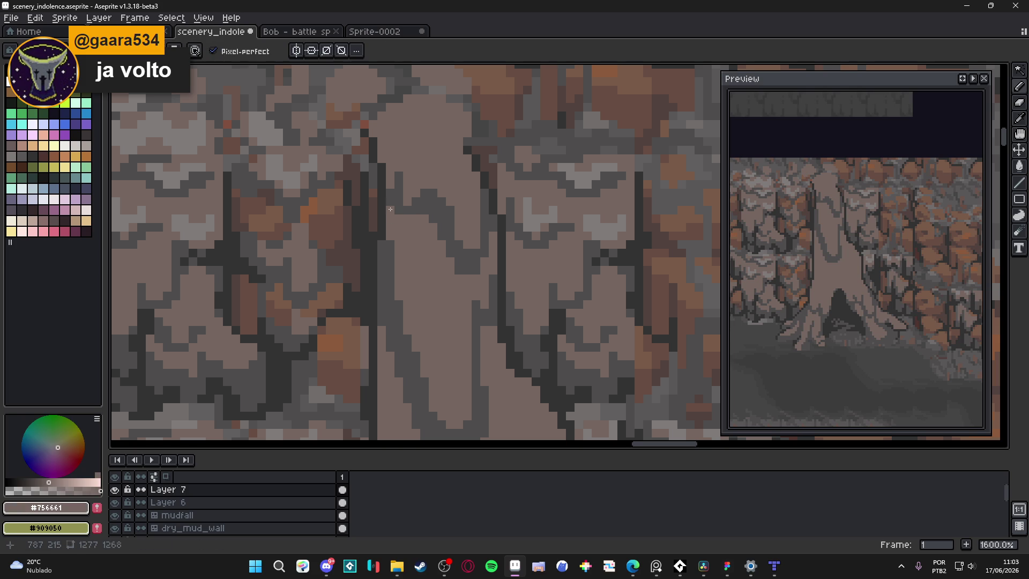
scroll(399, 210, "down", 4)
scroll(438, 245, "down", 1)
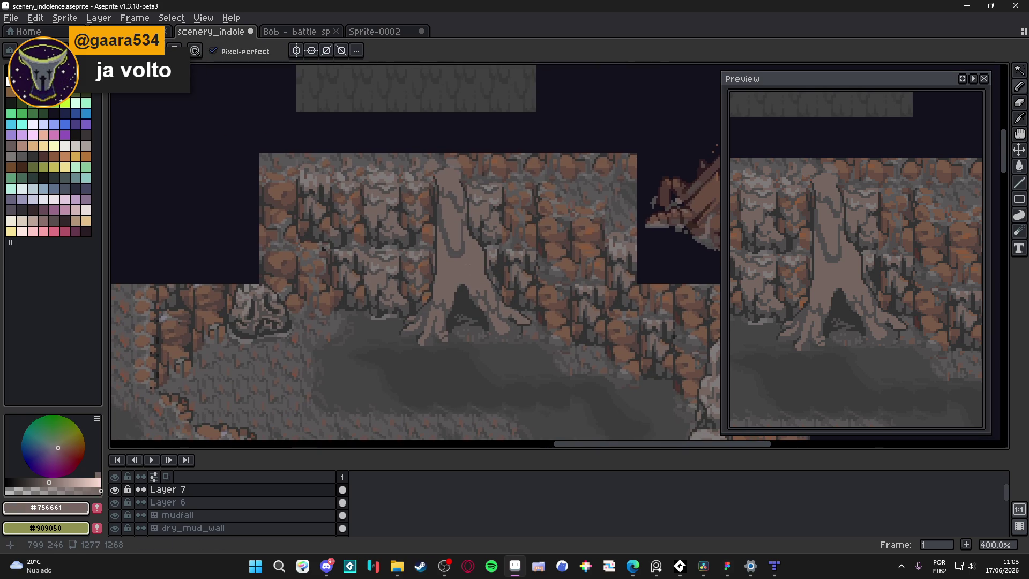
scroll(469, 265, "up", 5)
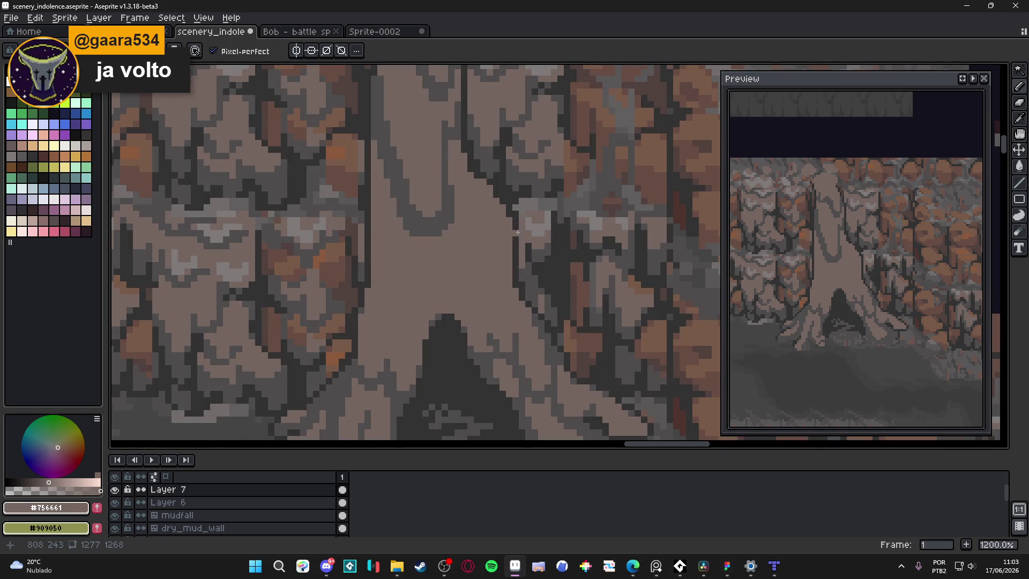
Step: Sample the dark groove colour, save, and draw vertical dark grooves on the upper trunk
left_click(450, 151, "alt")
key("ctrl+s")
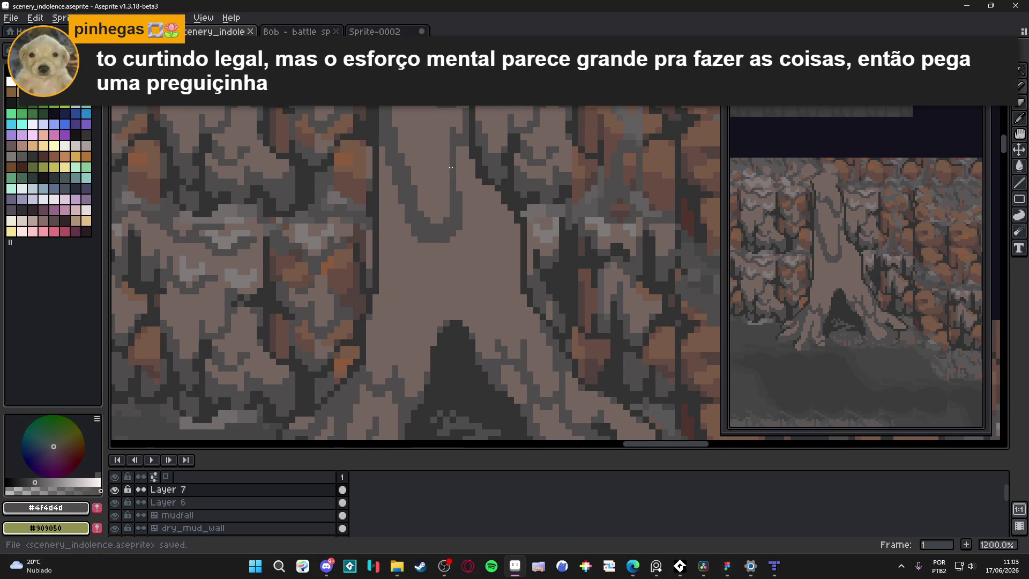
left_click(459, 151)
left_click_drag(458, 157, 460, 190)
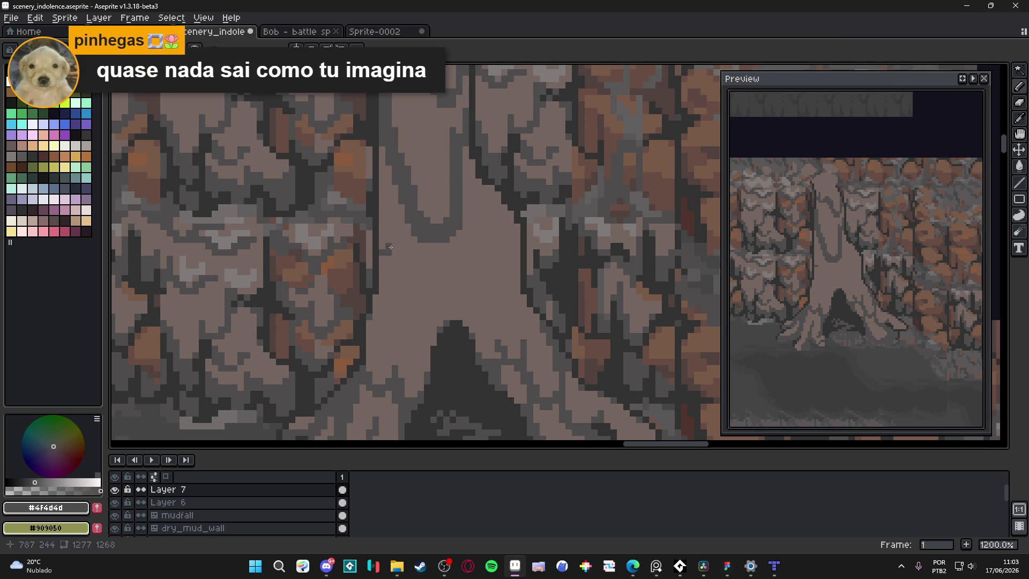
left_click_drag(391, 246, 402, 197)
Step: Repaint the trunk's left outline in trunk colour and redraw the left edge darker
left_click(384, 226, "alt")
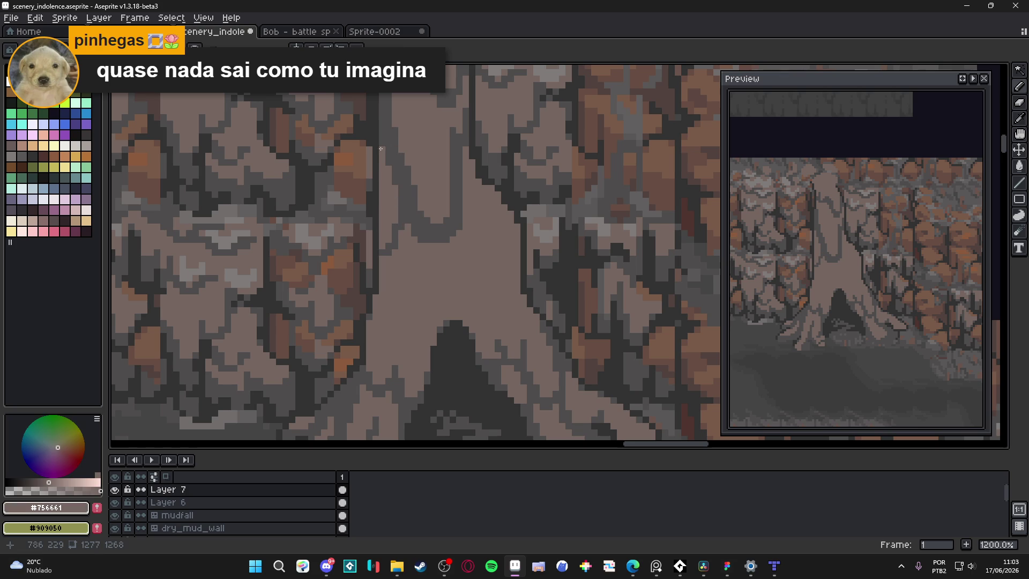
left_click_drag(376, 178, 369, 246)
left_click(370, 251, "alt")
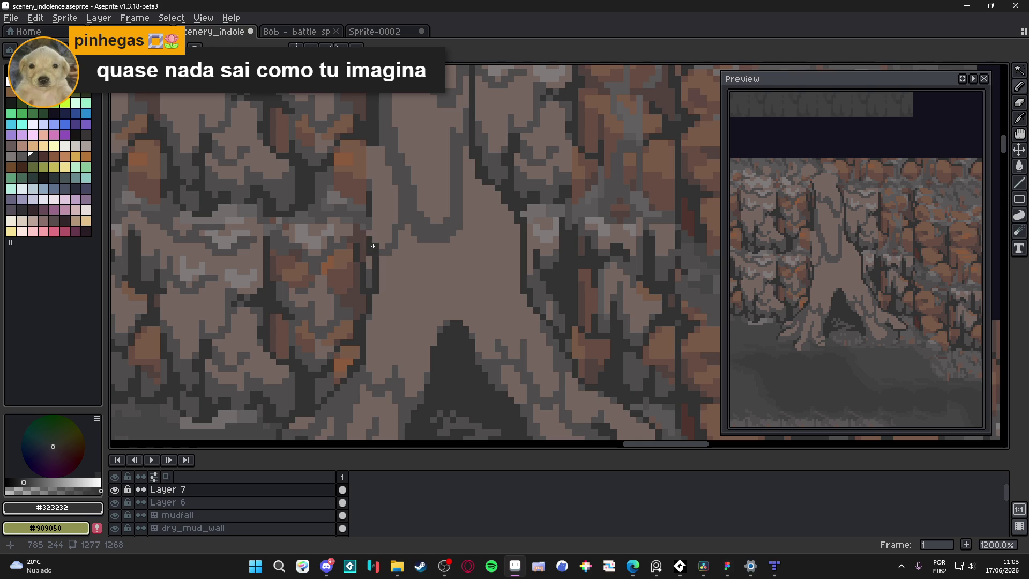
left_click_drag(376, 196, 375, 149)
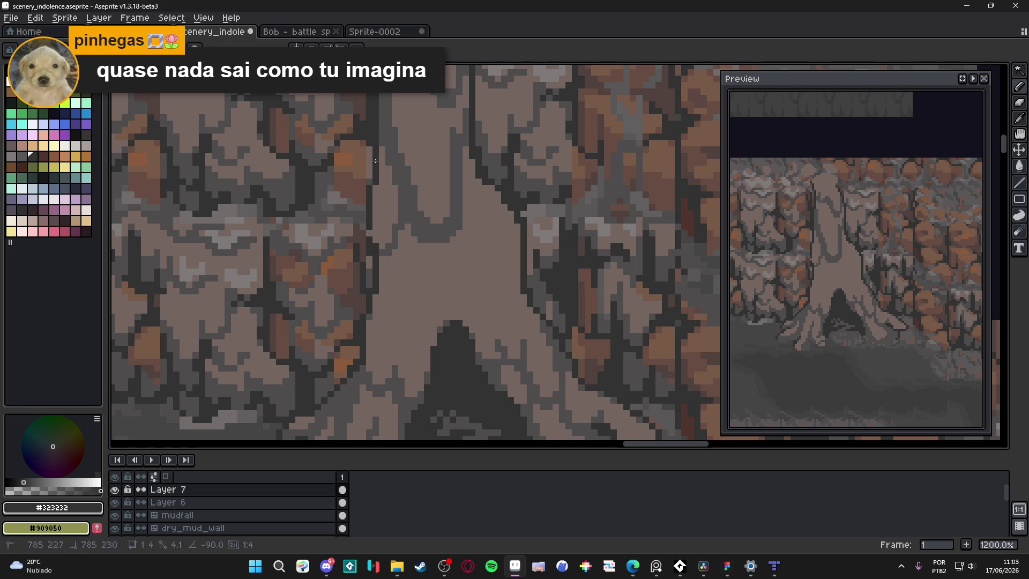
Step: Draw short #4f4d4d grooves along the trunk edge with the dark grey colour
left_click(389, 247, "alt")
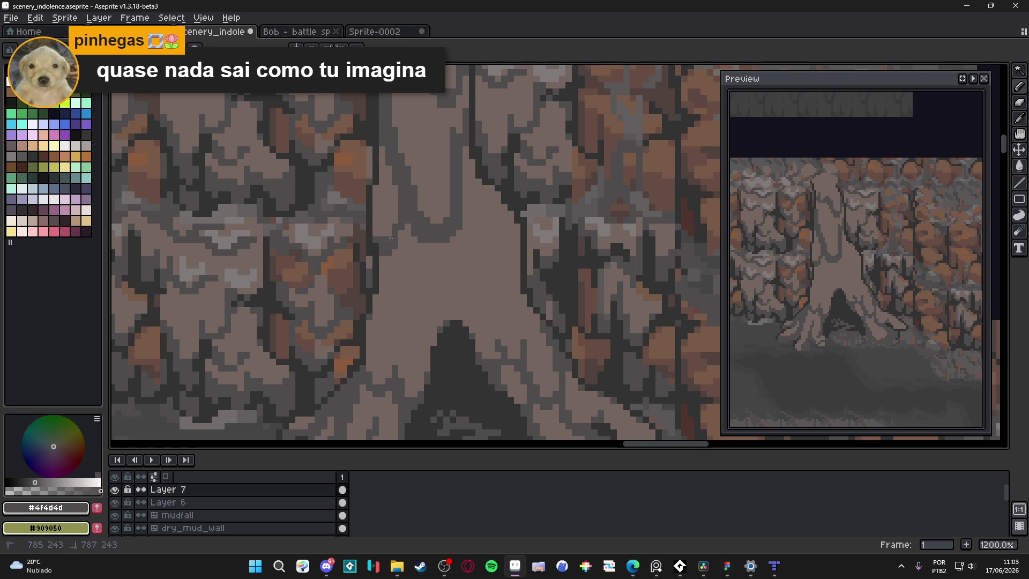
left_click_drag(395, 218, 395, 187)
scroll(395, 187, "up", 1)
mouse_move(452, 252)
left_mouse_down()
mouse_move(448, 219)
mouse_move(445, 260)
left_mouse_up()
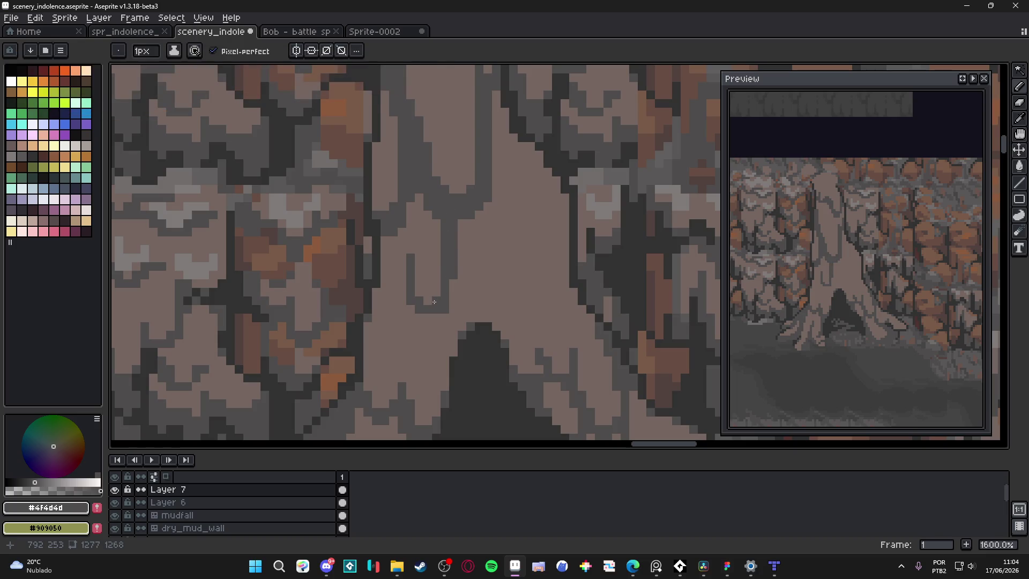
Step: Save scenery_indolence.aseprite and paint a single touch-up pixel on the trunk
scroll(416, 279, "down", 3)
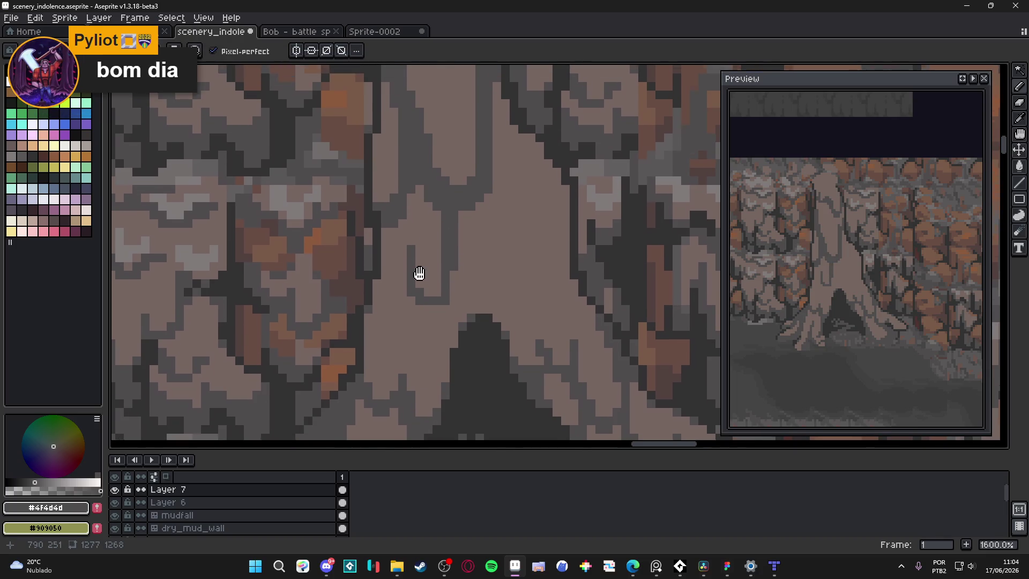
scroll(448, 251, "down", 3)
key("ctrl+s")
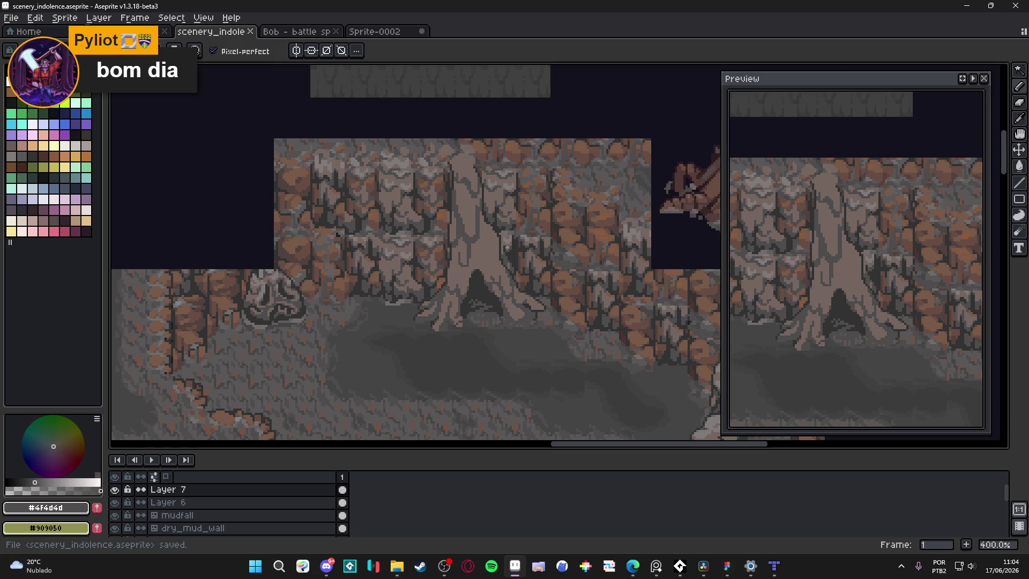
scroll(507, 248, "up", 8)
key("i")
key("b")
left_click(397, 356)
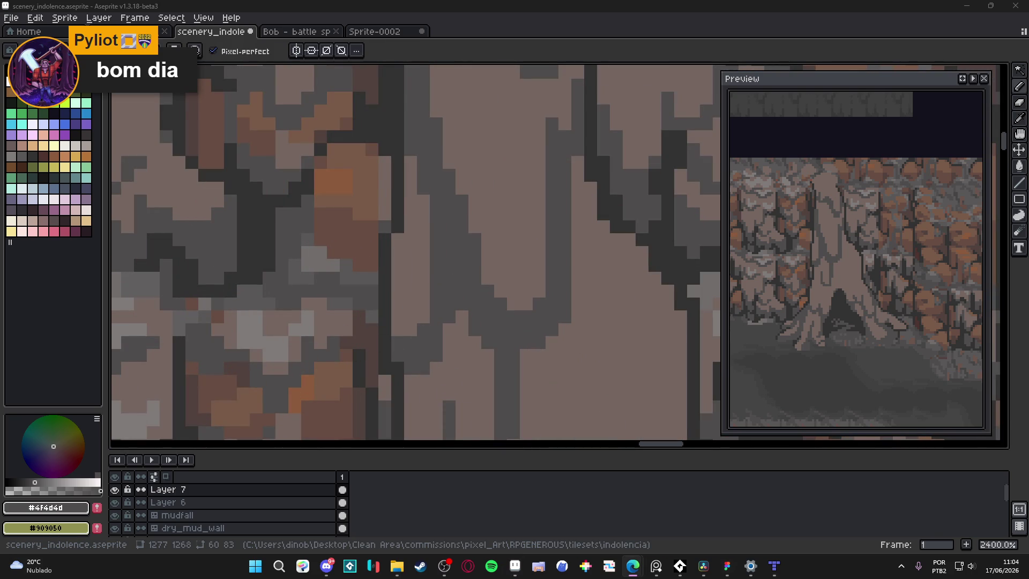
Step: Save again, touch up one bark pixel on the upper trunk, and save once more
scroll(488, 234, "down", 5)
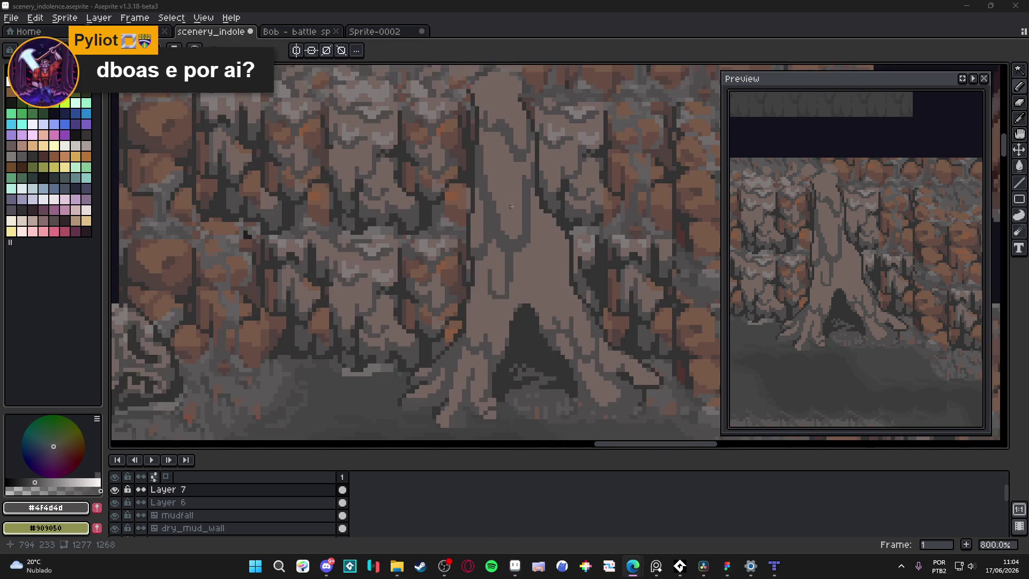
key("ctrl+s")
scroll(488, 234, "up", 3)
scroll(488, 234, "up", 1)
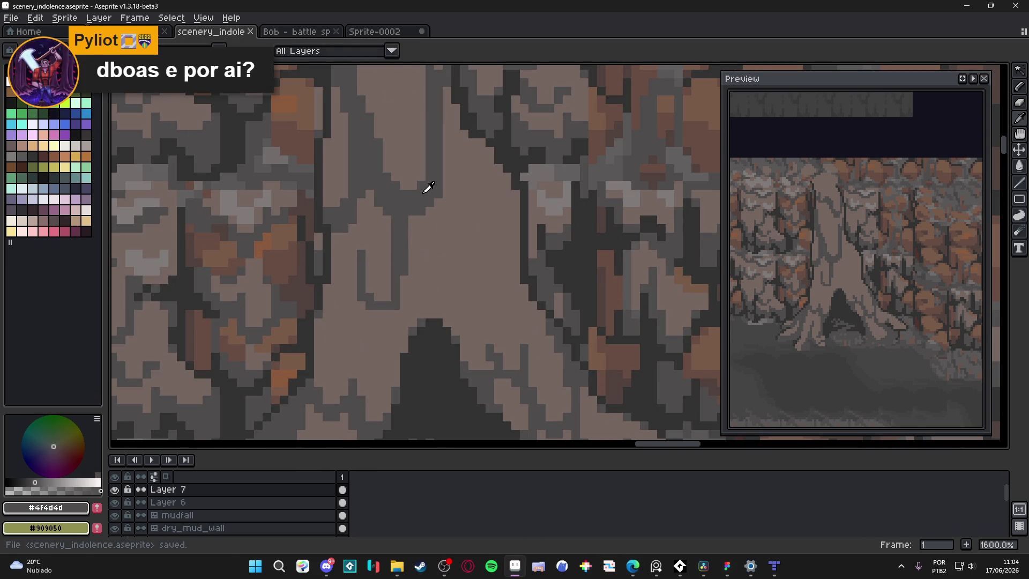
left_click(506, 177)
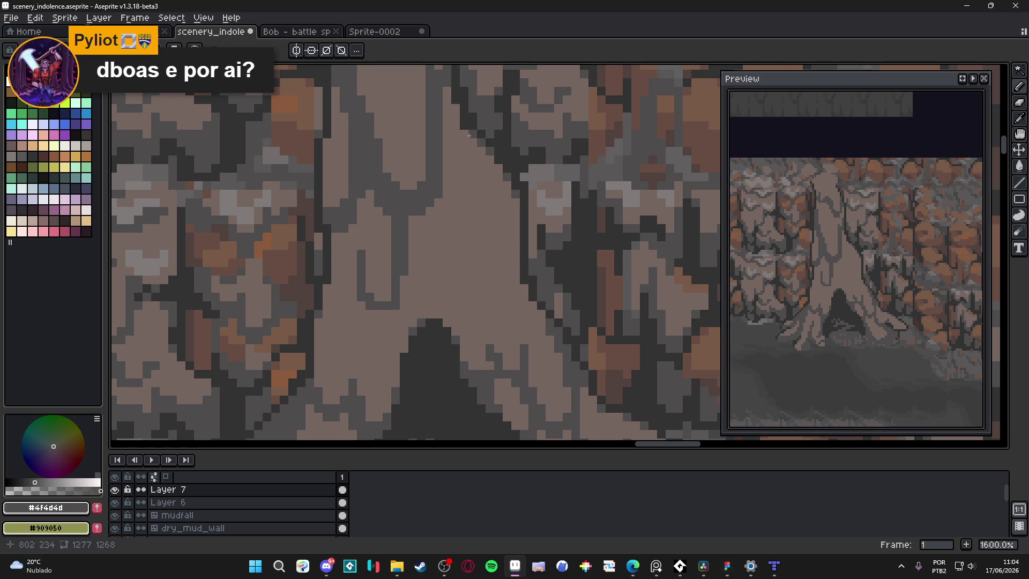
scroll(492, 207, "down", 5)
scroll(491, 206, "up", 7)
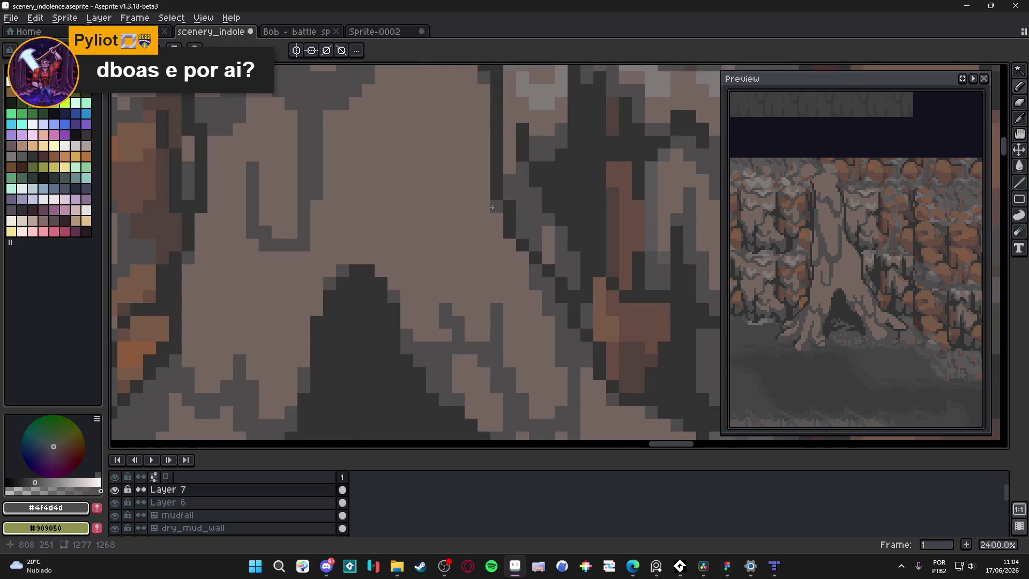
scroll(492, 207, "down", 6)
key("ctrl+s")
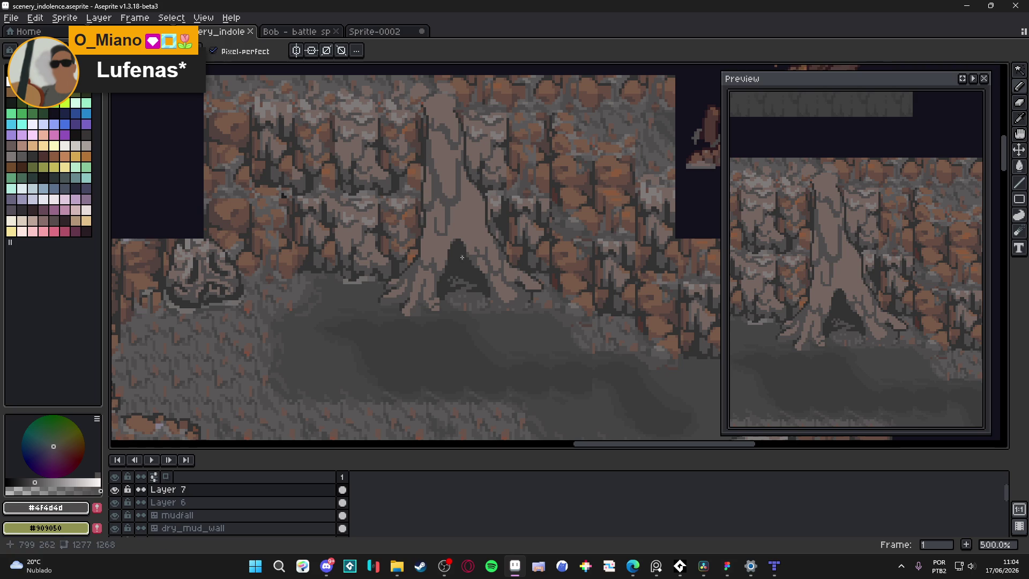
Step: Sample #323232 and paint dark outline pixels along a trunk groove
scroll(446, 228, "up", 6)
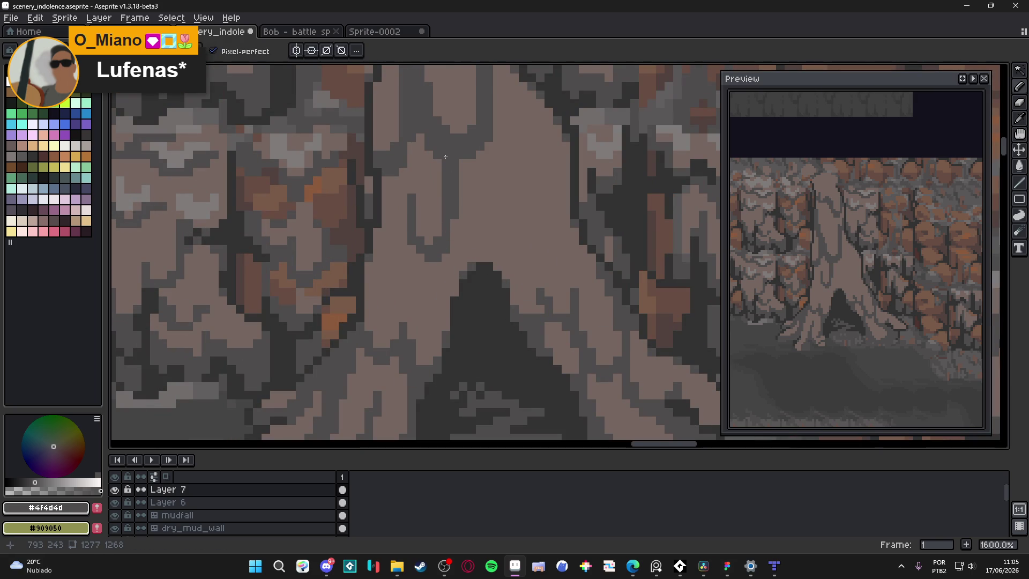
scroll(431, 166, "down", 5)
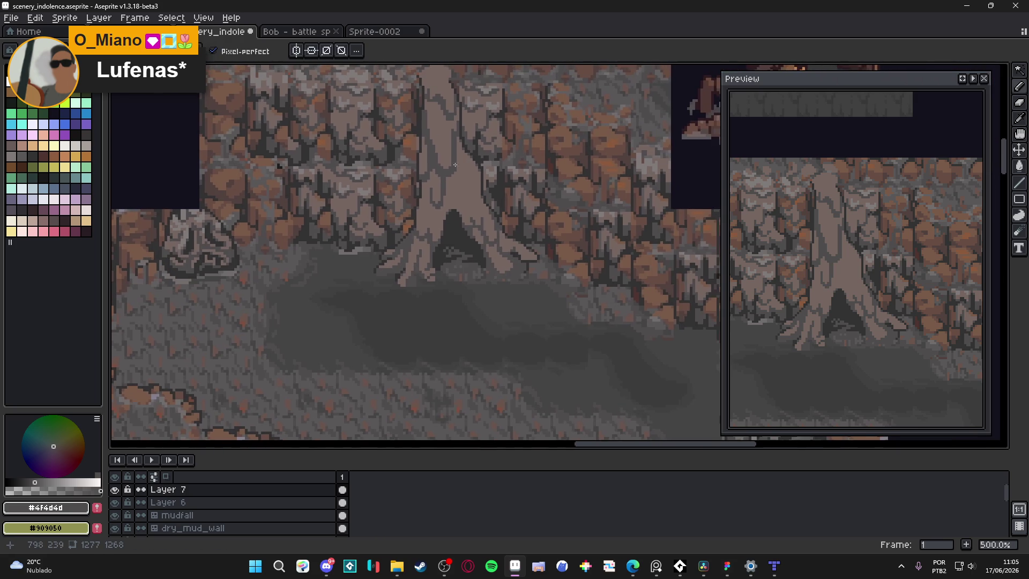
scroll(418, 176, "up", 5)
scroll(418, 177, "up", 1)
left_click(381, 211, "alt")
mouse_move(387, 208)
left_mouse_down()
mouse_move(421, 214)
mouse_move(421, 198)
mouse_move(408, 201)
mouse_move(434, 147)
mouse_move(433, 103)
left_mouse_up()
Step: Add a light #756661 pixel, then paint a diagonal #4f4d4d groove across the trunk
scroll(435, 161, "down", 5)
scroll(423, 257, "up", 7)
left_click(418, 268, "alt")
left_click(412, 283)
left_click(417, 292, "alt")
left_click(475, 246, "alt")
mouse_move(476, 264)
left_mouse_down()
mouse_move(441, 315)
mouse_move(410, 311)
left_mouse_up()
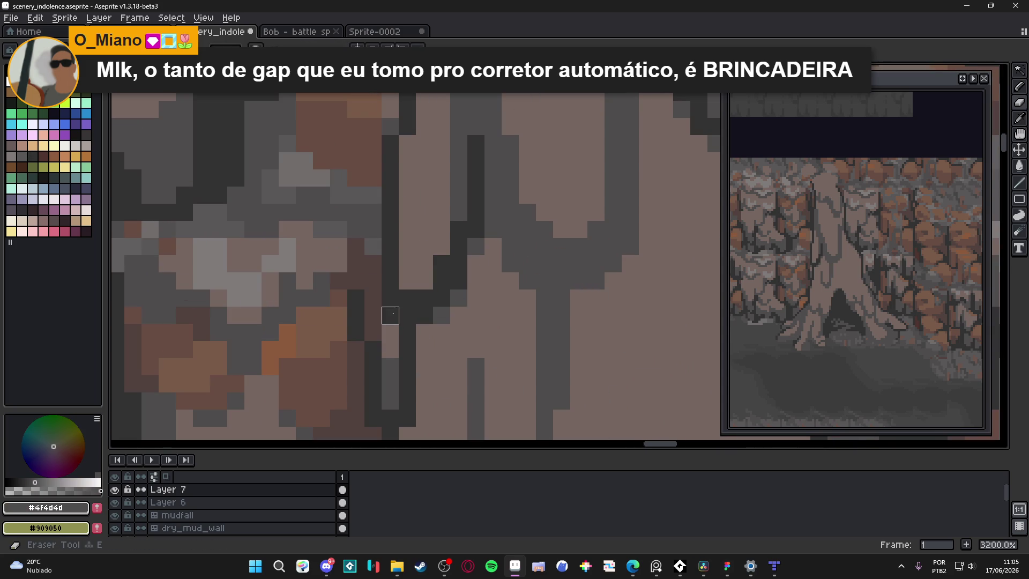
Step: Recentre the view on the tree and sample trunk brown, then dark outline #323232
scroll(431, 268, "down", 4)
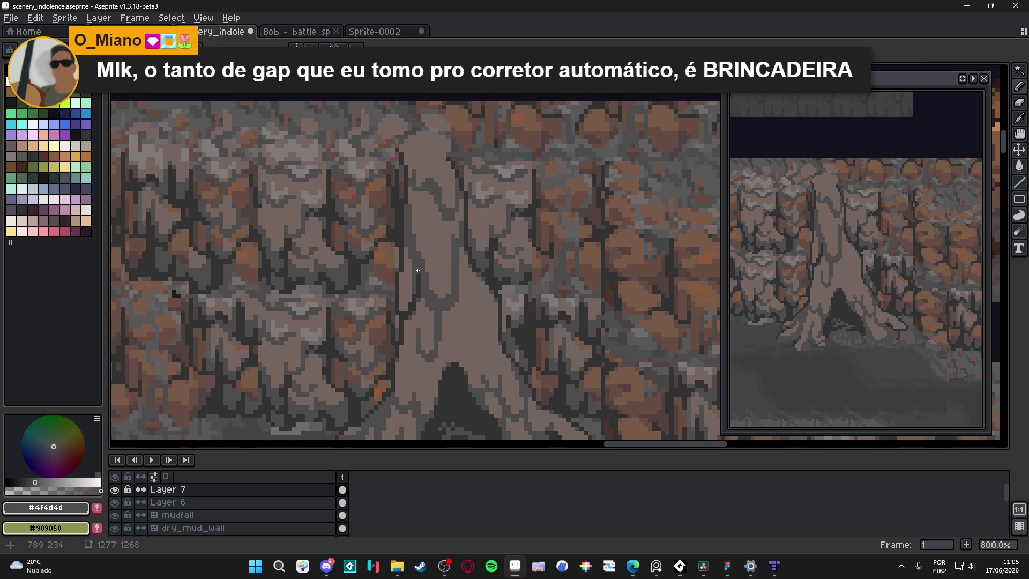
scroll(424, 271, "down", 2)
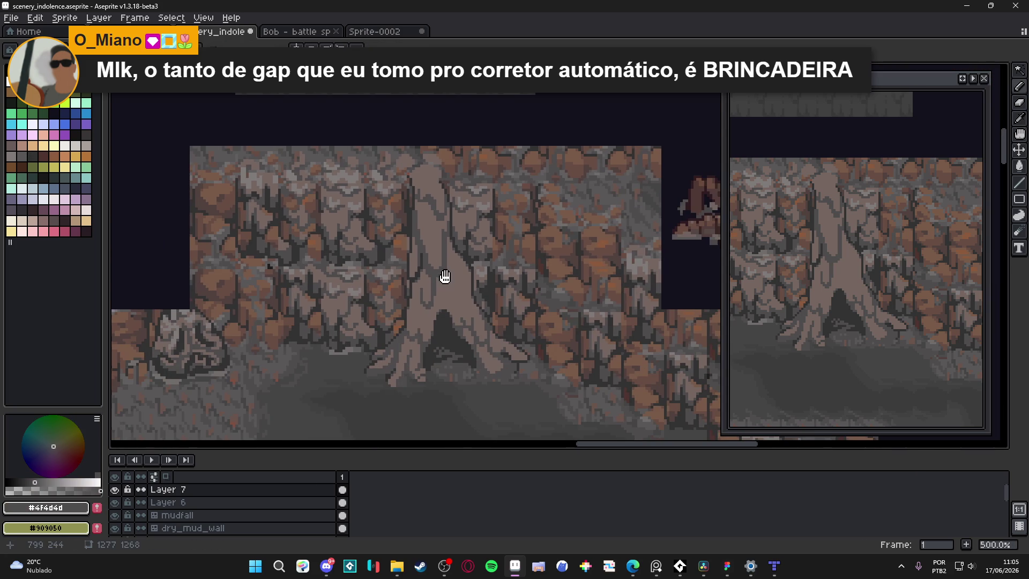
left_click_drag(448, 277, 442, 259)
scroll(403, 268, "up", 5)
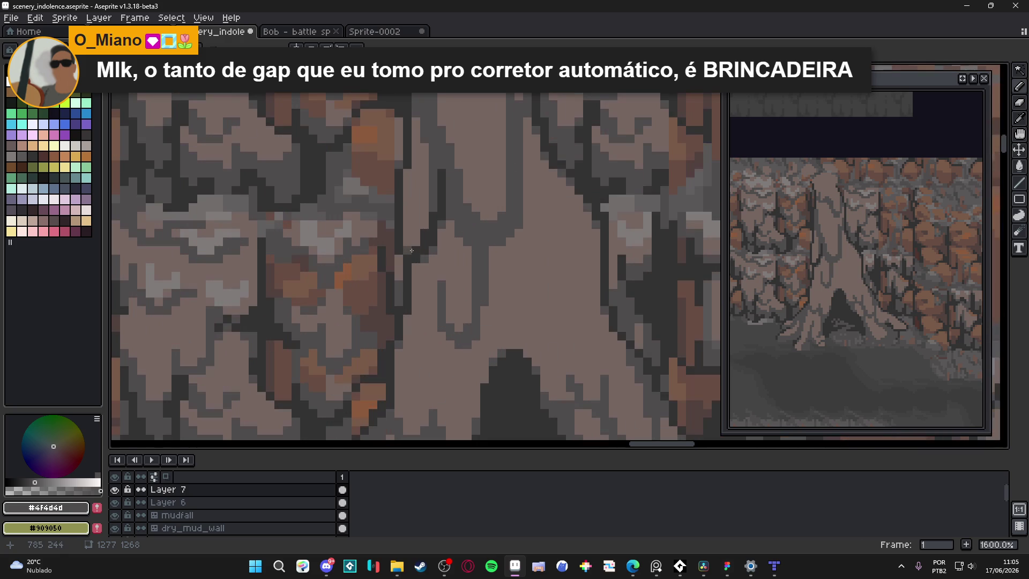
left_click(405, 246, "alt")
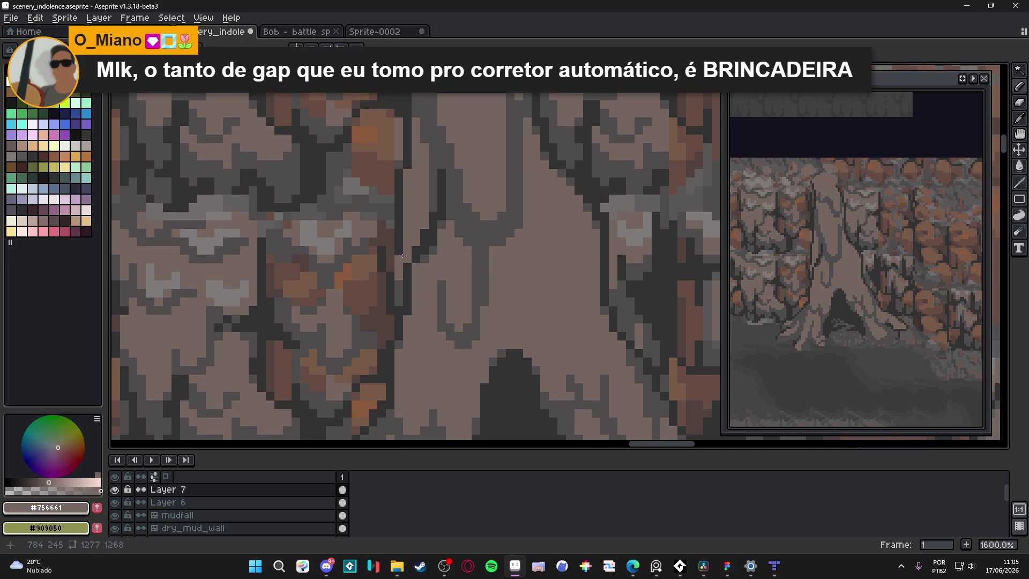
left_click(395, 255, "alt")
Step: Switch to the Rectangular Marquee tool and step away to the web browser
scroll(421, 327, "down", 4)
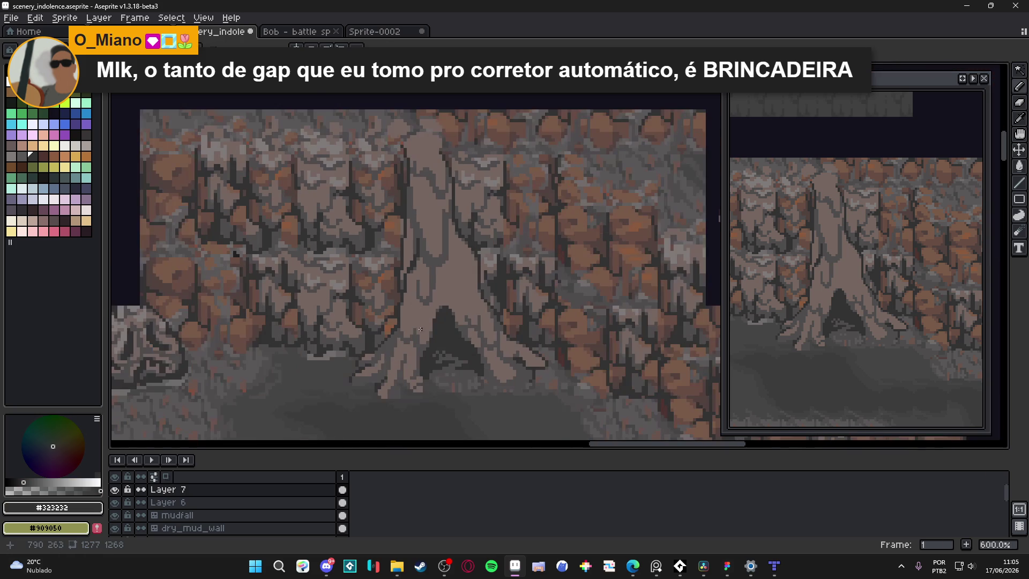
scroll(403, 335, "down", 2)
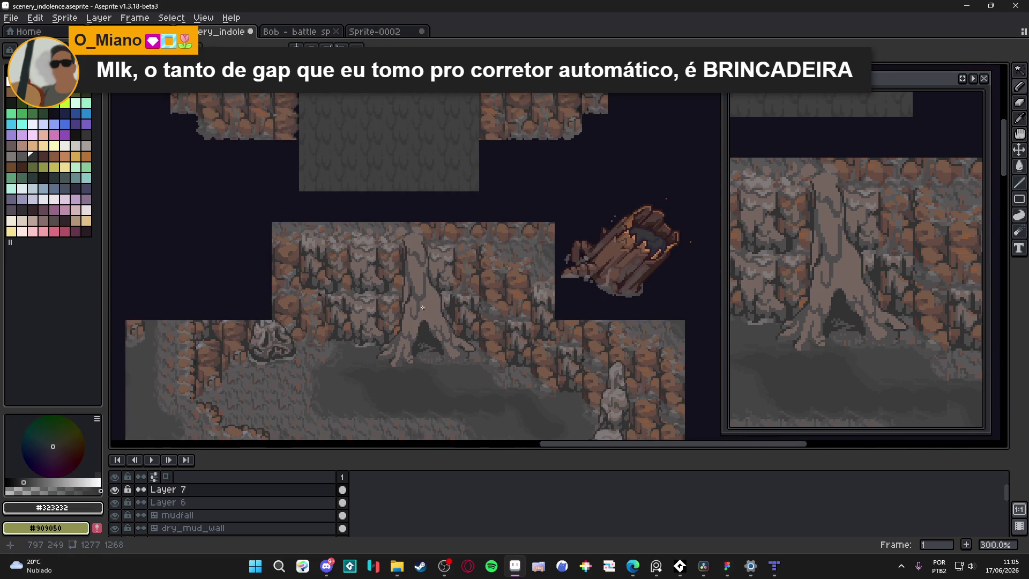
scroll(425, 310, "up", 4)
scroll(394, 314, "up", 5)
key("m")
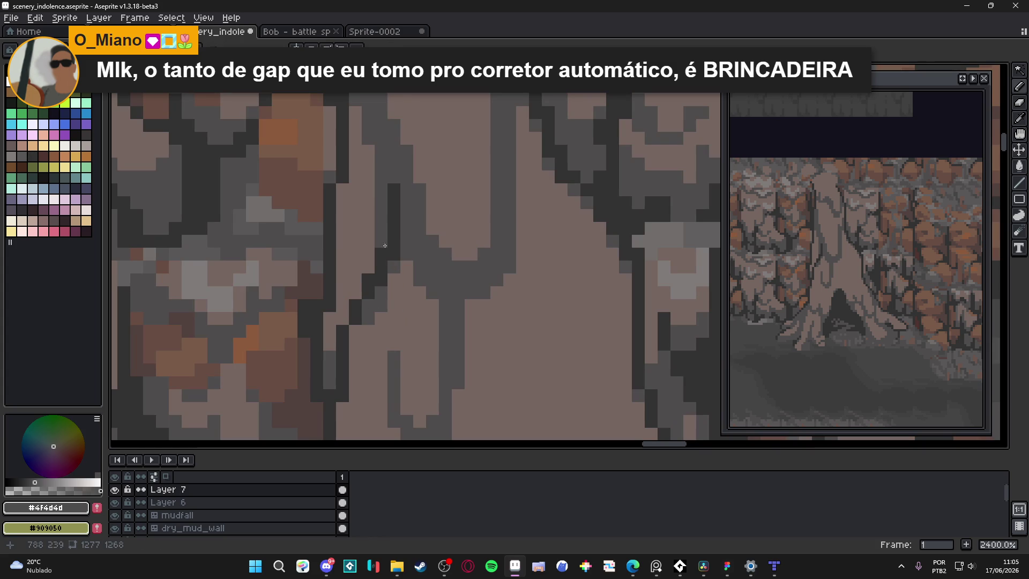
scroll(389, 236, "down", 3)
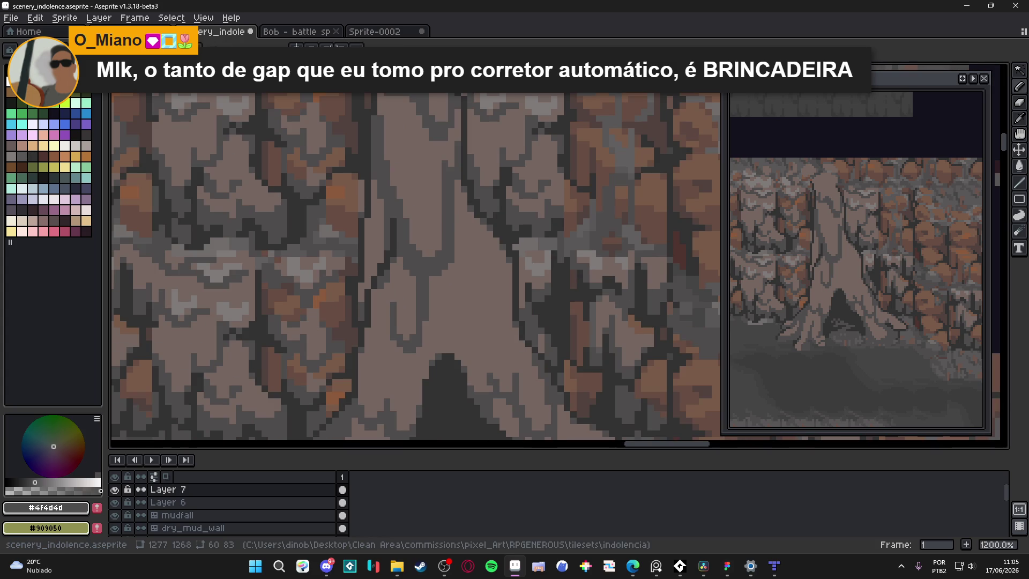
key("alt+Tab")
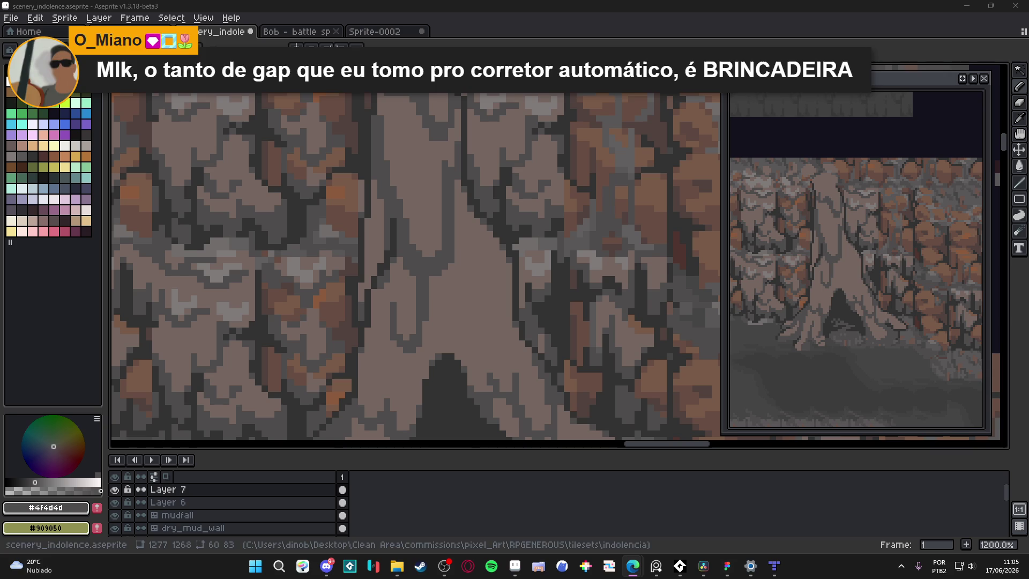
scroll(402, 278, "down", 5)
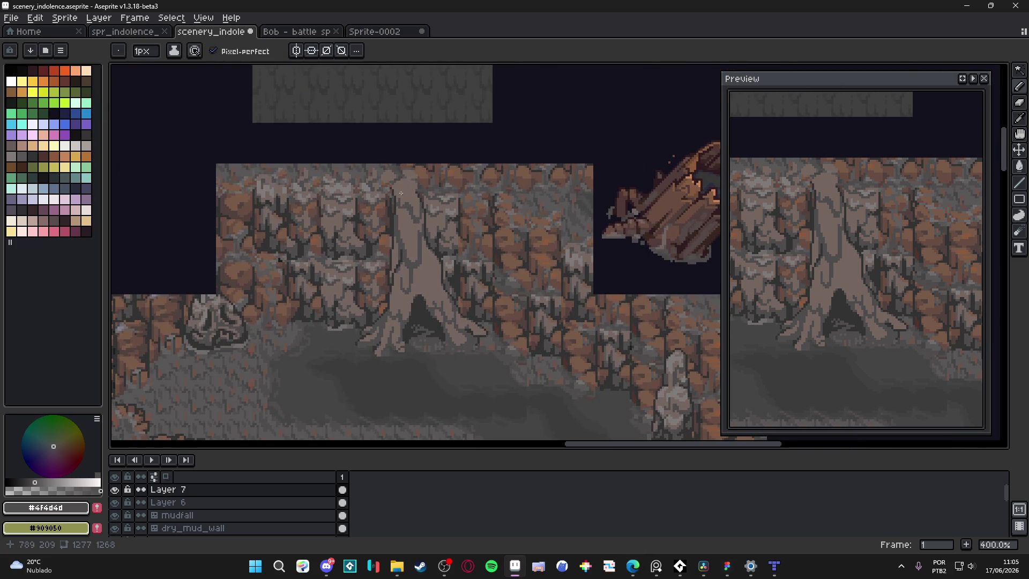
Step: Draw a short dark #323232 line up the trunk groove and save the scene
scroll(402, 194, "up", 8)
mouse_move(455, 180)
left_mouse_down()
mouse_move(460, 173)
mouse_move(434, 159)
mouse_move(443, 164)
mouse_move(429, 131)
mouse_move(372, 155)
left_mouse_up()
key("ctrl+s")
mouse_move(378, 153)
left_mouse_down()
mouse_move(411, 207)
mouse_move(390, 194)
left_mouse_up()
Step: Fill dark pixels beside the hook-shaped groove and close the gaps along it
left_click(383, 182)
left_click(382, 193)
scroll(407, 188, "up", 3)
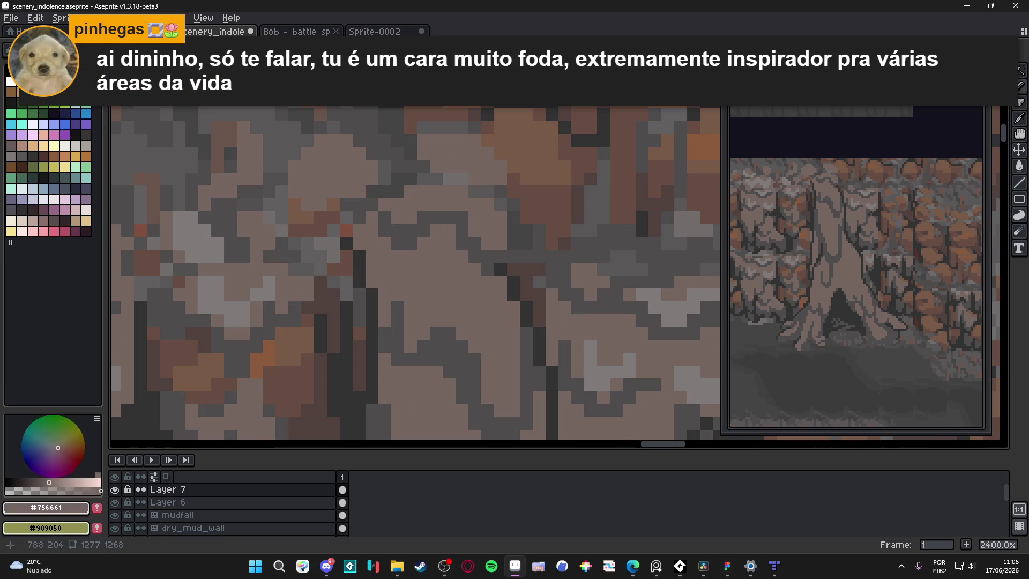
left_click(343, 192)
left_click(320, 204)
left_click(333, 205)
left_click(307, 204)
left_click(295, 192)
left_click(307, 191)
left_click(295, 179)
left_click(295, 166)
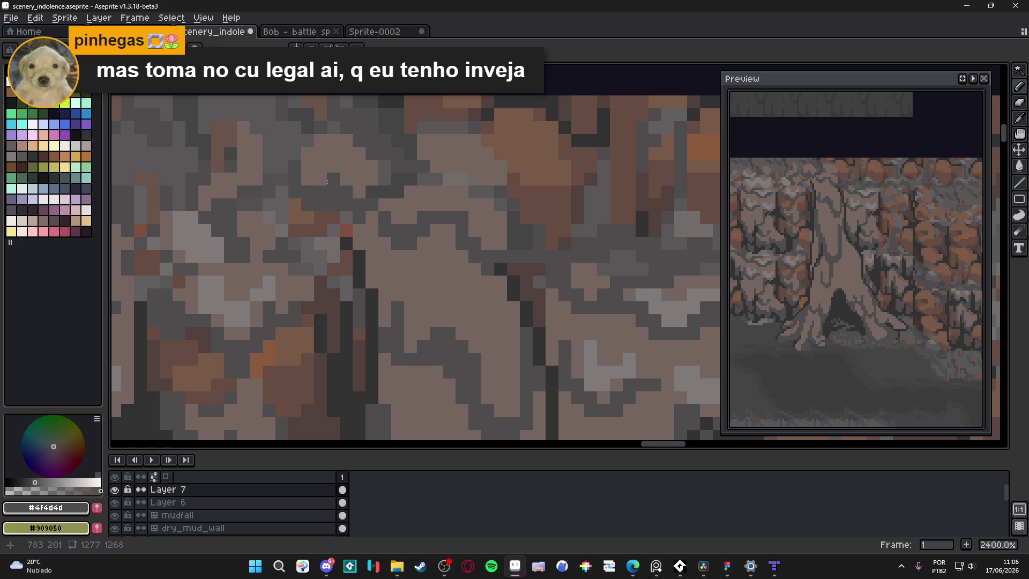
Step: Sample grey #4f4d4d from the canvas and darken one more trunk pixel
key("e")
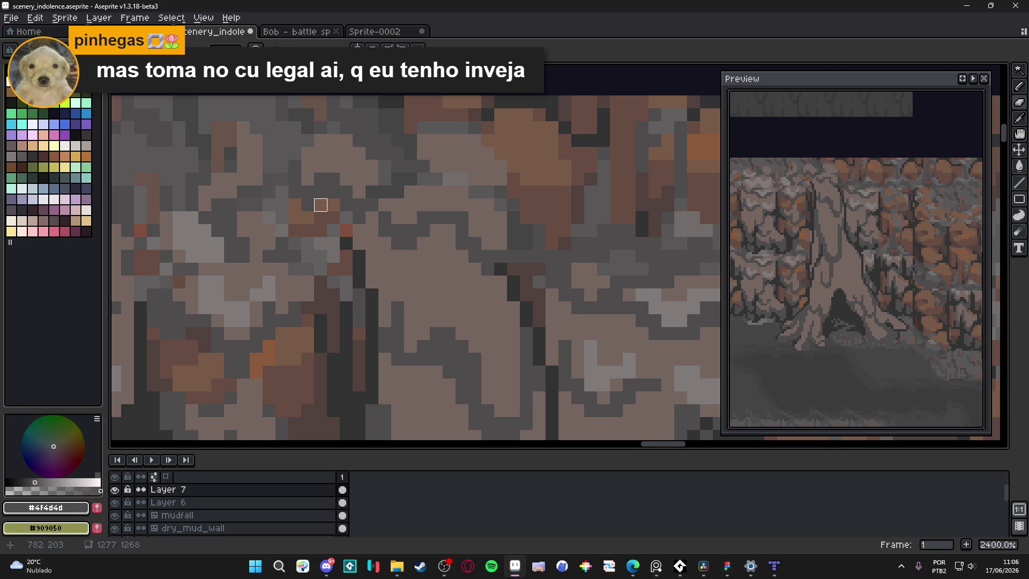
key("b")
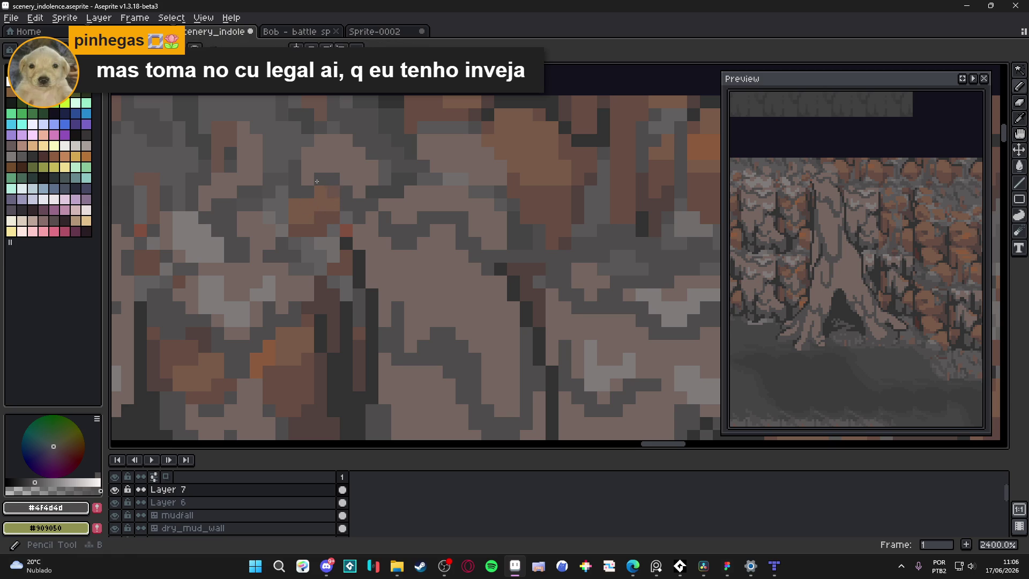
scroll(336, 190, "down", 4)
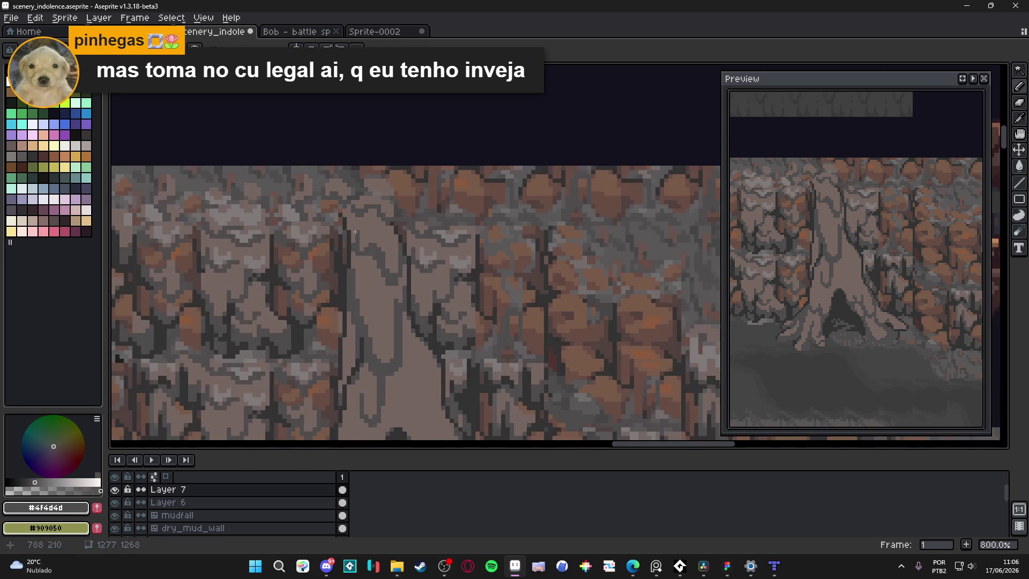
scroll(342, 215, "up", 3)
left_click(347, 180, "alt")
scroll(347, 180, "up", 3)
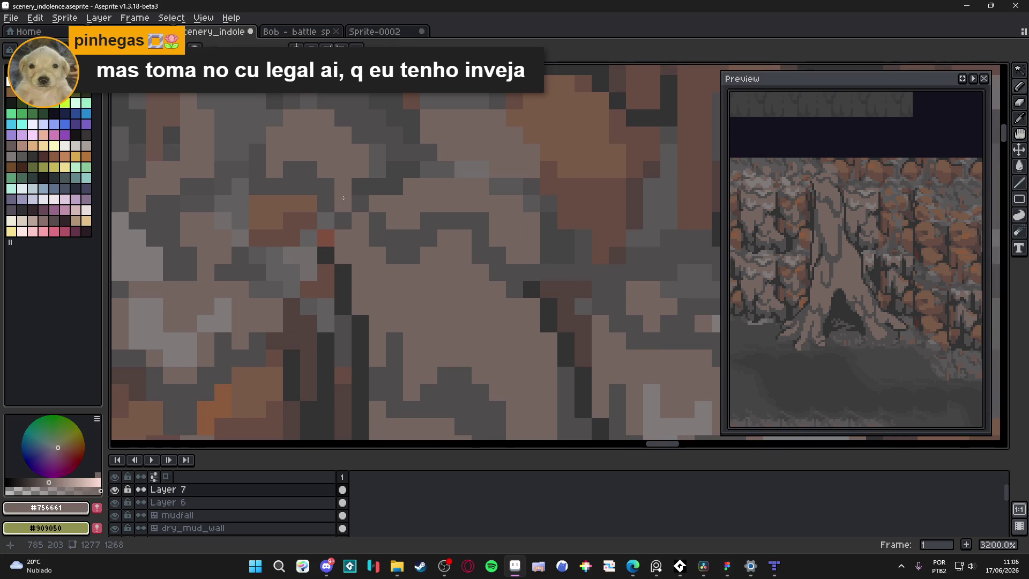
left_click(359, 220, "alt")
left_click(326, 221)
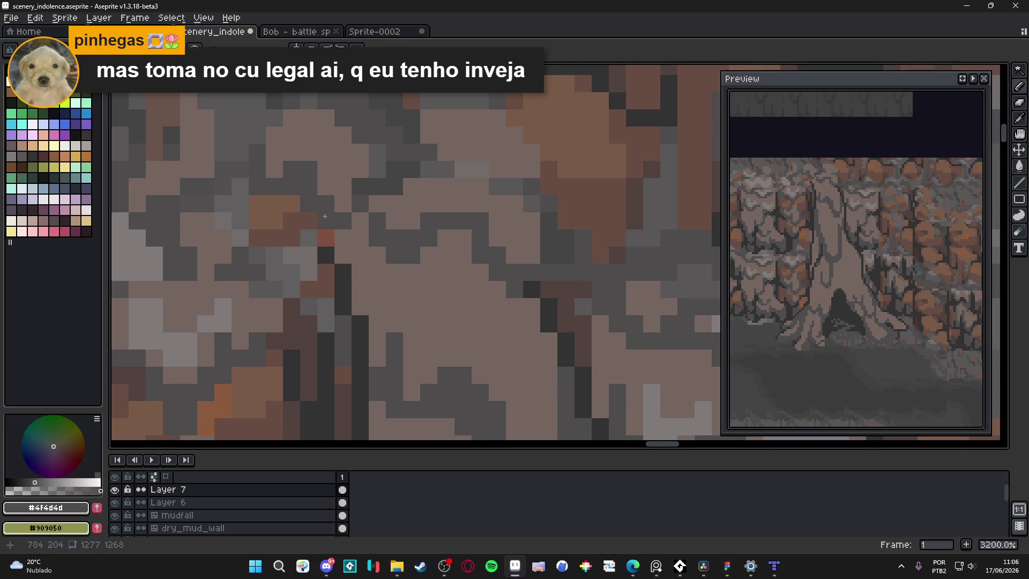
scroll(353, 236, "down", 3)
scroll(353, 236, "down", 3)
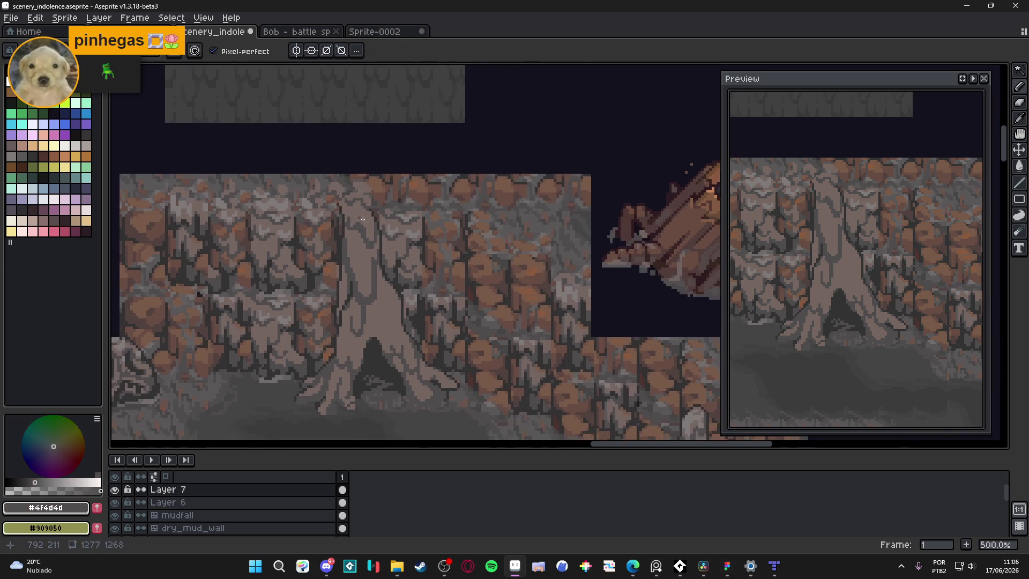
scroll(374, 240, "up", 4)
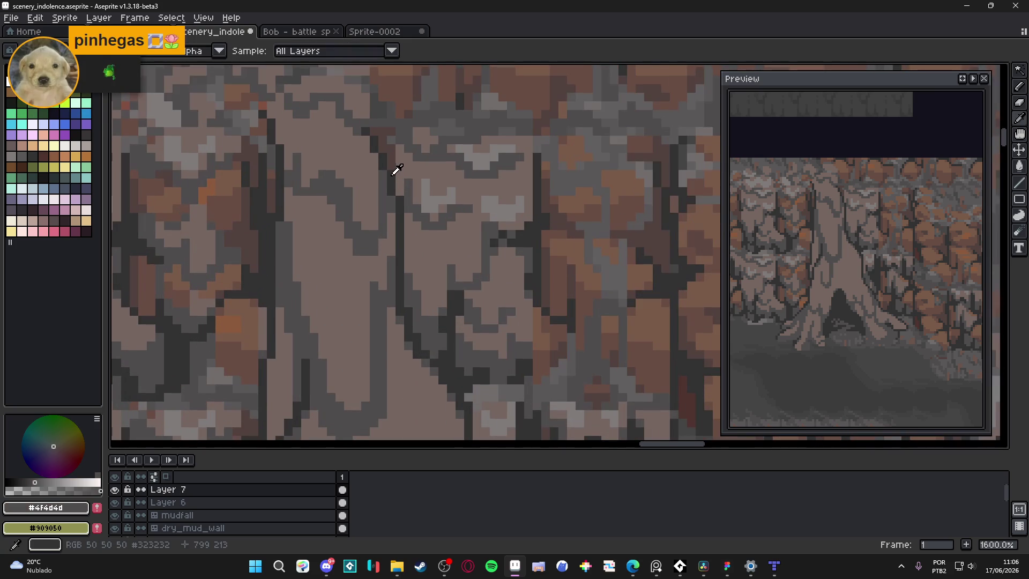
Step: Draw a #323232 groove line down the upper trunk and edge it with a #4f4d4d pixel
left_click(382, 175, "alt")
mouse_move(383, 175)
left_mouse_down()
mouse_move(374, 235)
mouse_move(357, 241)
mouse_move(346, 216)
left_mouse_up()
left_click(375, 247, "alt")
left_click(375, 239, "alt")
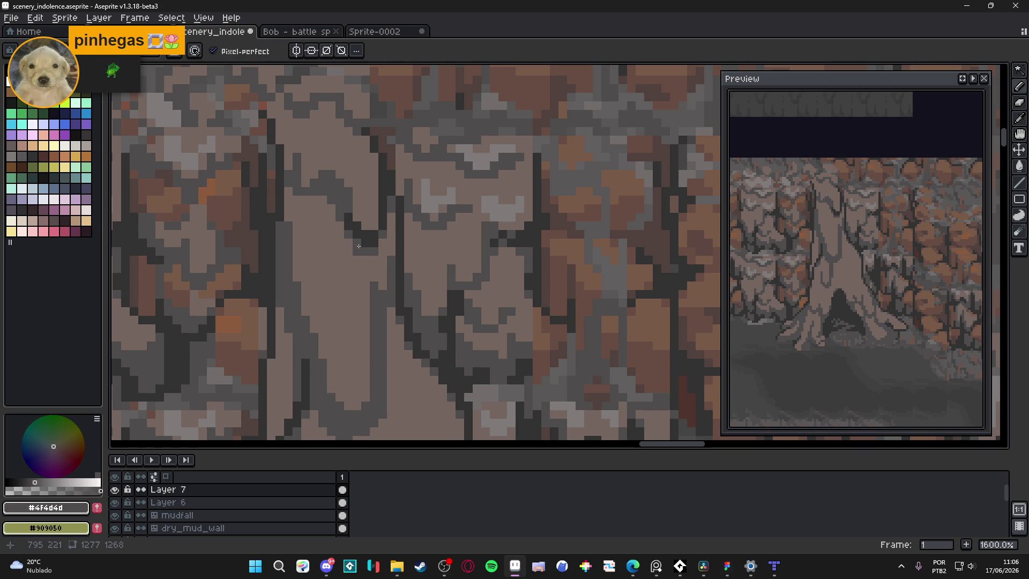
left_click(375, 252, "alt")
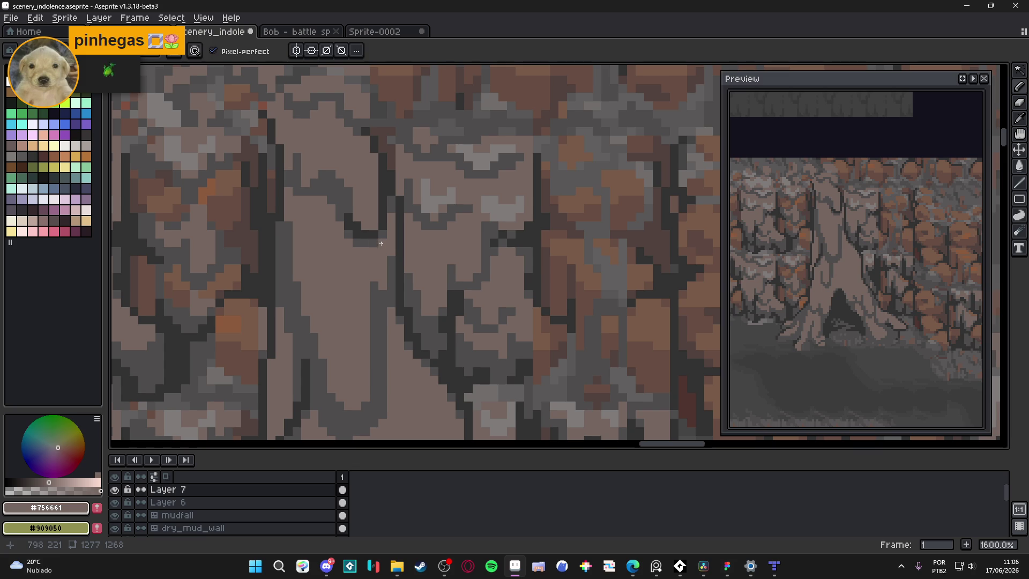
left_click(372, 249, "alt")
left_click(350, 245)
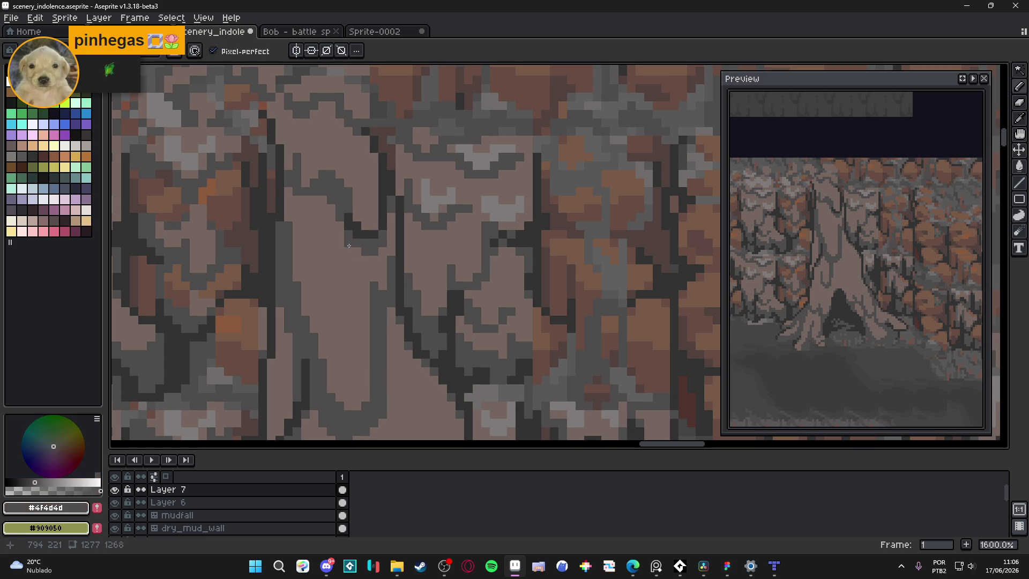
Step: Add more dark #323232 pixels to the groove and mid-grey #4f4d4d pixels beside it
scroll(361, 248, "down", 3)
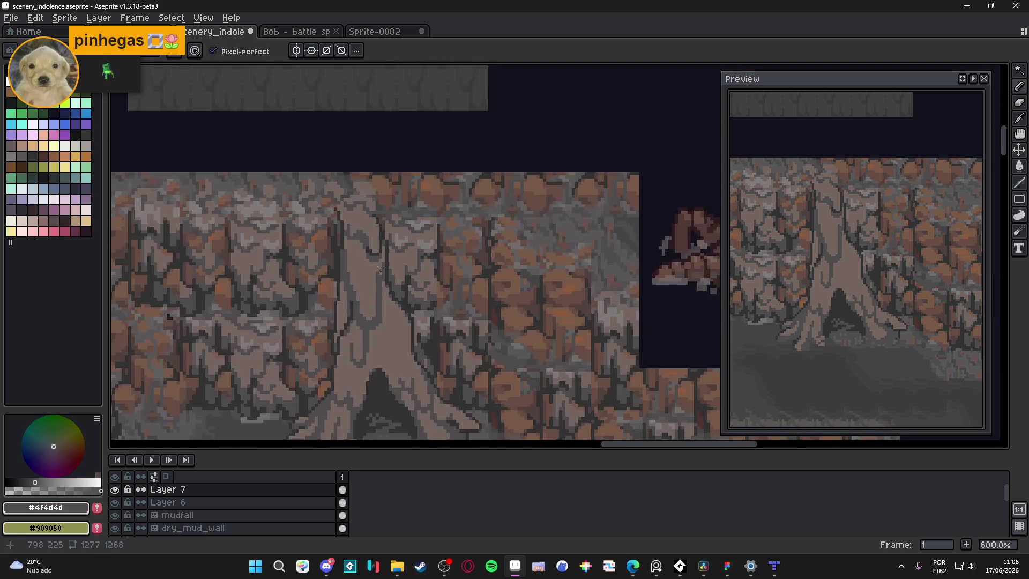
scroll(367, 240, "up", 3)
left_click(368, 239, "alt")
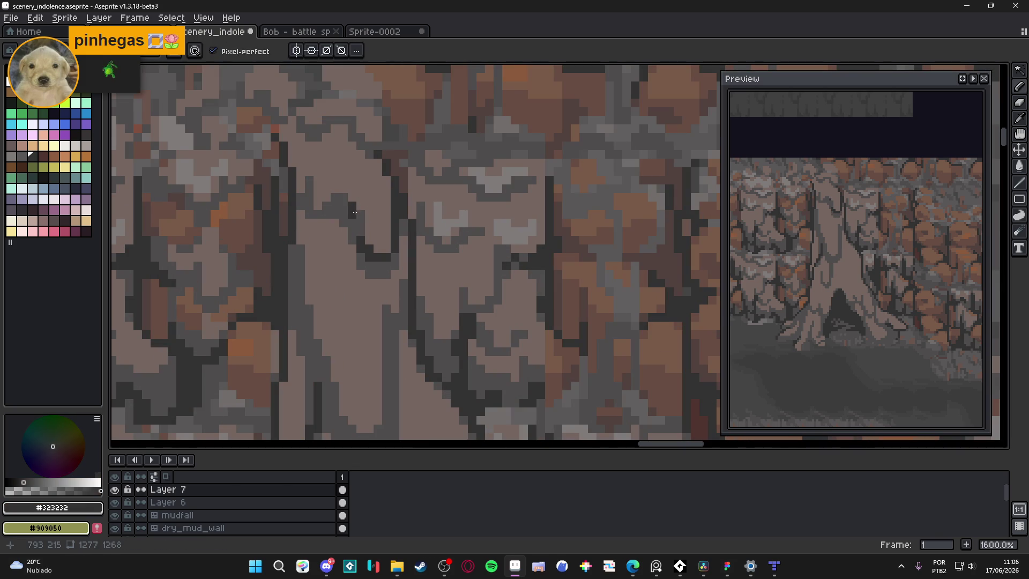
left_click(345, 206)
left_click(343, 199)
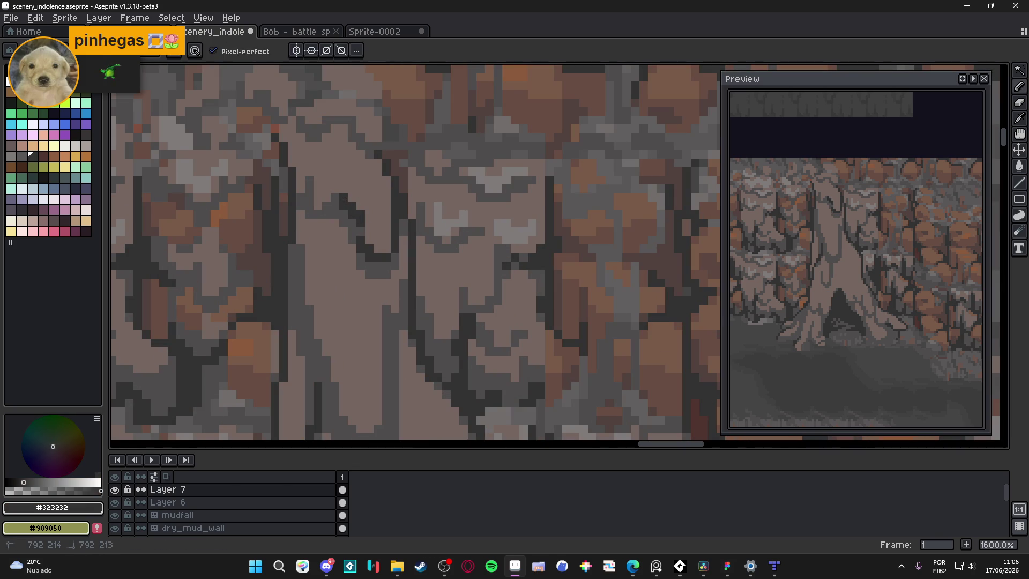
left_click(353, 222, "alt")
left_click(352, 201)
left_click(360, 206)
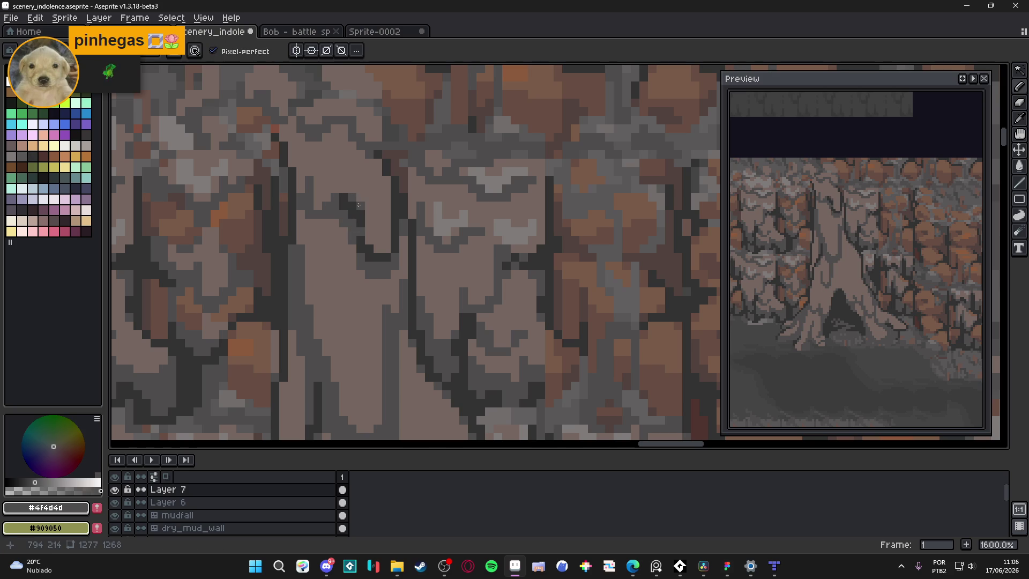
Step: Draw a second dark vertical groove down the trunk, then resample trunk brown #756661
scroll(386, 258, "down", 4)
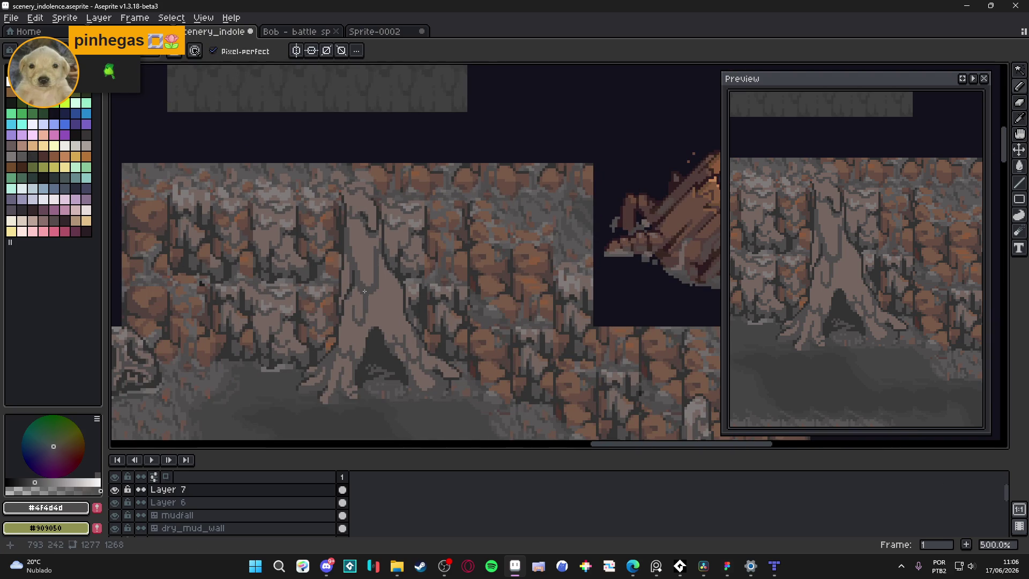
scroll(365, 290, "up", 4)
left_click(399, 157, "alt")
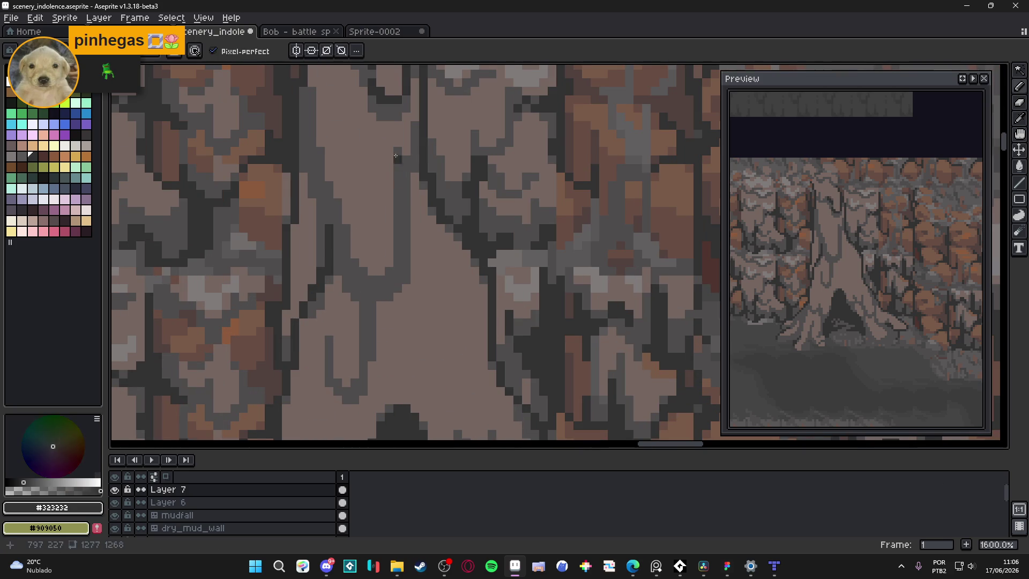
left_click(396, 161)
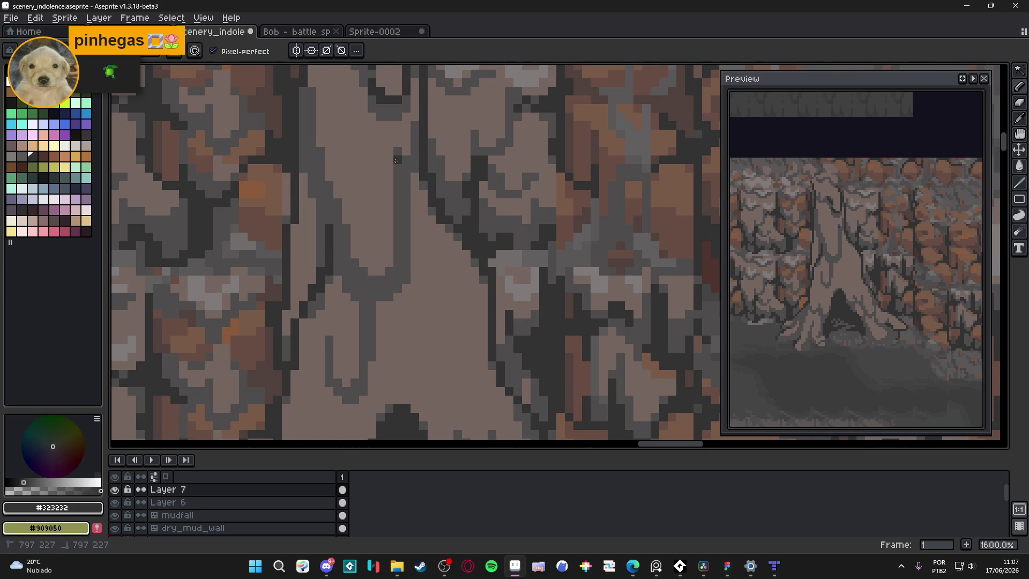
left_click_drag(395, 161, 397, 214)
key("v")
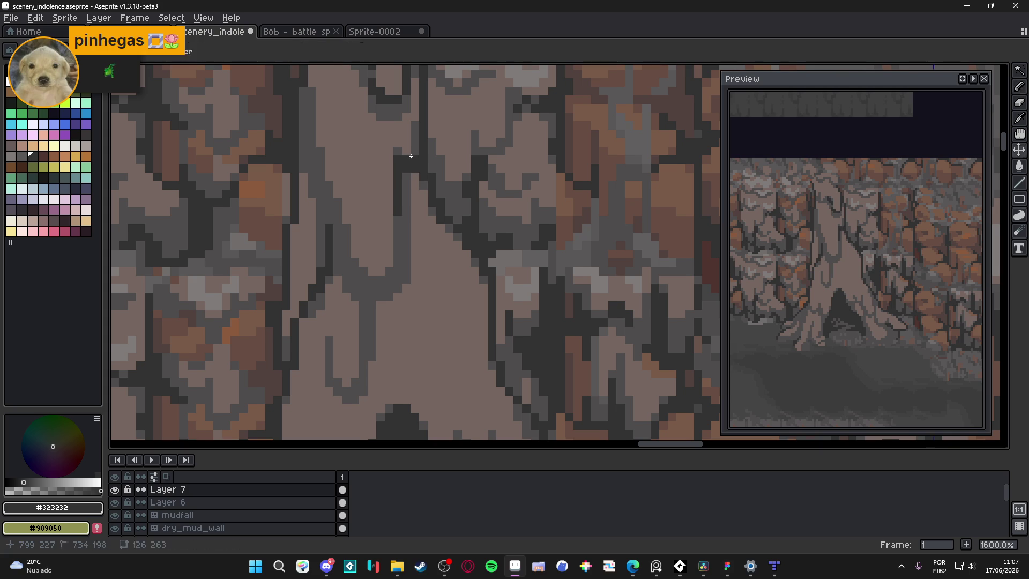
key("b")
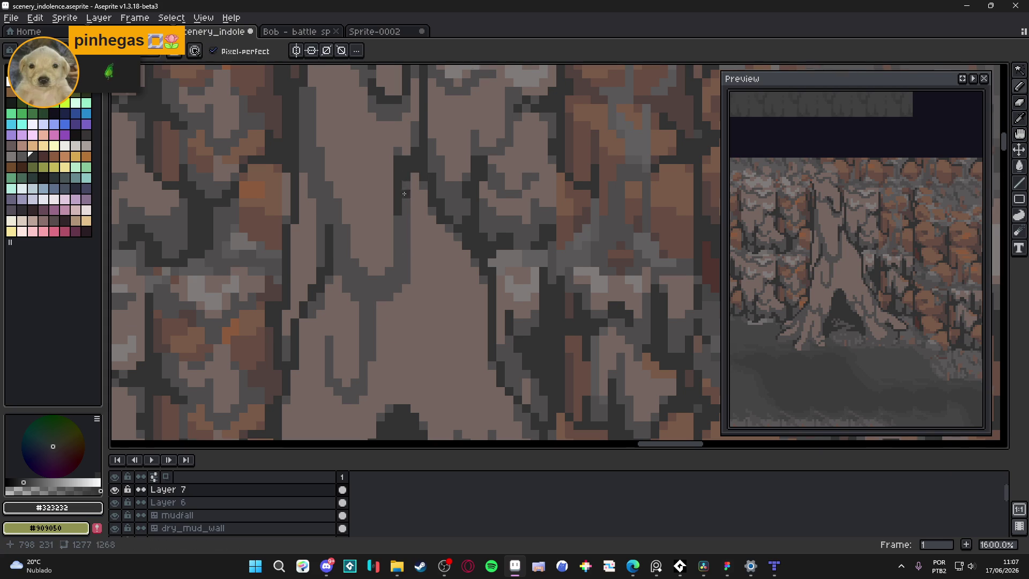
scroll(404, 182, "down", 4)
scroll(412, 181, "up", 3)
left_click(417, 182, "alt")
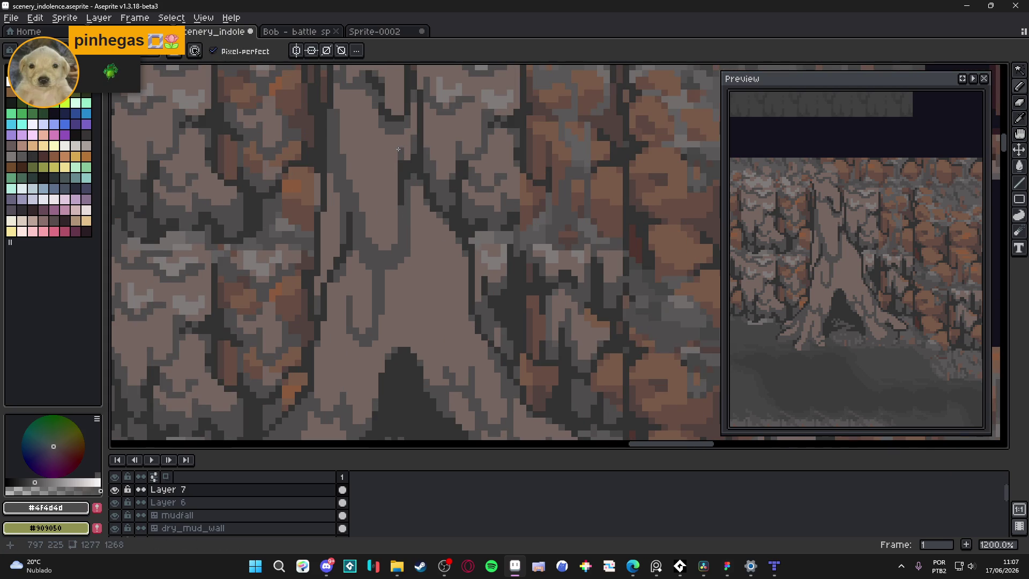
left_click(406, 158, "alt")
scroll(406, 161, "down", 4)
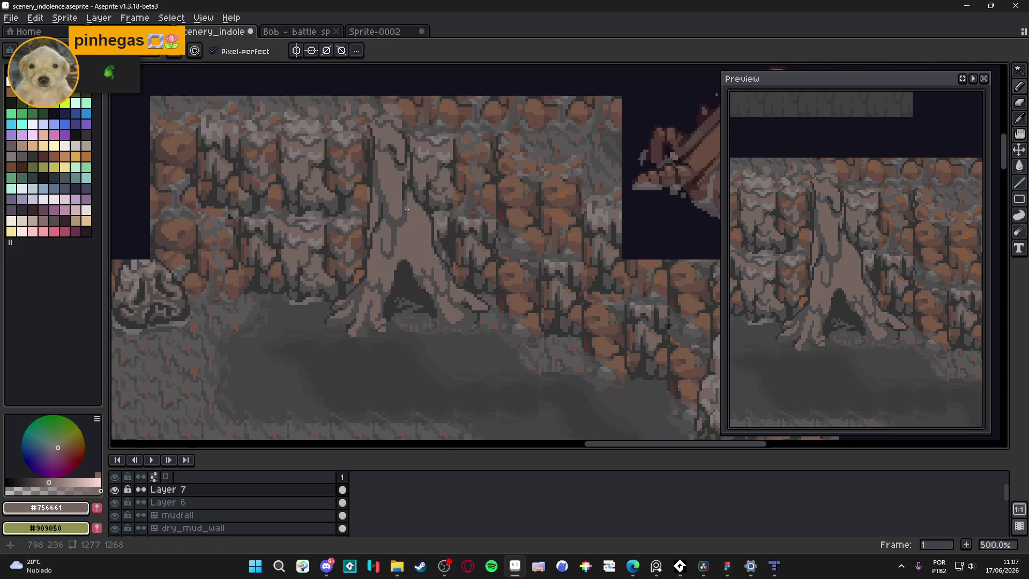
Step: Widen the #323232 groove line and extend it down and to the right
scroll(409, 223, "down", 1)
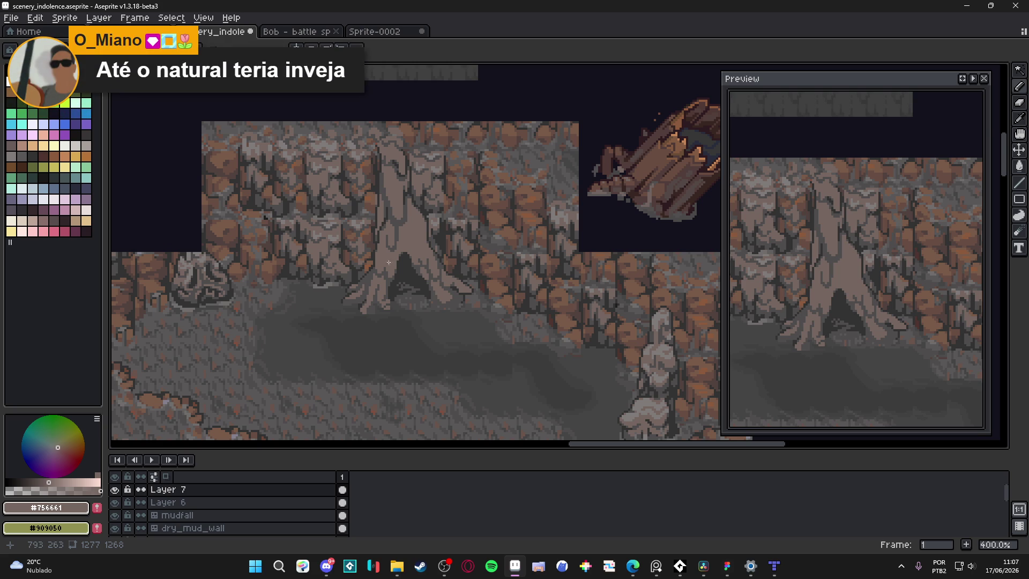
scroll(416, 283, "up", 6)
left_click(456, 242, "alt")
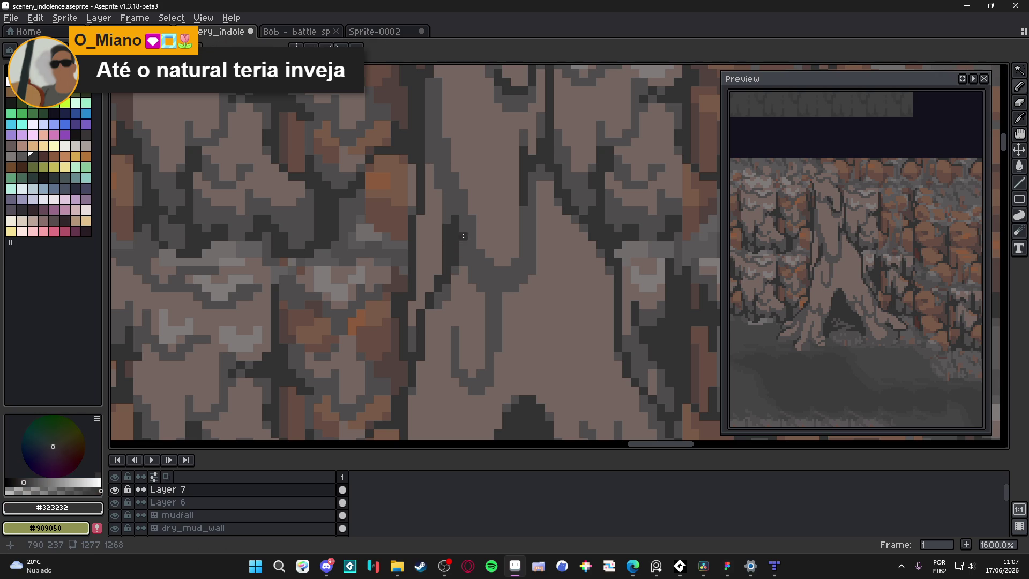
left_click_drag(464, 245, 463, 212)
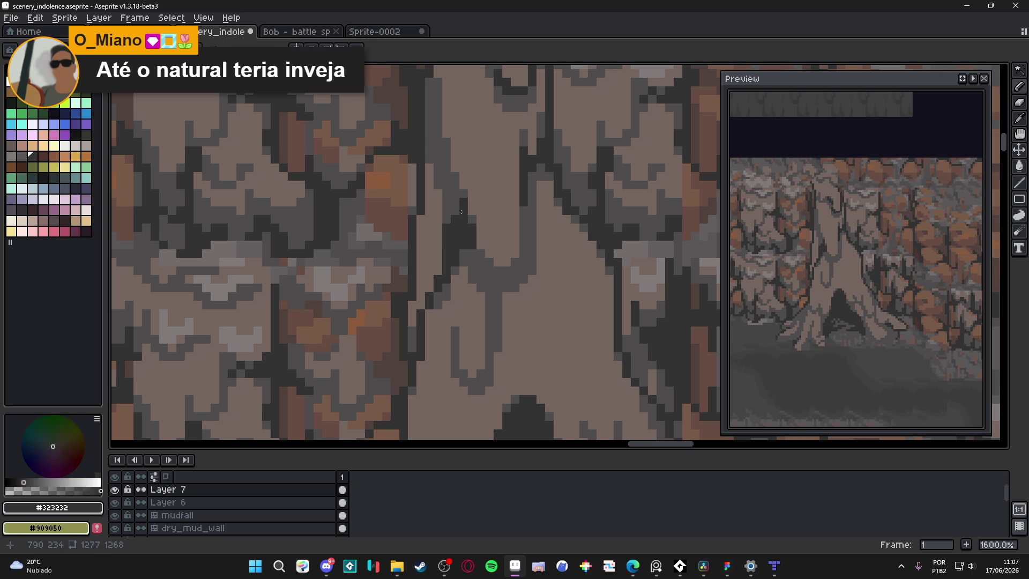
left_click_drag(470, 255, 480, 272)
scroll(489, 282, "down", 5)
scroll(495, 267, "up", 5)
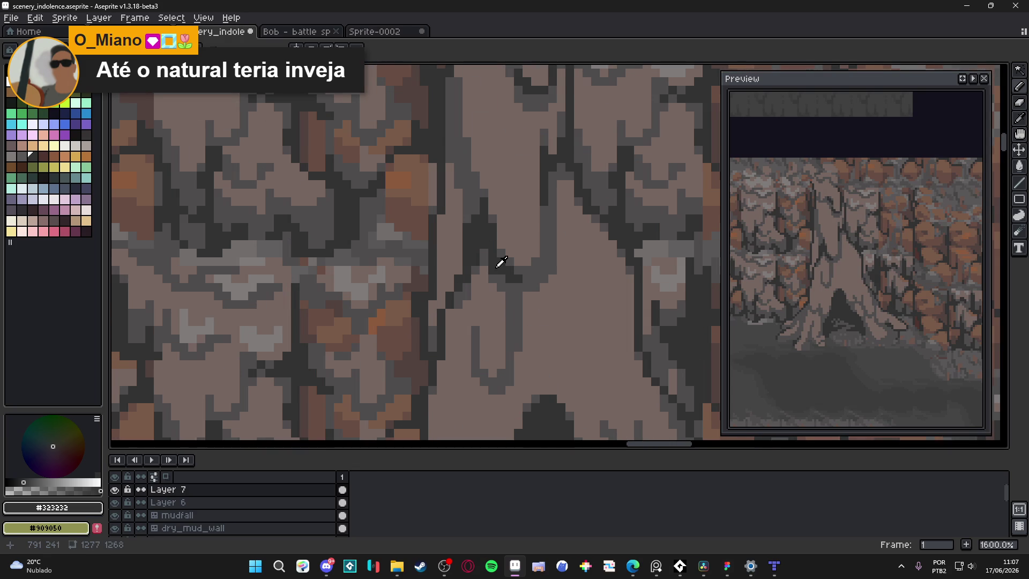
Step: Undo a misplaced dark pixel and add #323232 pixels higher up the groove's fork
left_click(495, 267, "alt")
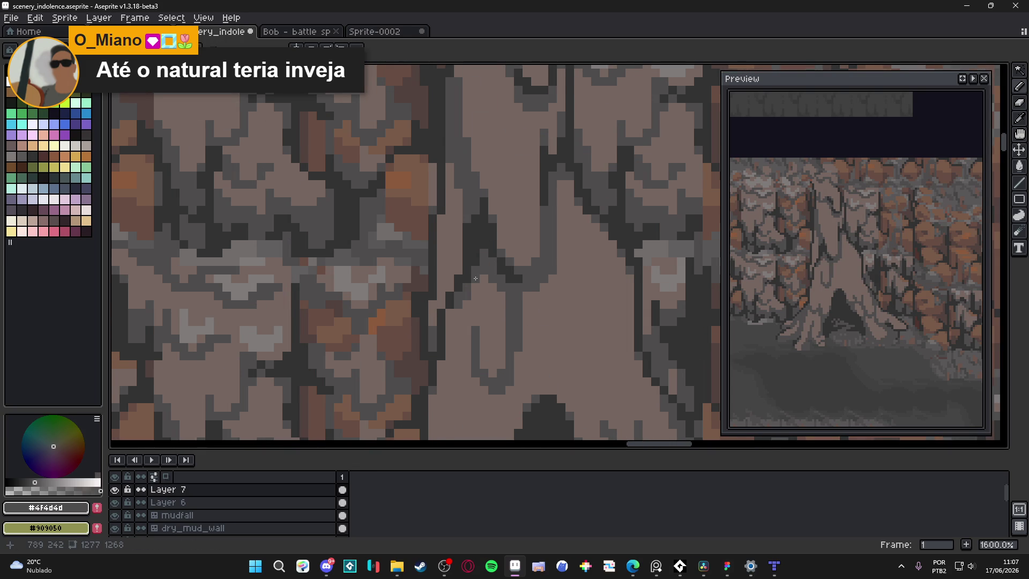
scroll(474, 278, "down", 4)
scroll(524, 271, "up", 6)
left_click(524, 271, "alt")
left_click(548, 270)
key("ctrl+z")
left_click(563, 245)
left_click(550, 257)
left_click(565, 230)
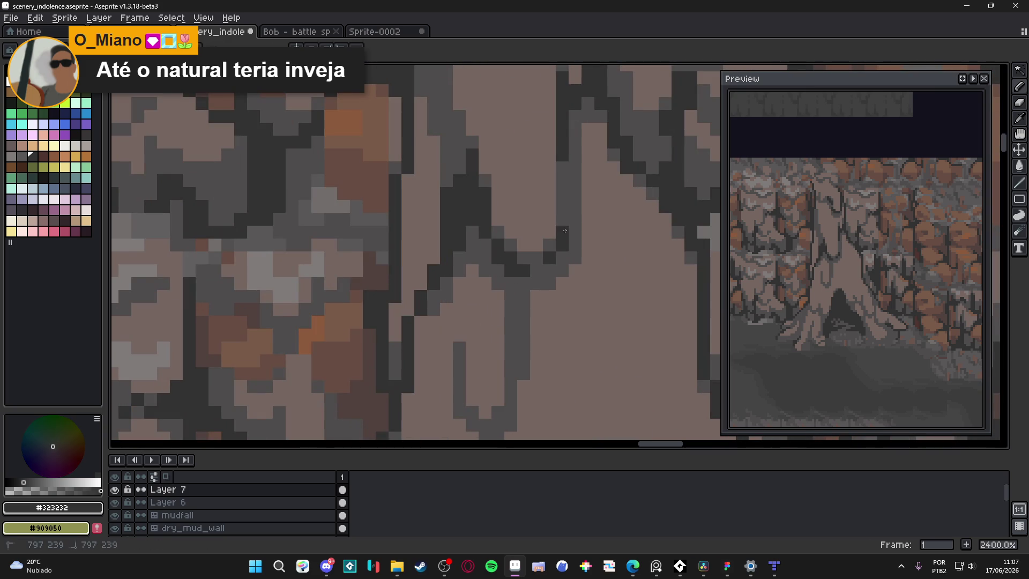
scroll(543, 267, "down", 6)
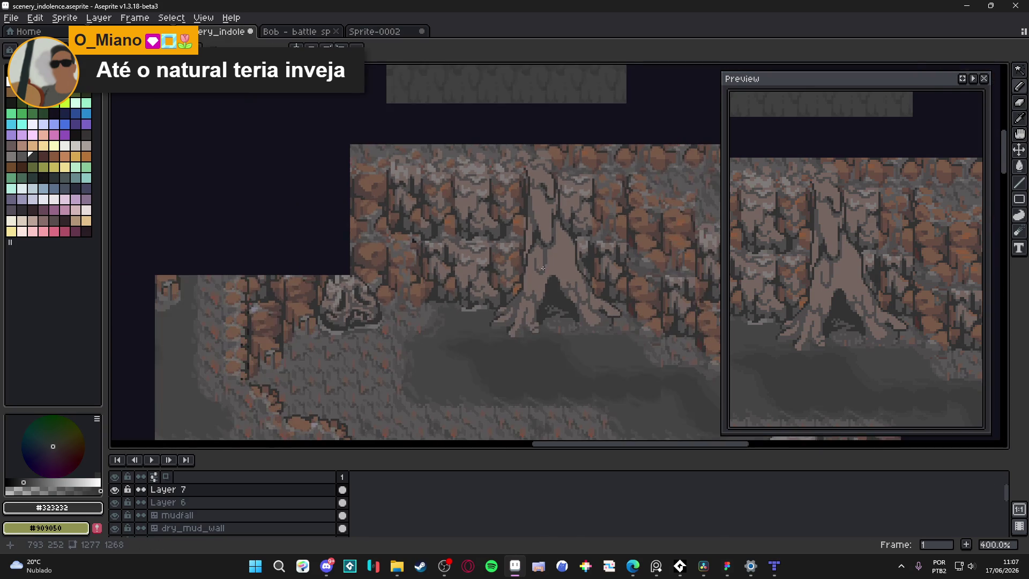
Step: Outline both sides and the bottom of the groove loop with dark #323232 pixels
scroll(543, 268, "up", 6)
left_click(545, 274)
left_click(557, 261)
left_click(558, 248)
left_click(507, 261)
left_click(520, 274)
left_click(507, 248)
left_click(507, 236)
left_click(519, 248)
scroll(509, 245, "down", 6)
scroll(498, 241, "up", 6)
Step: Paint a mid-grey #4f4d4d pixel beside the loop
left_click(518, 246, "alt")
left_click(486, 237)
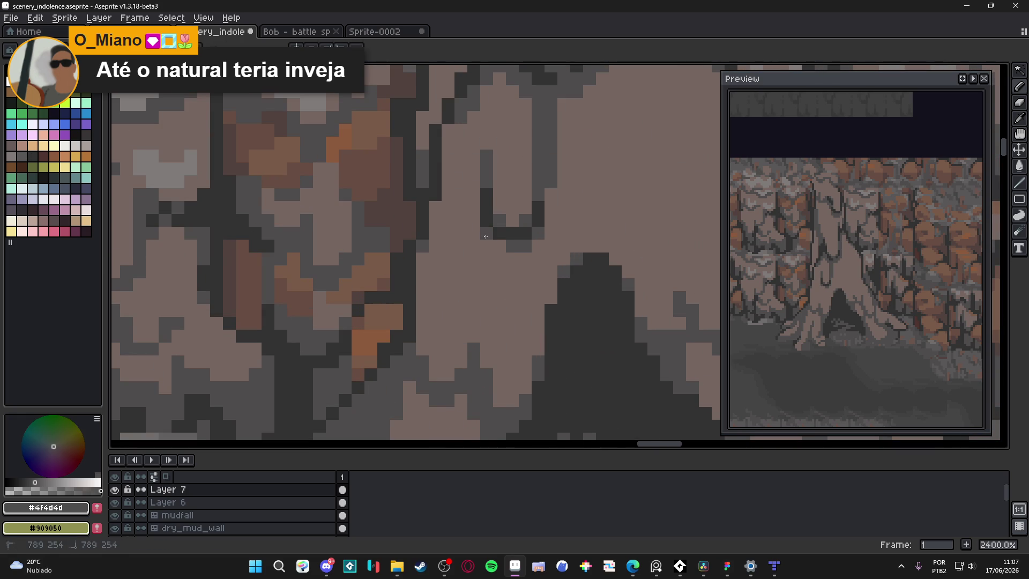
scroll(485, 236, "down", 4)
scroll(514, 235, "up", 3)
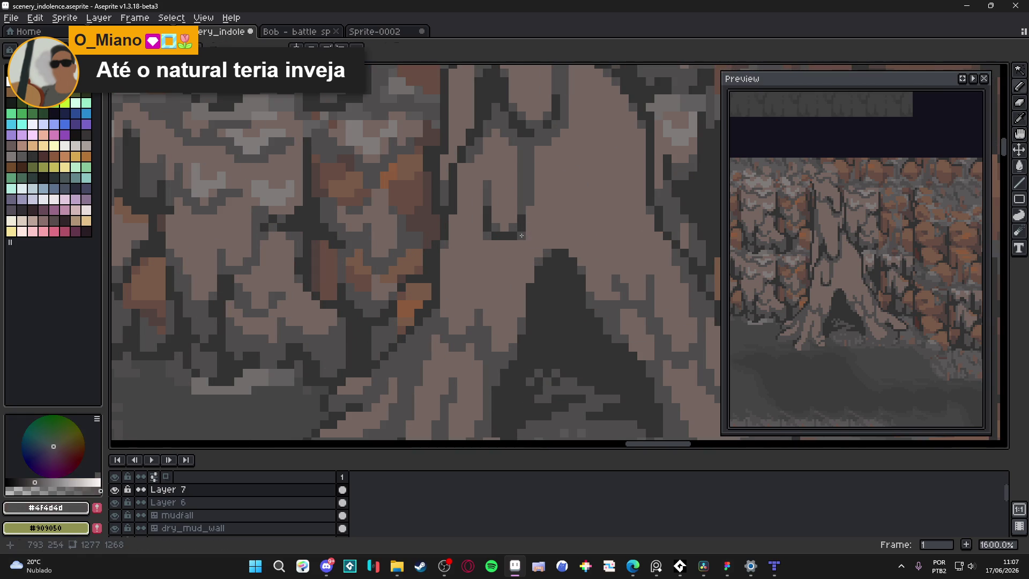
scroll(522, 235, "down", 5)
scroll(520, 229, "up", 4)
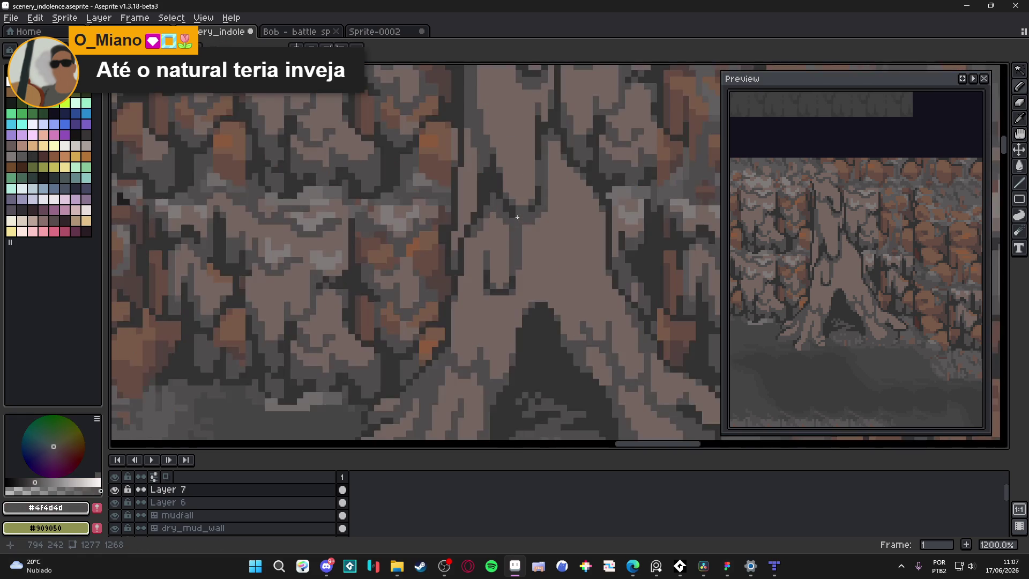
scroll(501, 195, "up", 4)
Step: Darken one more groove pixel, then add #4f4d4d grey pixels alongside the groove
left_click(512, 215, "alt")
left_click(496, 214)
scroll(531, 260, "down", 4)
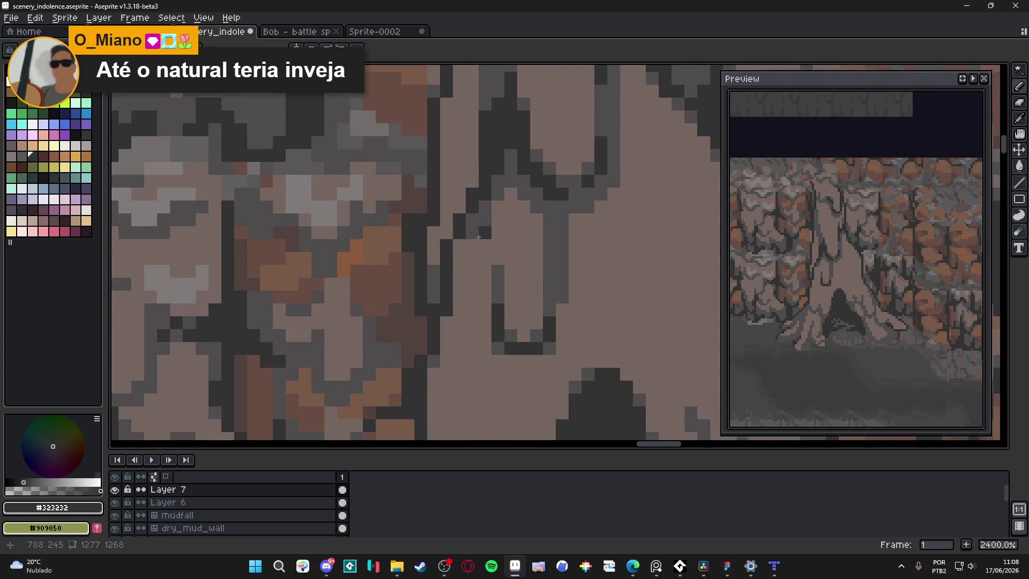
scroll(502, 243, "up", 4)
left_click(482, 223, "alt")
left_click_drag(451, 266, 459, 246)
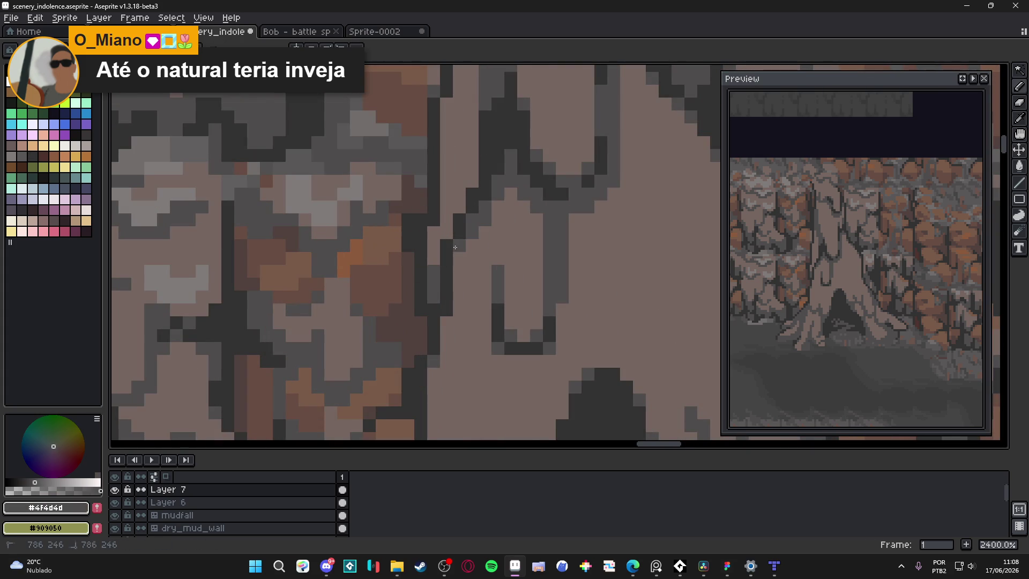
left_click(459, 258)
scroll(461, 274, "down", 4)
scroll(464, 259, "up", 4)
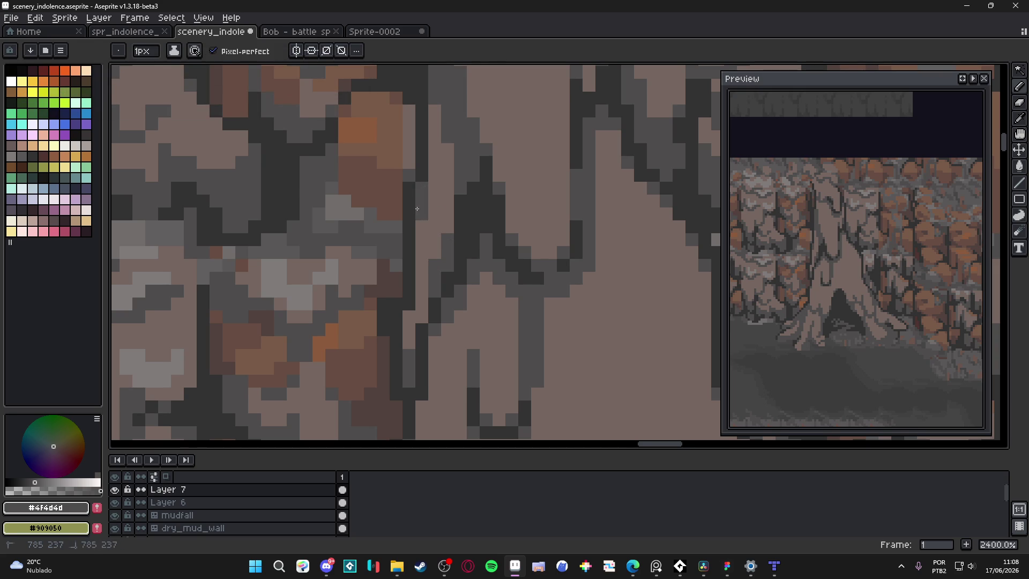
Step: Save the trunk groove edits to scenery_indolence.aseprite with Ctrl+S
scroll(442, 252, "down", 4)
scroll(453, 268, "down", 1)
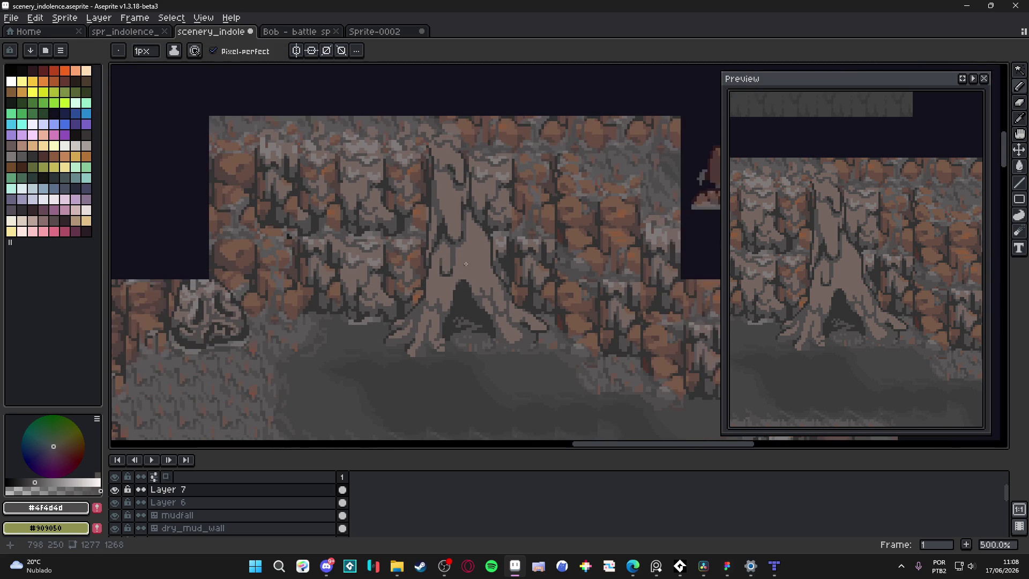
scroll(485, 241, "down", 1)
key("ctrl+s")
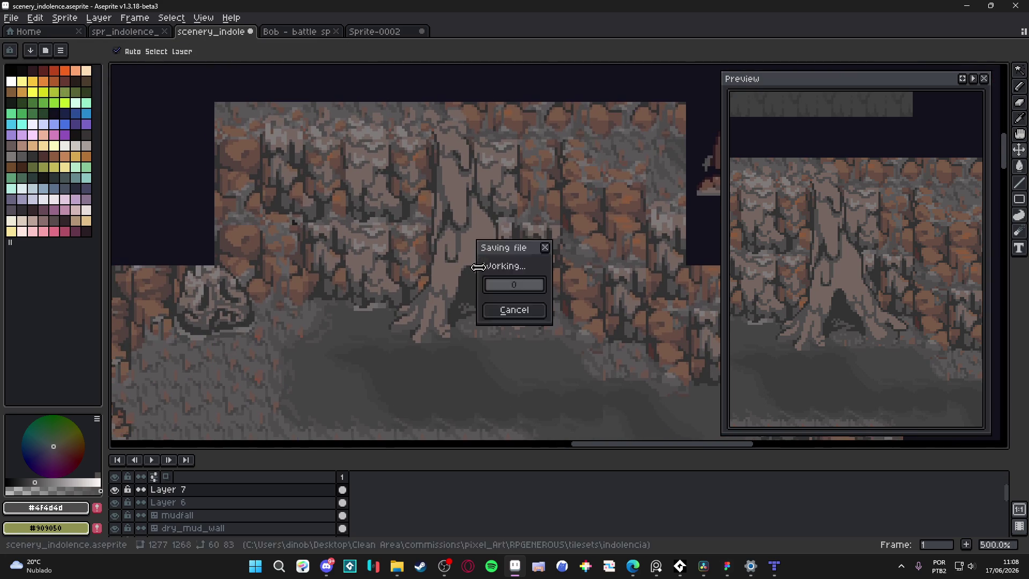
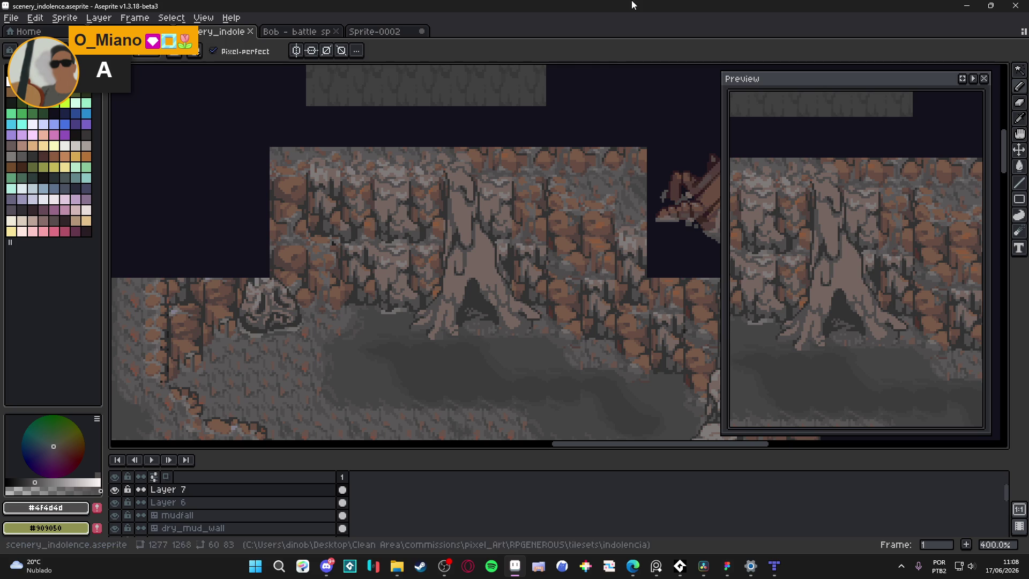
Step: Sample the darkest grey from the artwork and add a #323232 pixel to a trunk groove
scroll(439, 176, "up", 7)
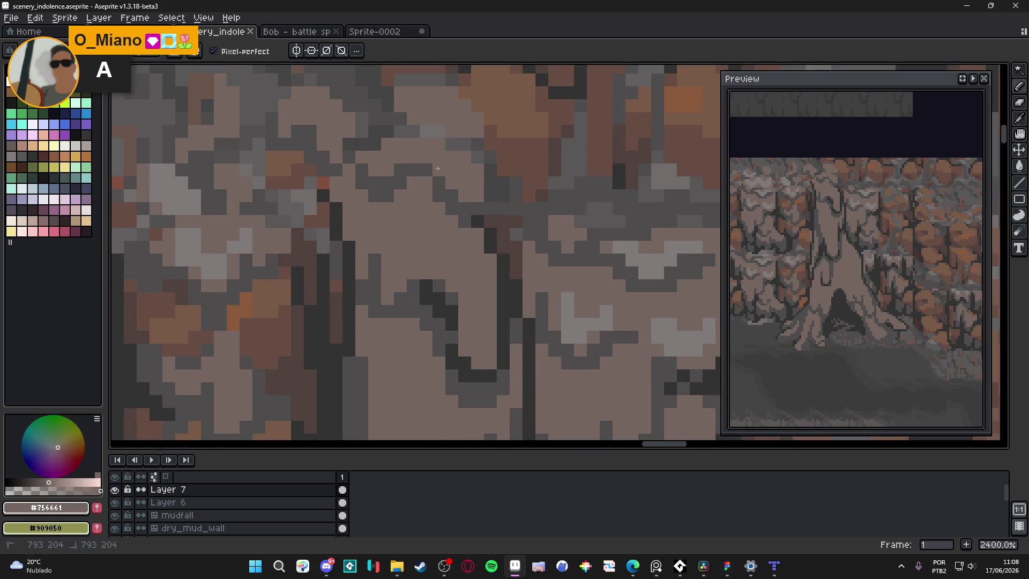
scroll(440, 176, "down", 6)
scroll(440, 176, "up", 4)
left_click(444, 168, "alt")
left_click(420, 128)
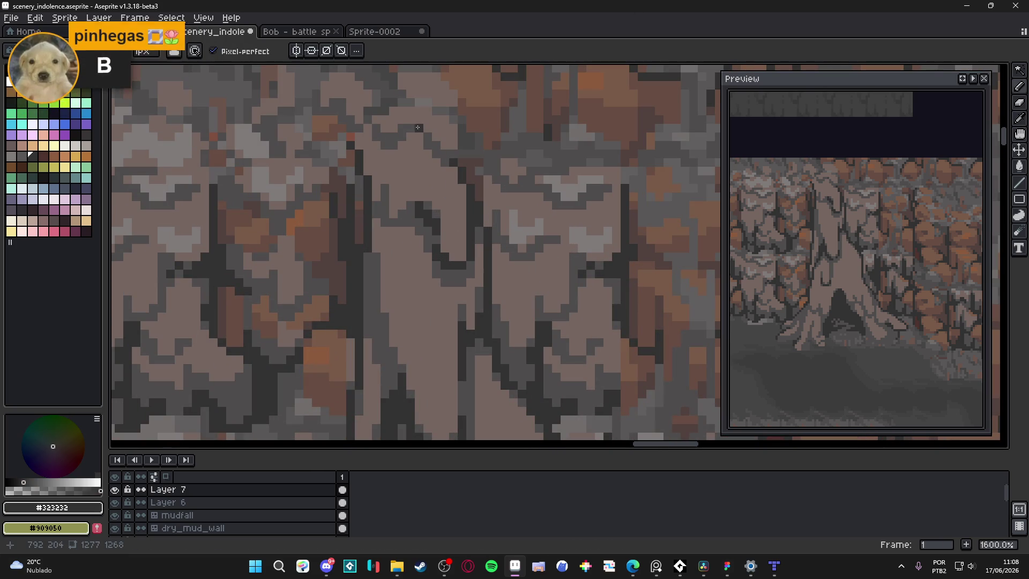
scroll(435, 149, "down", 4)
scroll(437, 156, "up", 4)
left_click(440, 161, "alt")
scroll(443, 176, "down", 4)
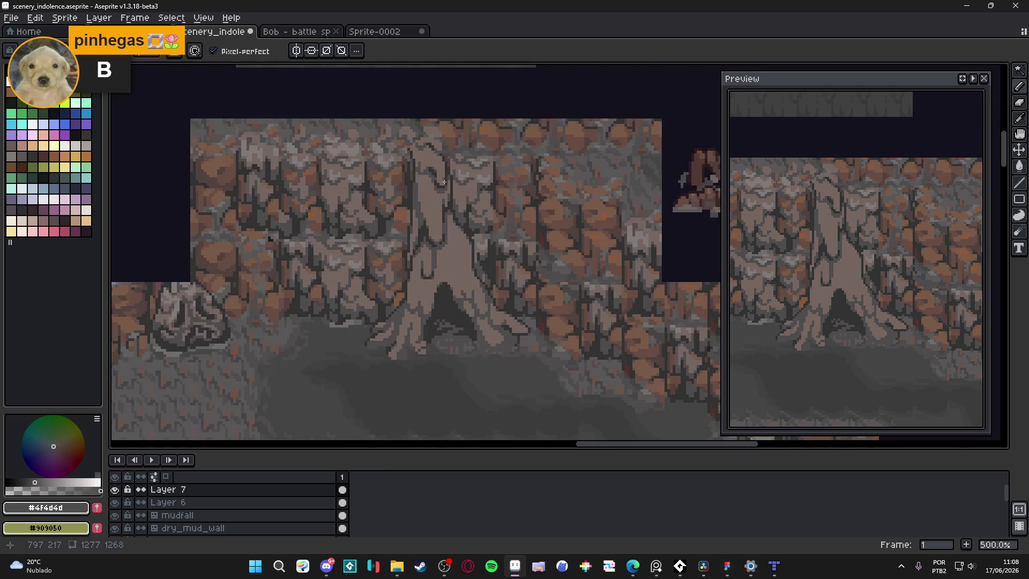
scroll(443, 177, "up", 2)
Step: Draw a dark vertical groove down the lower trunk
left_click(425, 198, "alt")
scroll(425, 199, "up", 3)
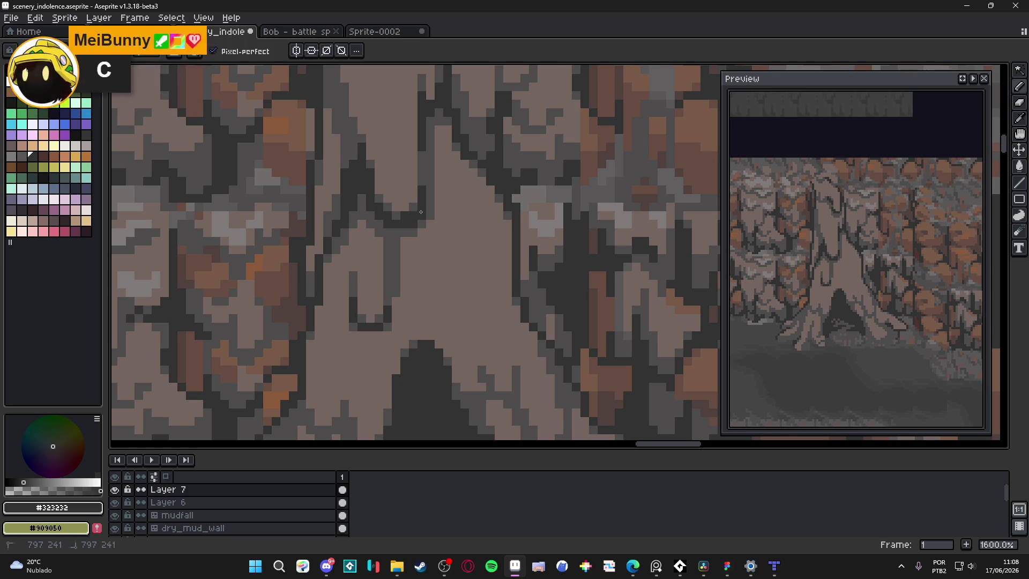
left_click(411, 224, "alt")
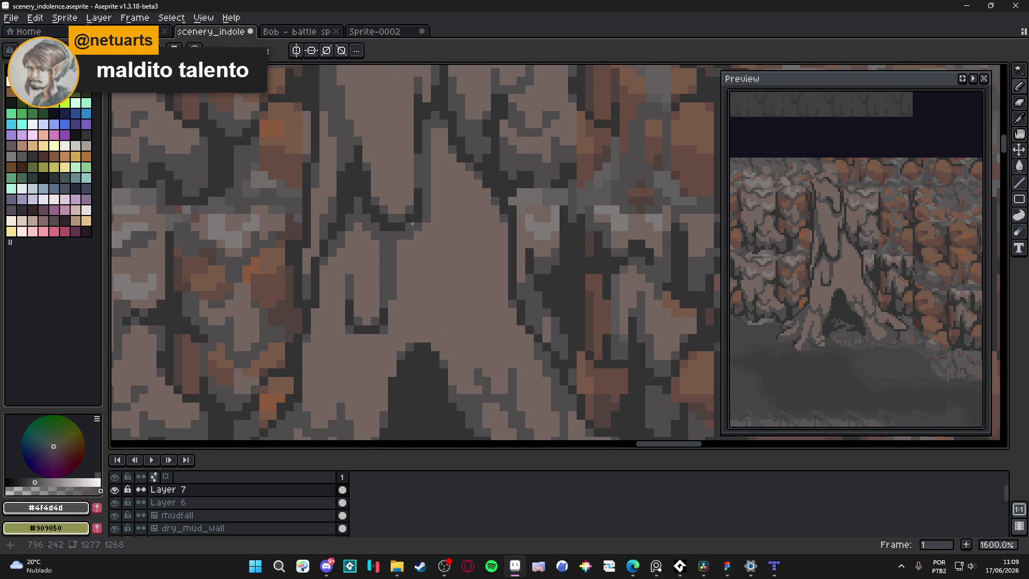
left_click(412, 224, "alt")
scroll(433, 240, "down", 3)
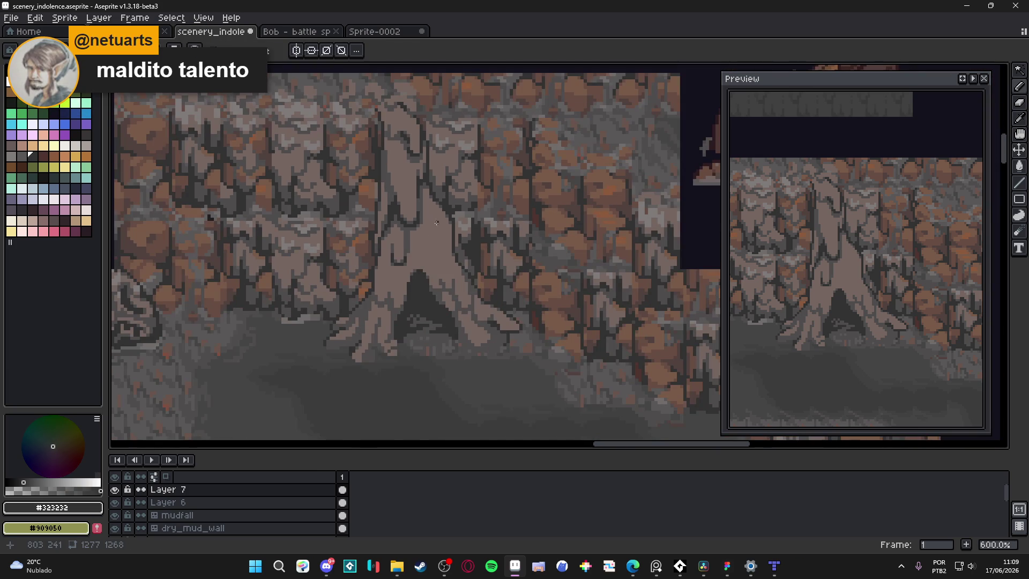
scroll(436, 223, "up", 2)
left_click(445, 311, "shift")
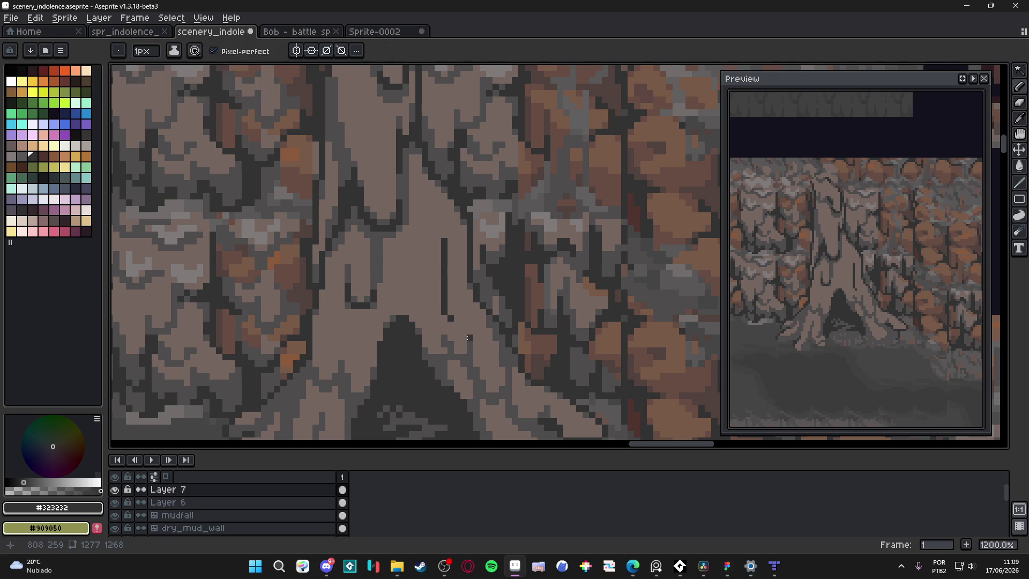
Step: Pencil short dark strokes on the trunk, extending one upward along the bark
left_click(443, 247, "alt")
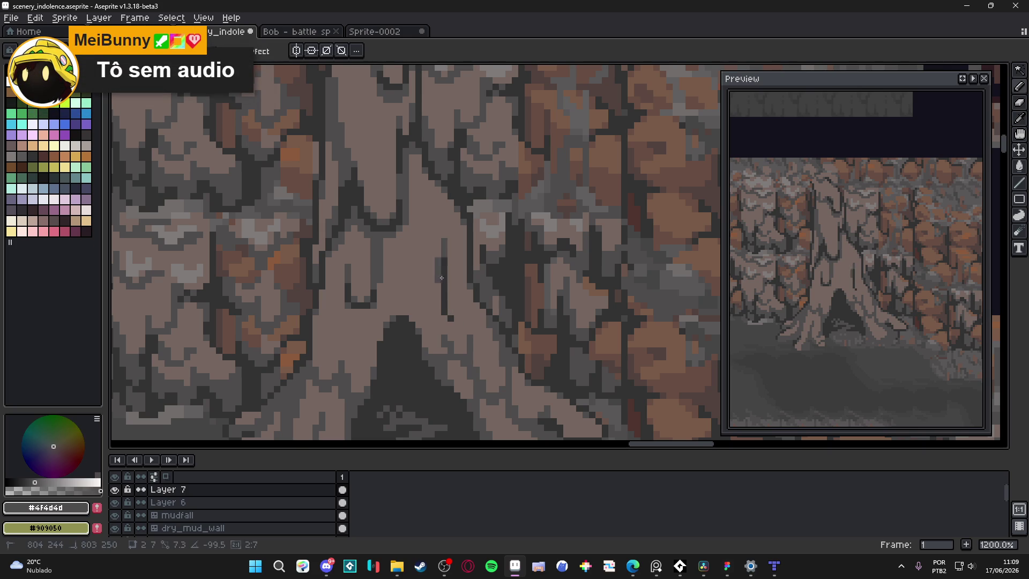
key("alt")
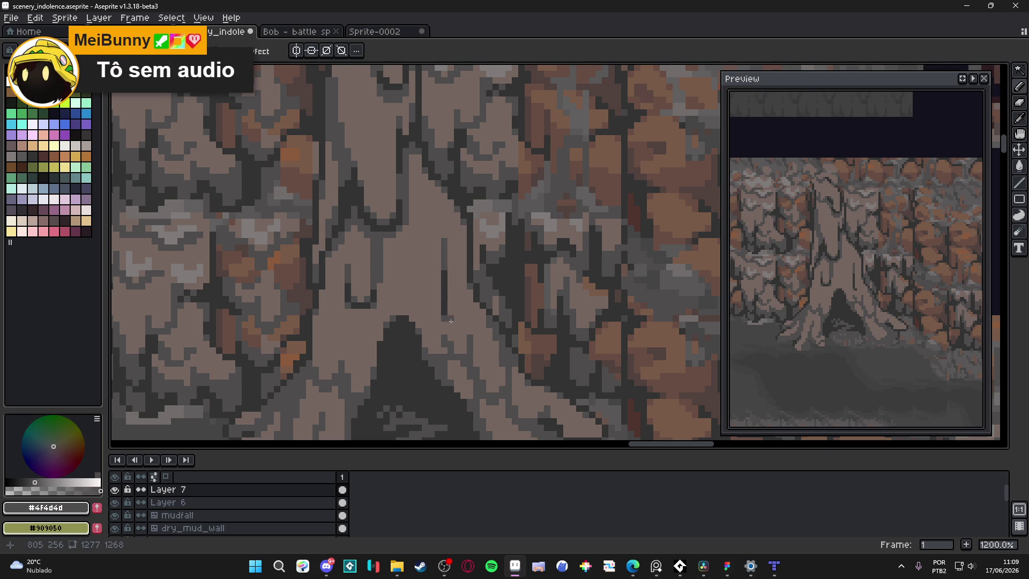
left_click(452, 319, "alt")
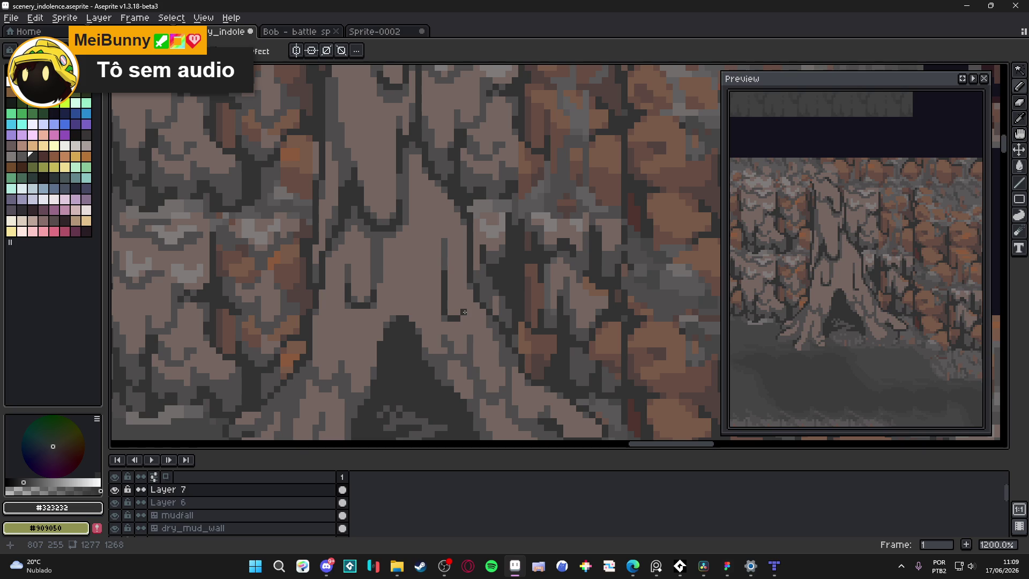
left_click_drag(461, 310, 470, 298)
left_click(476, 299, "alt")
left_click(463, 292)
left_click_drag(462, 283, 464, 226)
Step: Shift-click a short straight #323232 line along a trunk groove
scroll(464, 226, "down", 3)
scroll(466, 200, "up", 3)
left_click(466, 201, "alt")
key("shift")
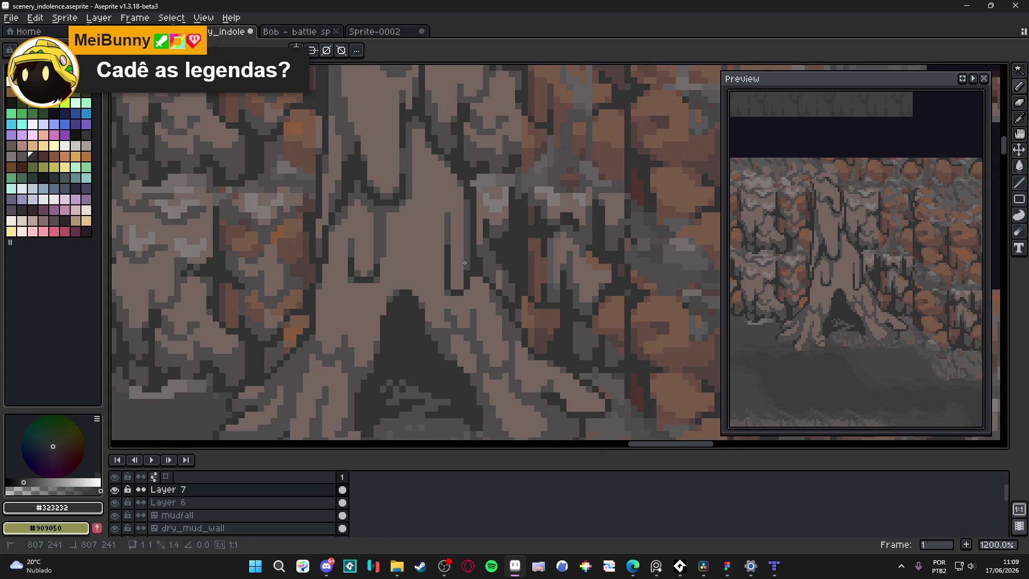
left_click(473, 232, "shift")
scroll(472, 232, "down", 3)
scroll(471, 195, "up", 5)
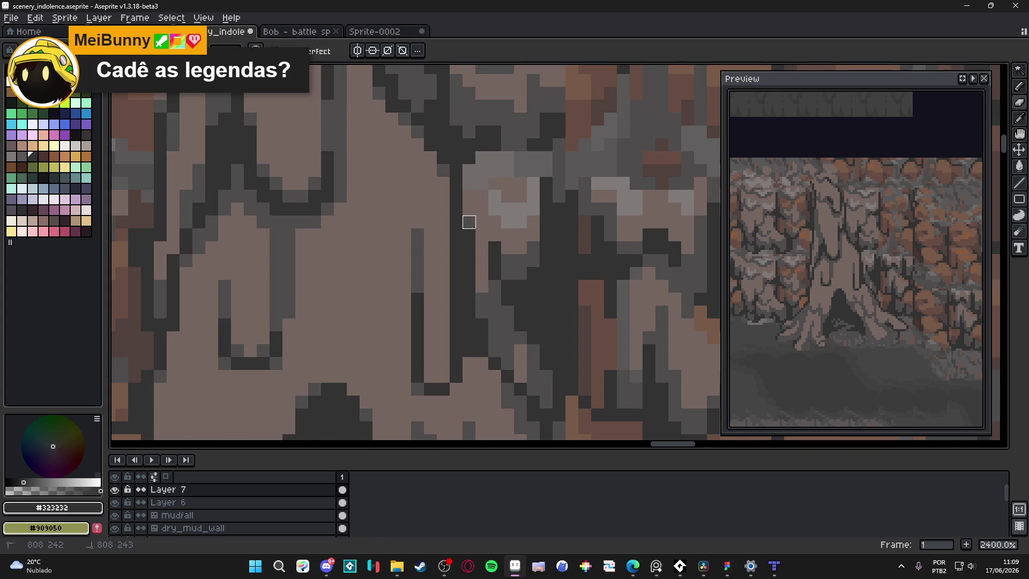
scroll(470, 232, "down", 4)
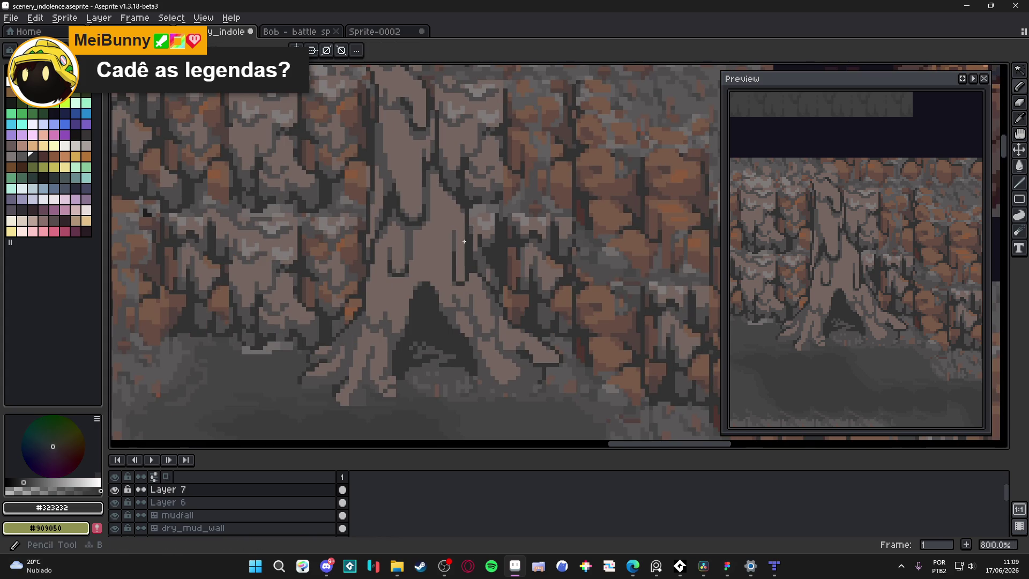
scroll(456, 260, "down", 1)
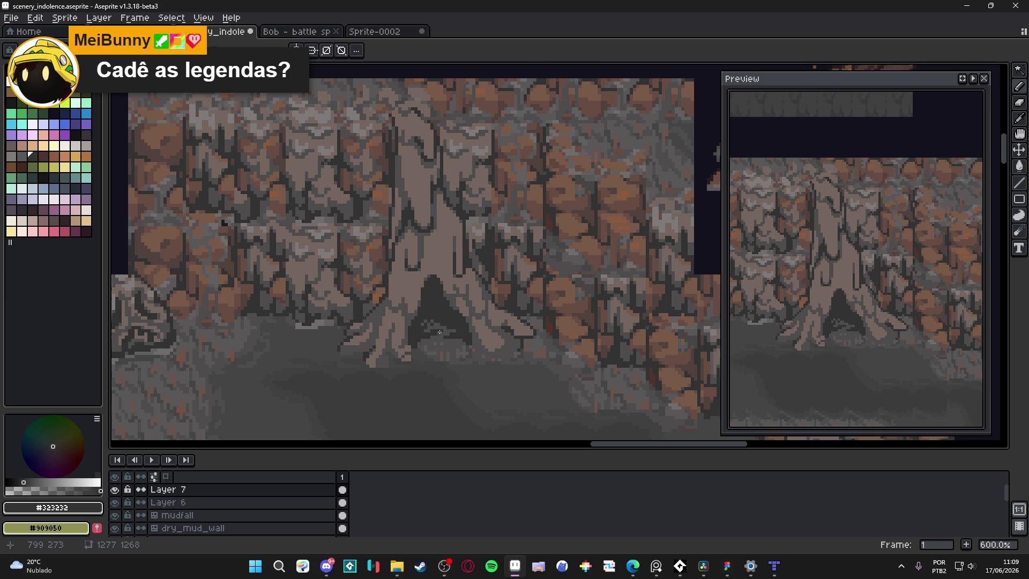
scroll(439, 332, "down", 3)
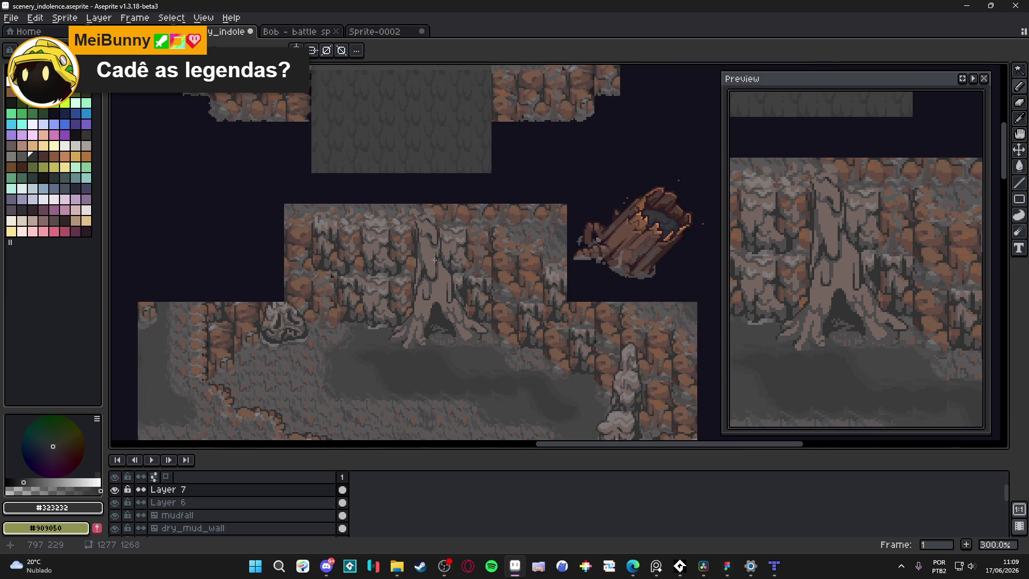
scroll(434, 255, "up", 7)
Step: Draw a dark vertical line up the trunk and begin a stroke on the upper trunk
left_click(455, 225, "alt")
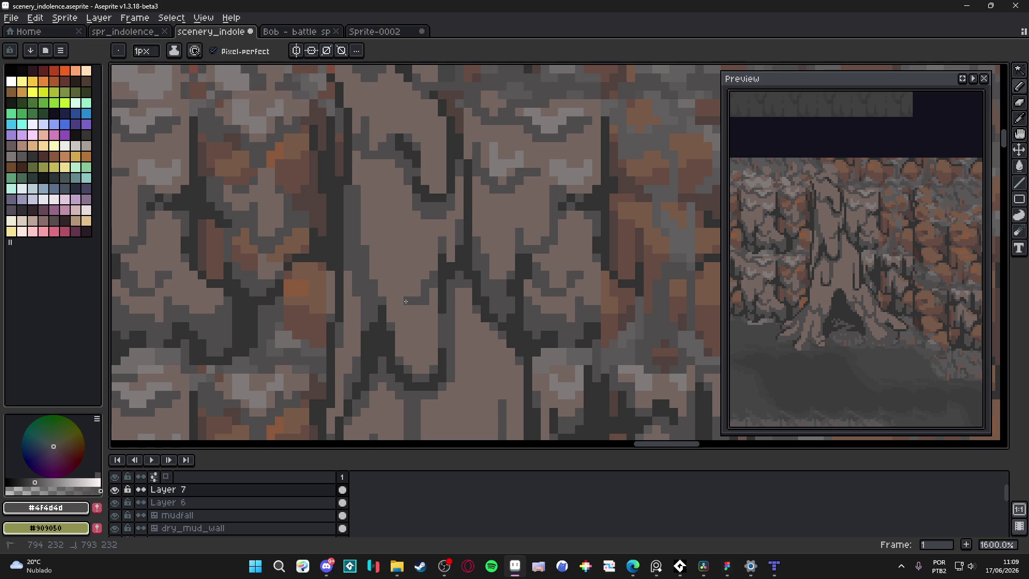
left_click_drag(400, 274, 399, 232)
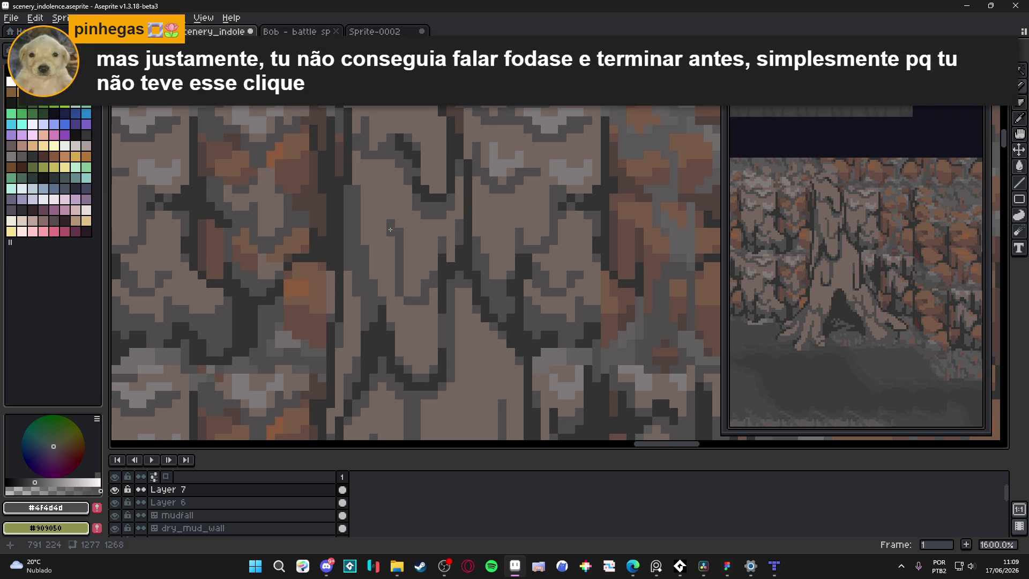
left_click(368, 213)
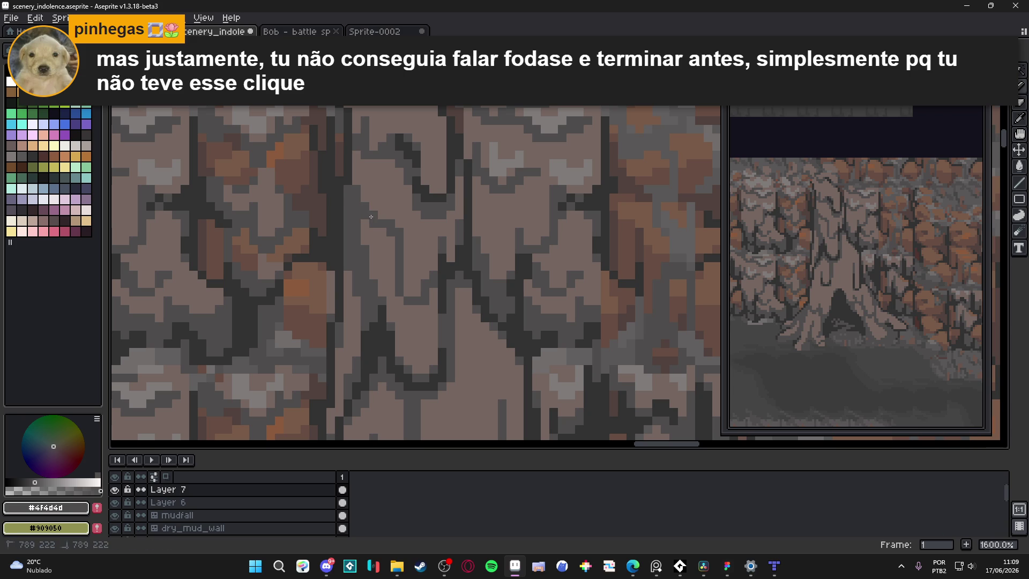
scroll(419, 232, "down", 5)
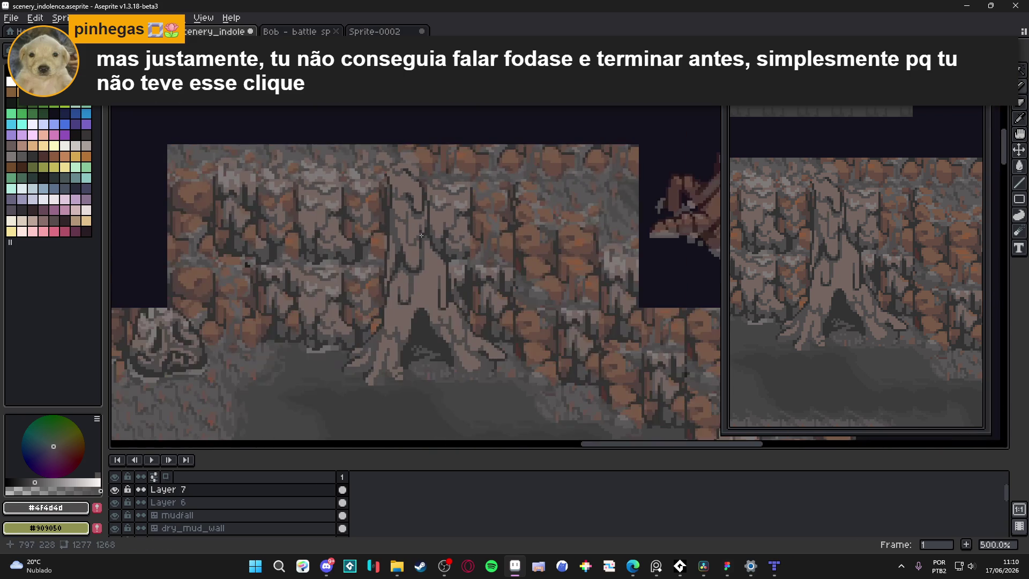
scroll(419, 231, "up", 4)
Step: Pencil a run of #323232 pixels stepping left and up across the upper trunk
left_click(418, 234)
scroll(391, 172, "up", 2)
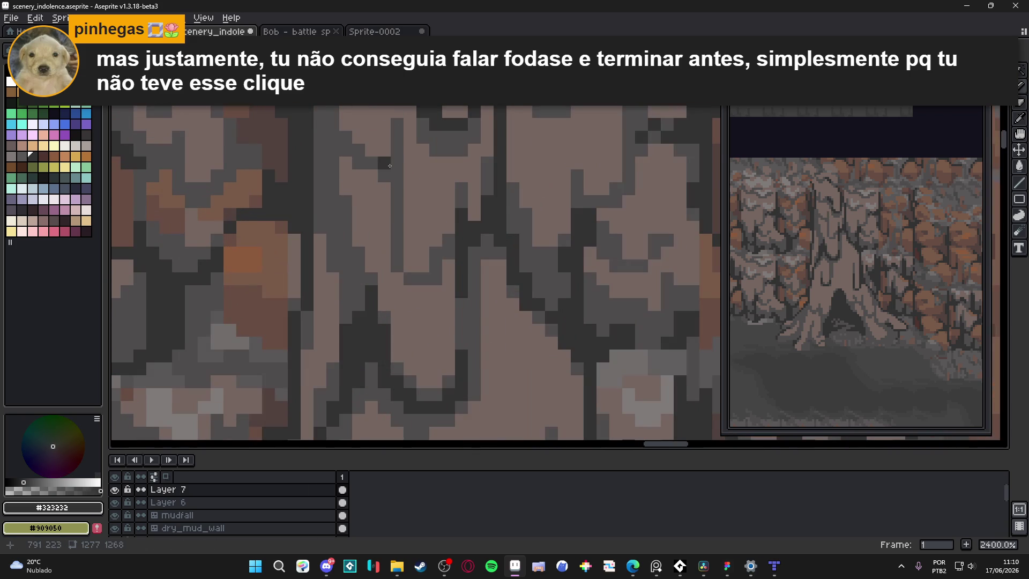
left_click(397, 182)
left_click(384, 163)
left_click(372, 163)
left_click(358, 150)
left_click(358, 163)
left_click(345, 150)
left_click(346, 137)
left_click(332, 137)
left_click(333, 124)
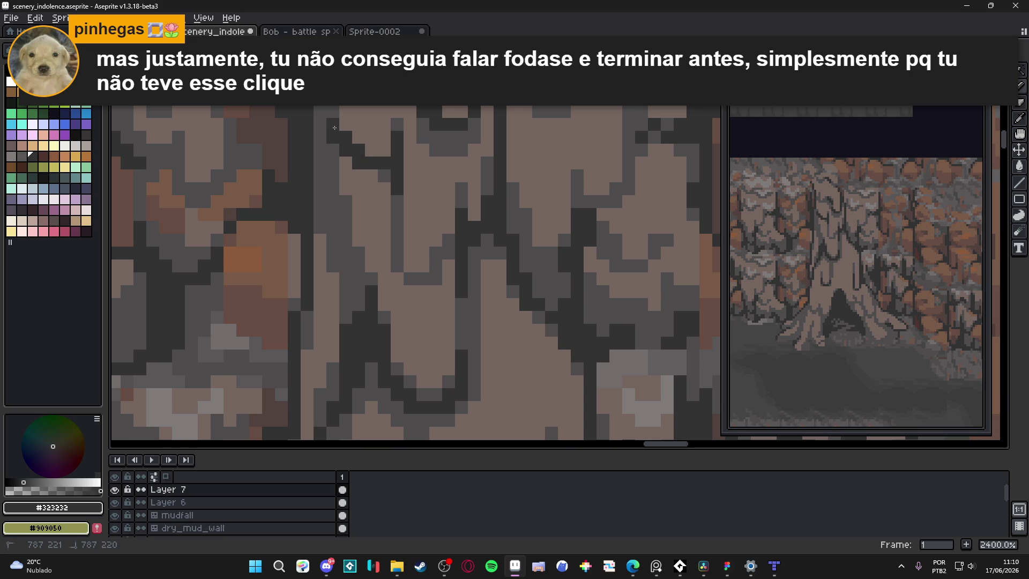
Step: Paint #4f4d4d mid-grey pixels beside the new dark line
scroll(339, 145, "down", 2)
left_click(334, 151, "alt")
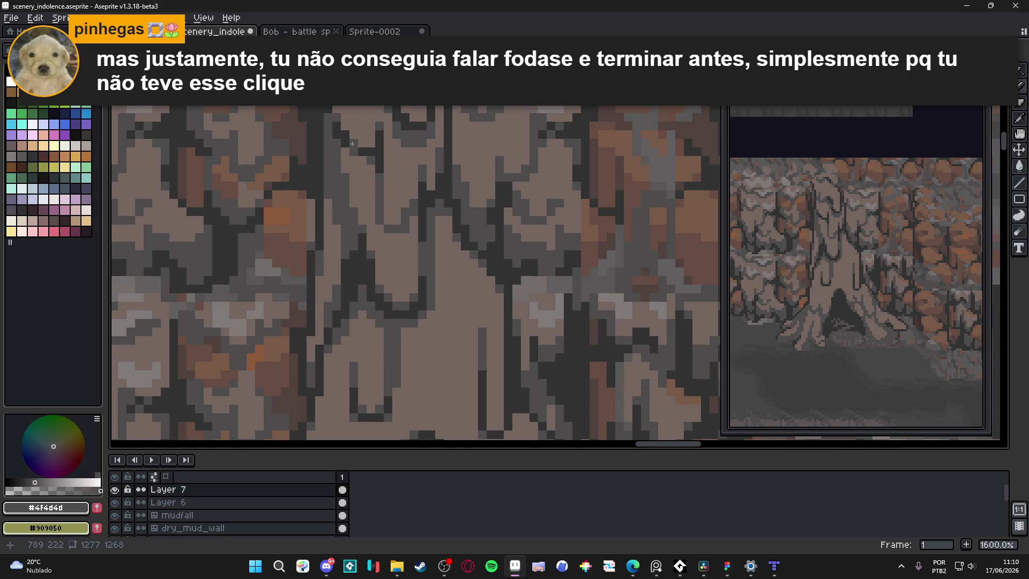
scroll(376, 157, "up", 2)
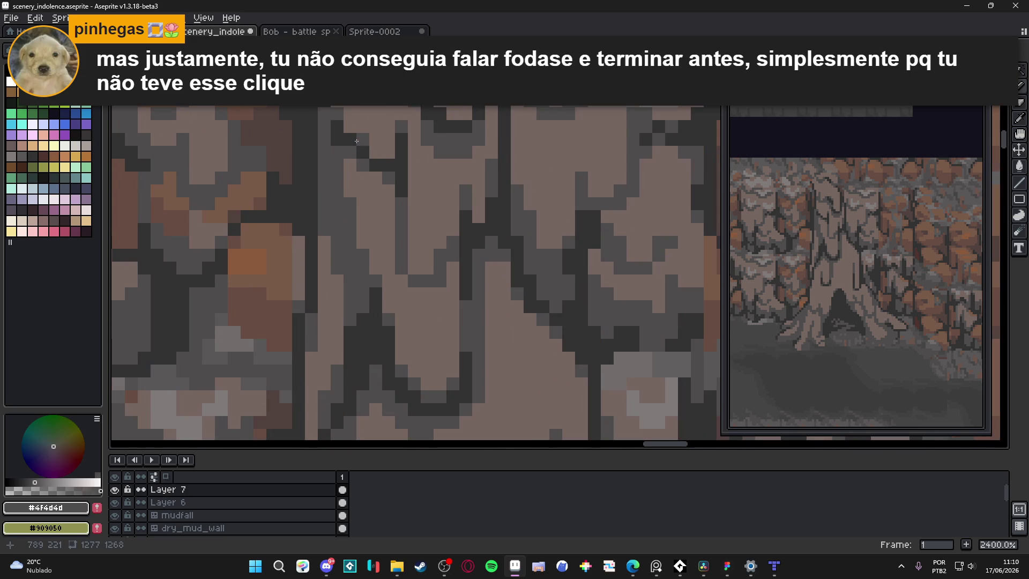
left_click(362, 139)
left_click(362, 126)
scroll(392, 181, "down", 6)
scroll(393, 181, "up", 4)
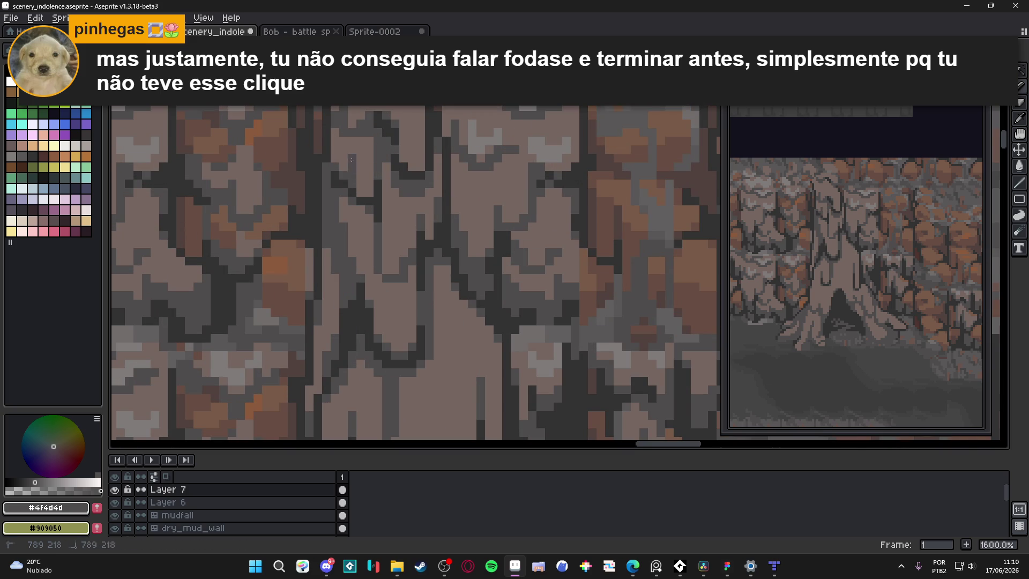
scroll(377, 167, "down", 3)
scroll(376, 167, "up", 3)
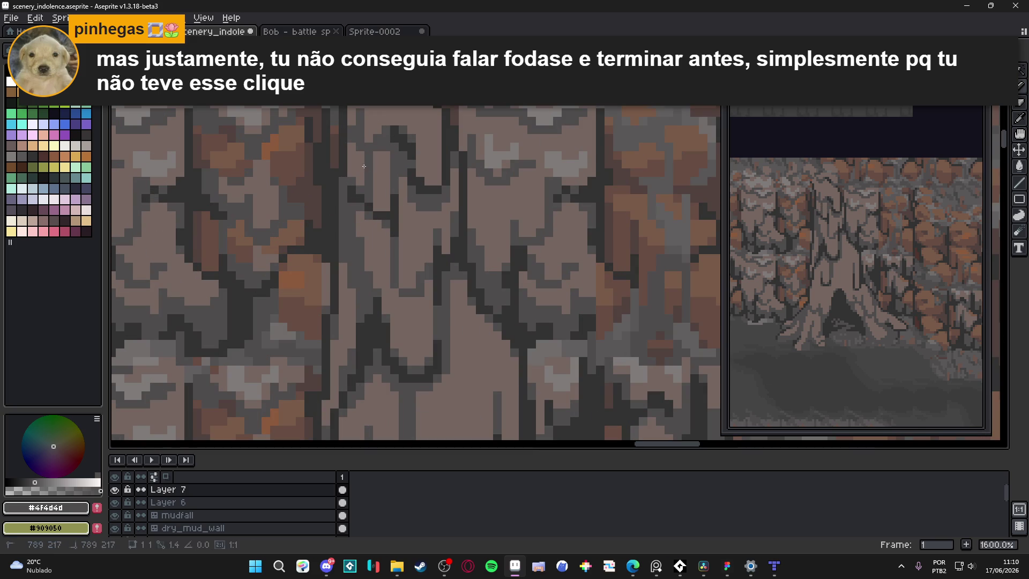
scroll(358, 167, "down", 3)
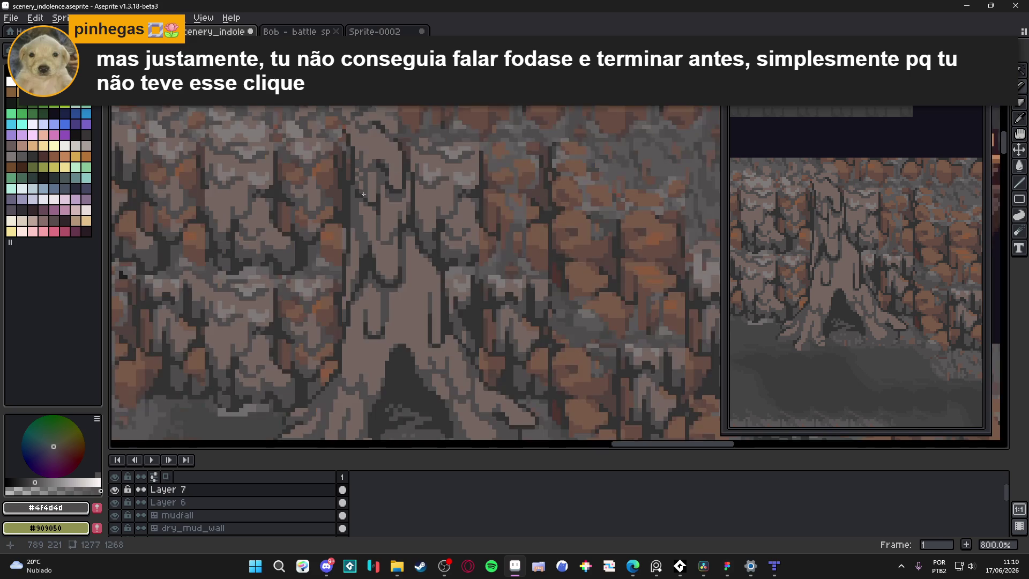
scroll(362, 172, "up", 5)
scroll(377, 209, "down", 5)
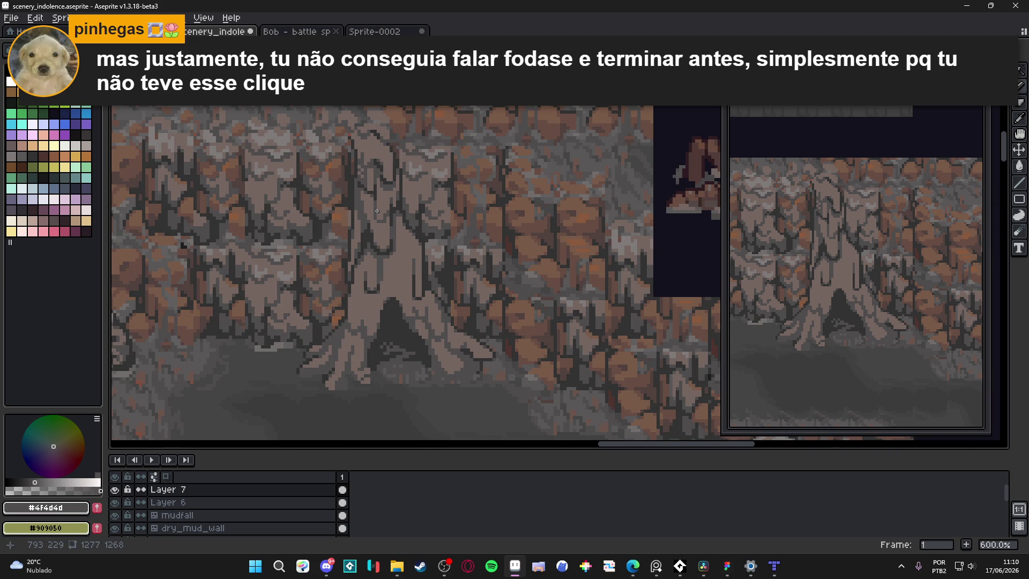
scroll(381, 210, "down", 1)
Step: Add two more dark pixels to the trunk bark and save scenery_indolence.aseprite
left_click_drag(381, 211, 405, 228)
key("ctrl+s")
scroll(405, 228, "up", 6)
left_click(412, 224, "alt")
left_click(422, 239)
left_click(392, 210)
key("ctrl+s")
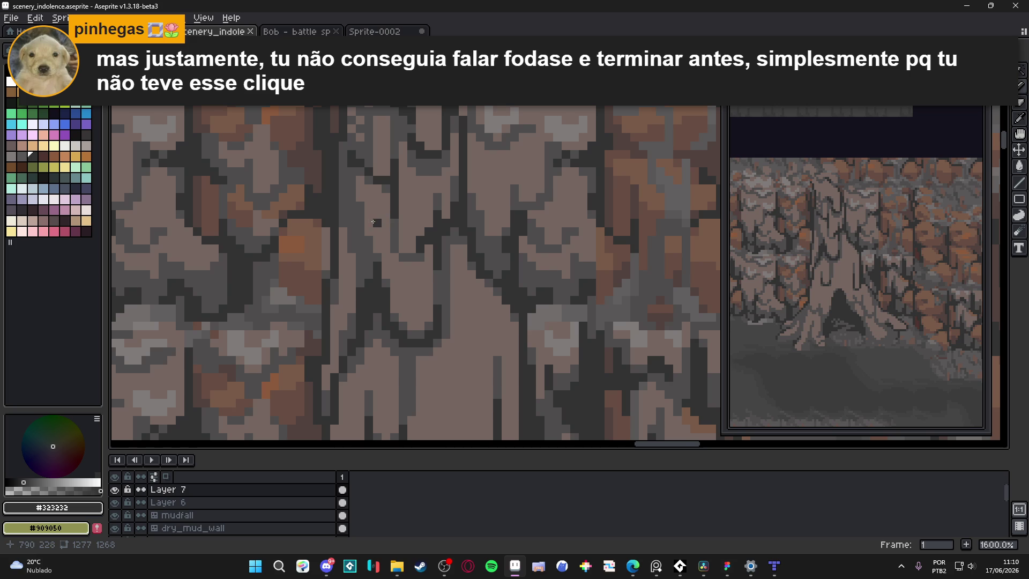
scroll(407, 258, "down", 4)
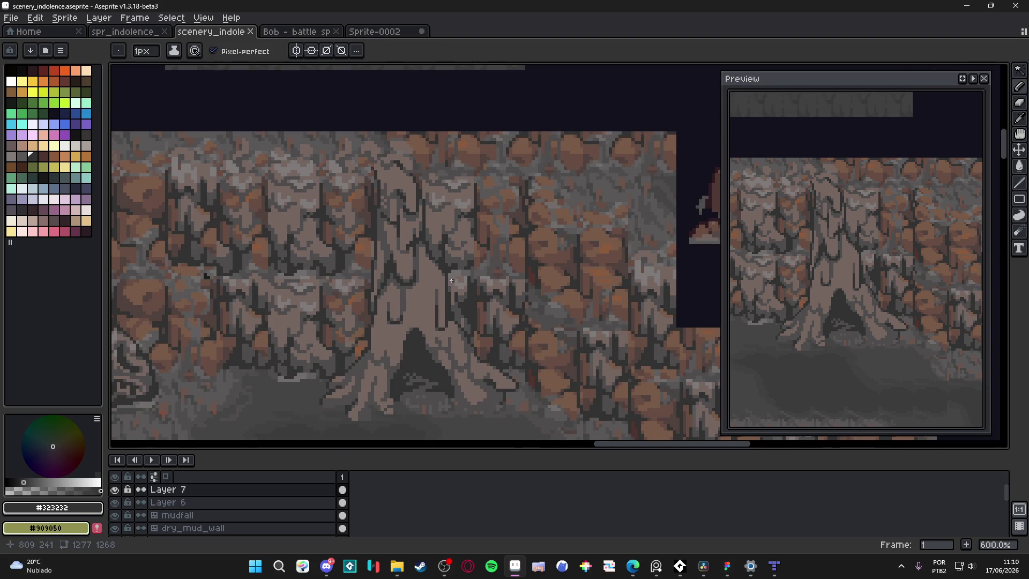
Step: Lighten a stray dark pixel and extend the dark crack line down the trunk
scroll(452, 280, "up", 6)
key("alt")
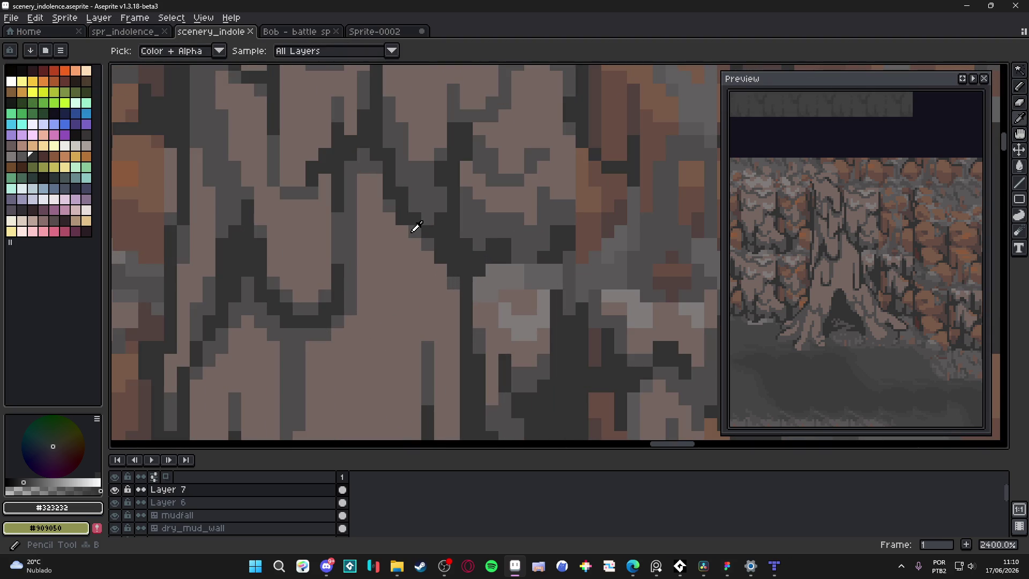
left_click(416, 227, "alt")
left_click(402, 219)
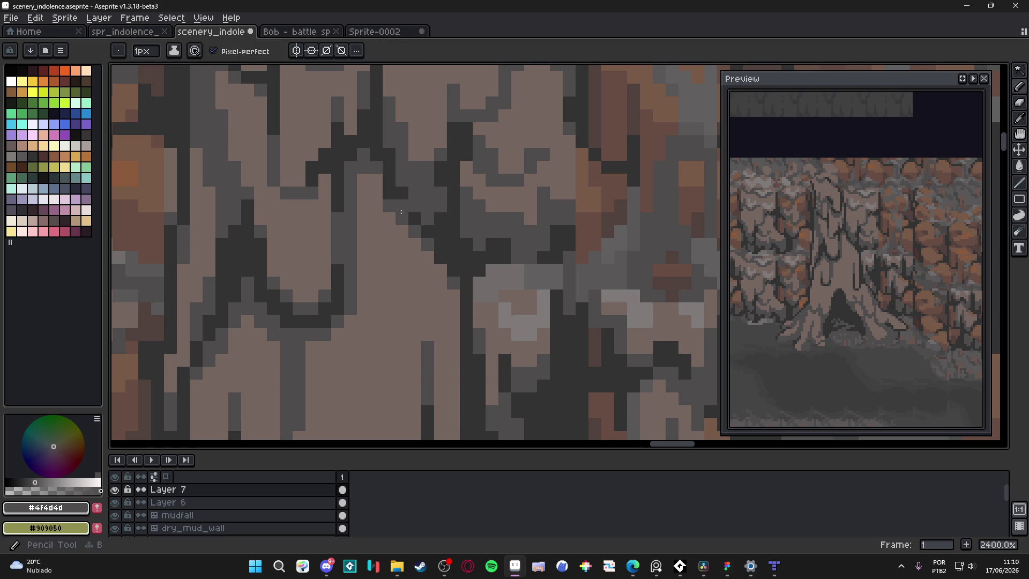
left_click(406, 207, "alt")
left_click(415, 232)
mouse_move(415, 244)
left_mouse_down()
mouse_move(430, 240)
mouse_move(427, 258)
mouse_move(456, 303)
left_mouse_up()
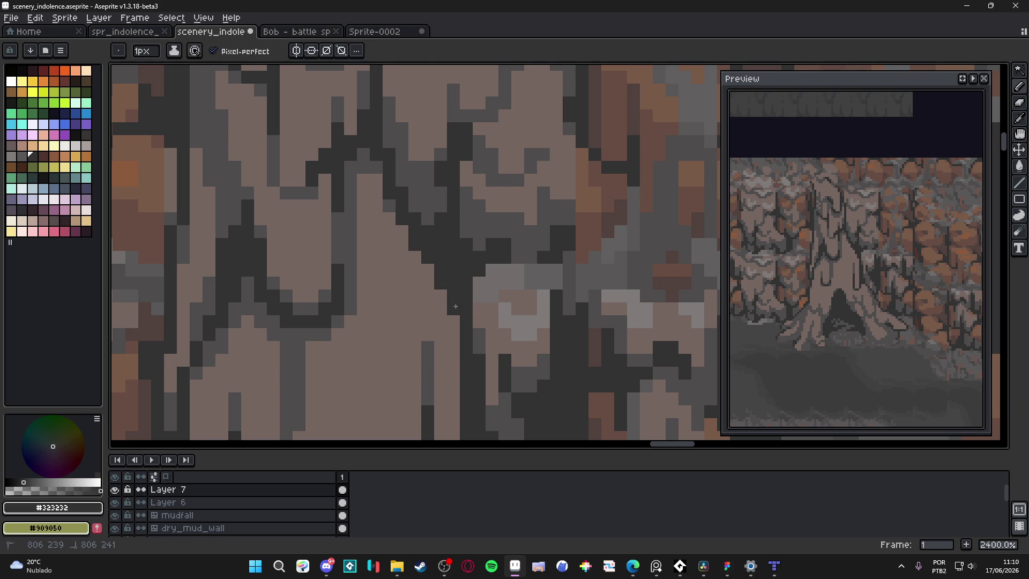
Step: Erase stray dark pixels from the trunk with the Eraser
key("e")
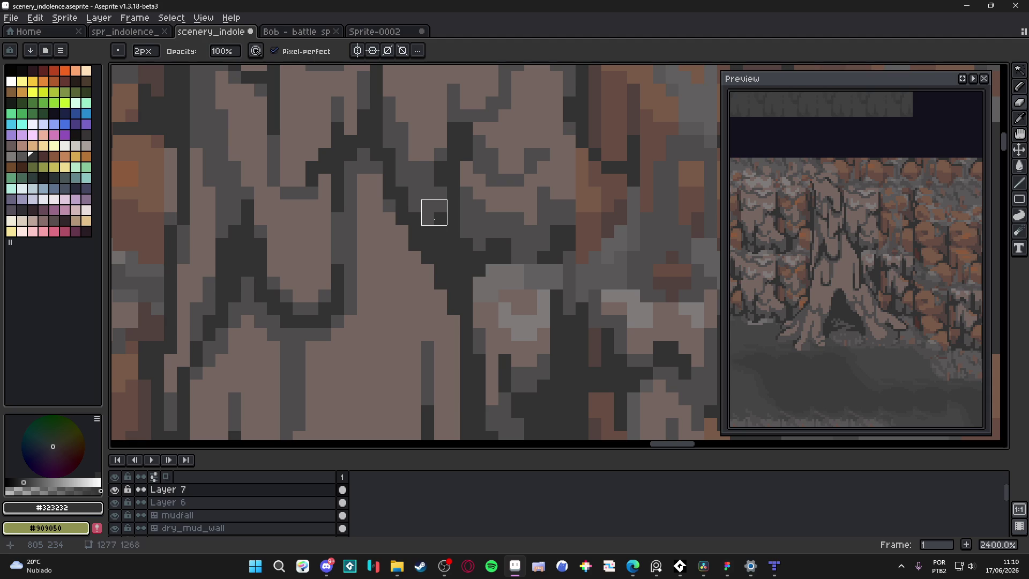
left_click_drag(434, 225, 459, 264)
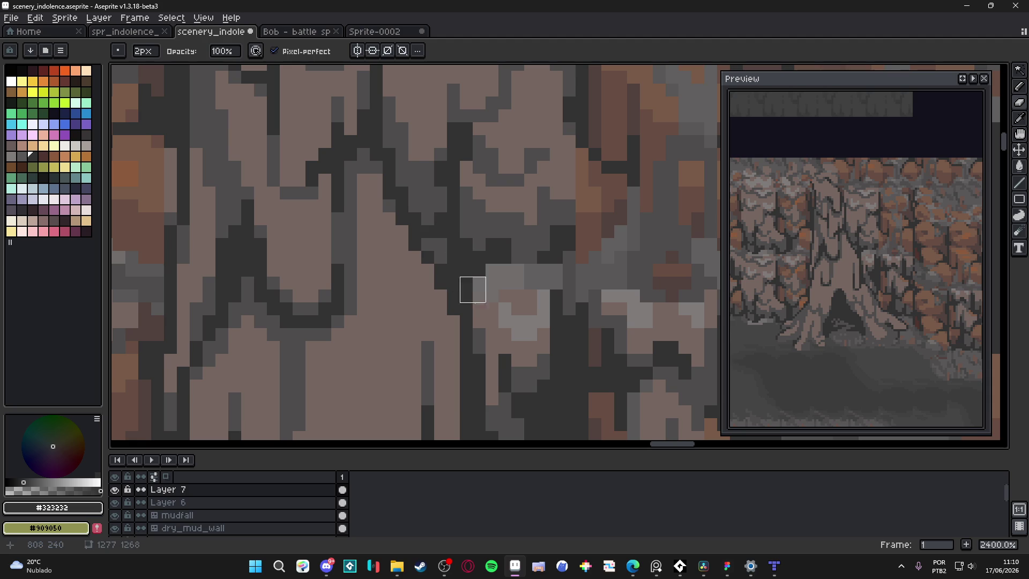
scroll(461, 295, "down", 5)
scroll(464, 300, "up", 4)
key("b")
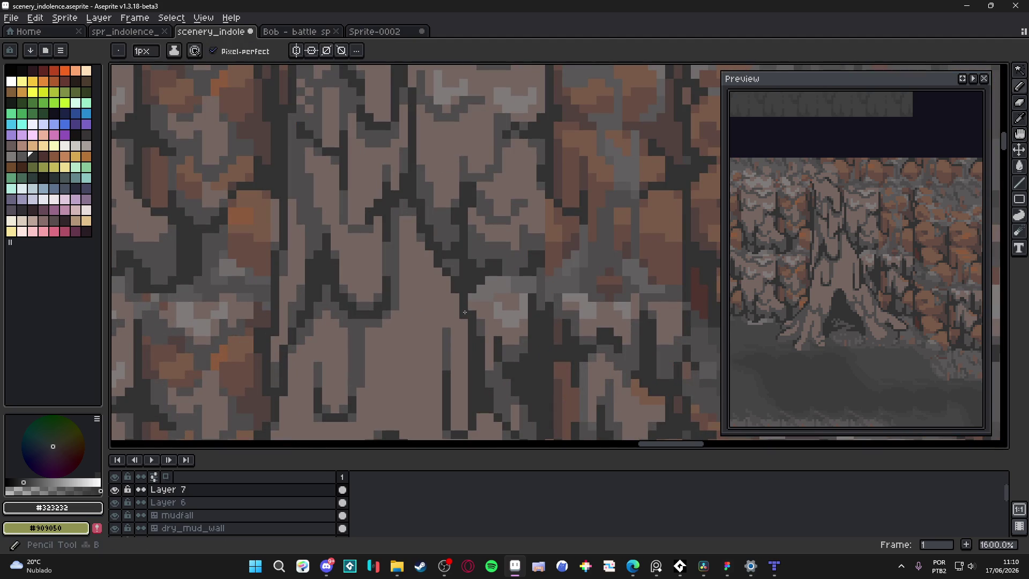
scroll(464, 312, "down", 3)
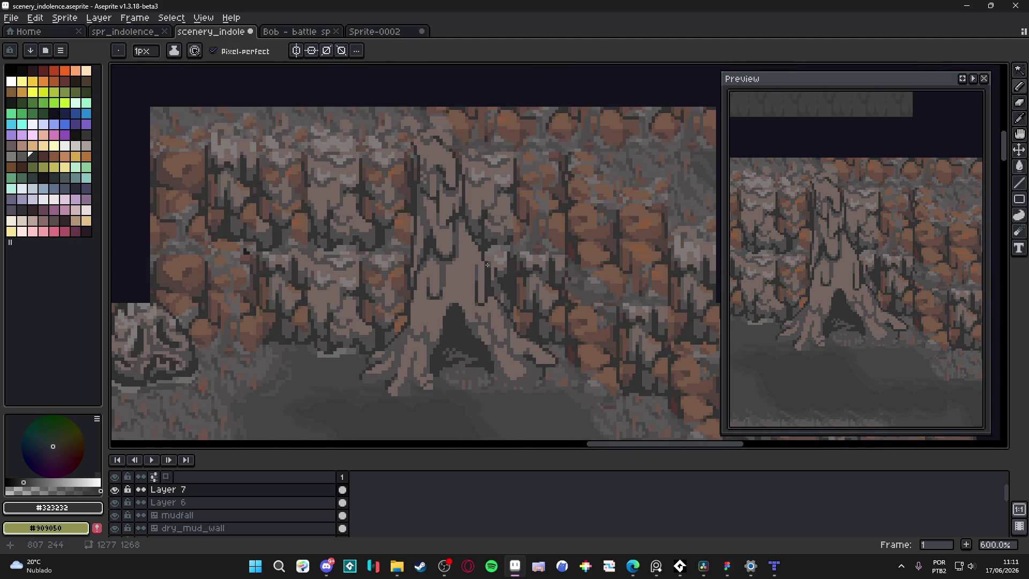
scroll(487, 264, "up", 4)
Step: Add a short light vertical line and mid-grey shading pixels along the trunk crack
left_click(485, 260, "alt")
mouse_move(467, 256)
left_mouse_down()
mouse_move(467, 294)
mouse_move(456, 300)
left_mouse_up()
left_click(467, 308, "alt")
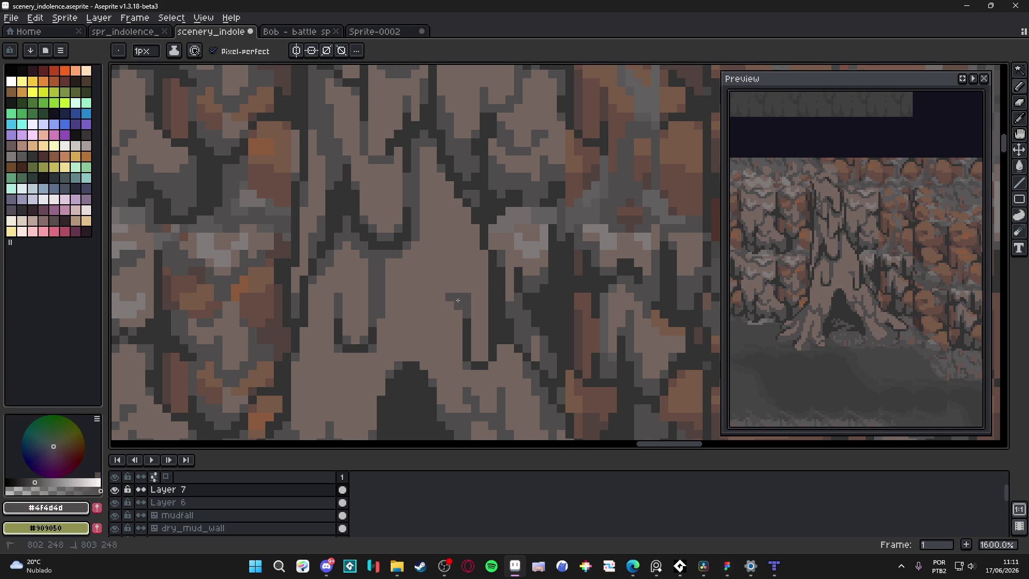
left_click(467, 296, "alt")
left_click(459, 298, "alt")
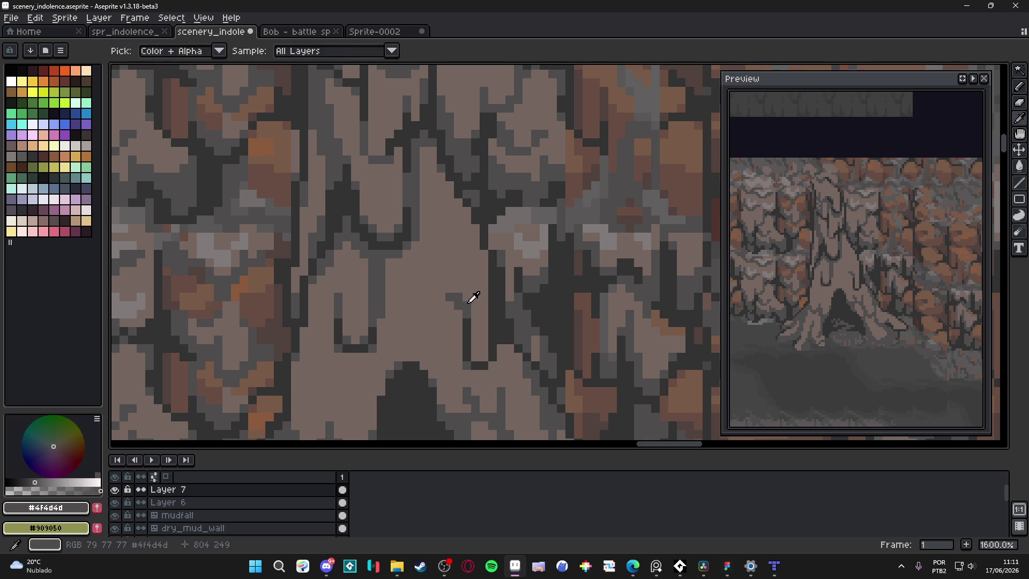
left_click(452, 306)
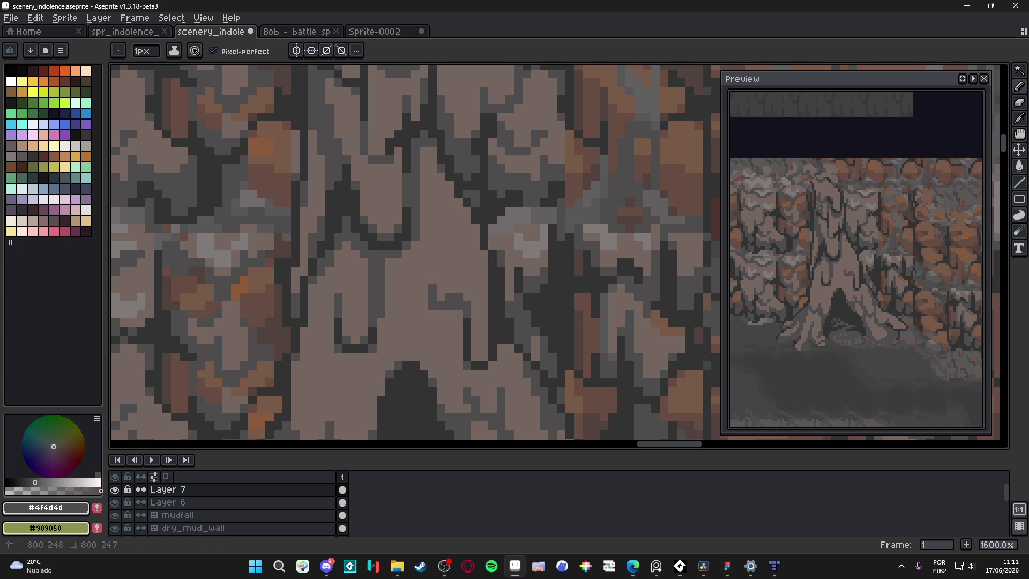
left_click_drag(432, 279, 423, 262)
left_click(452, 280, "alt")
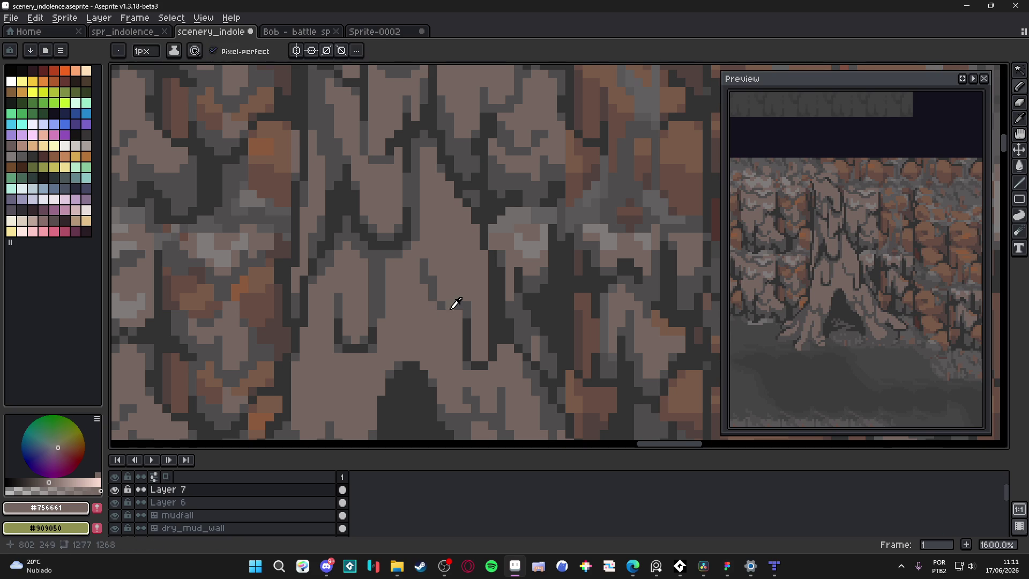
left_click(456, 307, "alt")
left_click(465, 300)
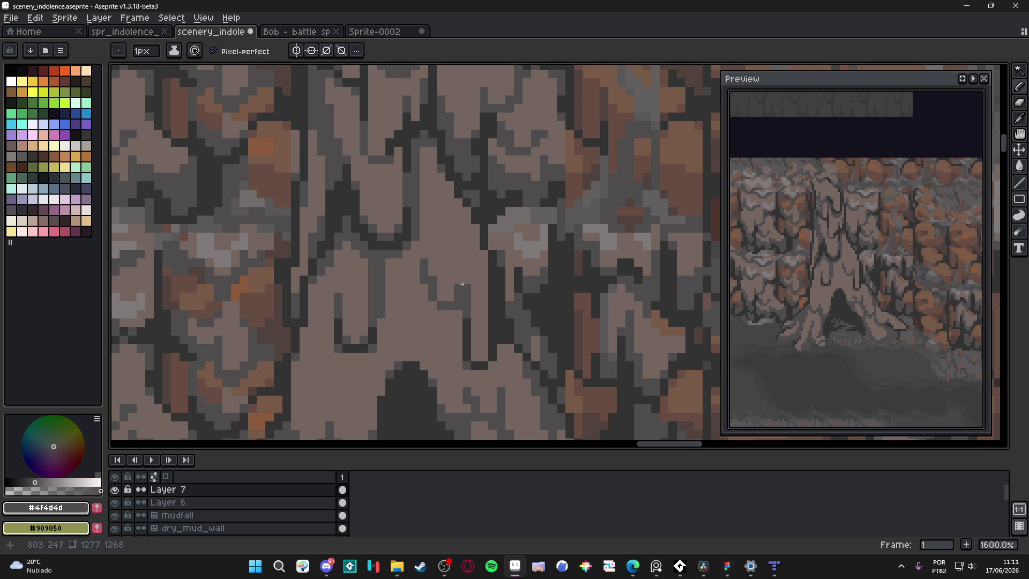
Step: Draw a dark stroke up-left along the crack and save the scene
left_click(467, 329, "alt")
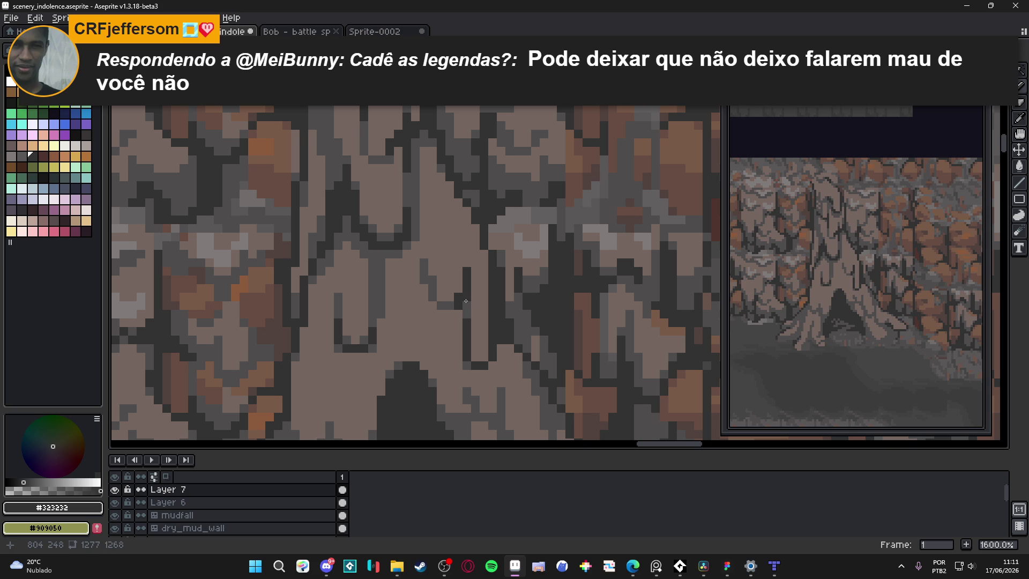
left_click_drag(453, 306, 432, 282)
scroll(473, 328, "down", 4)
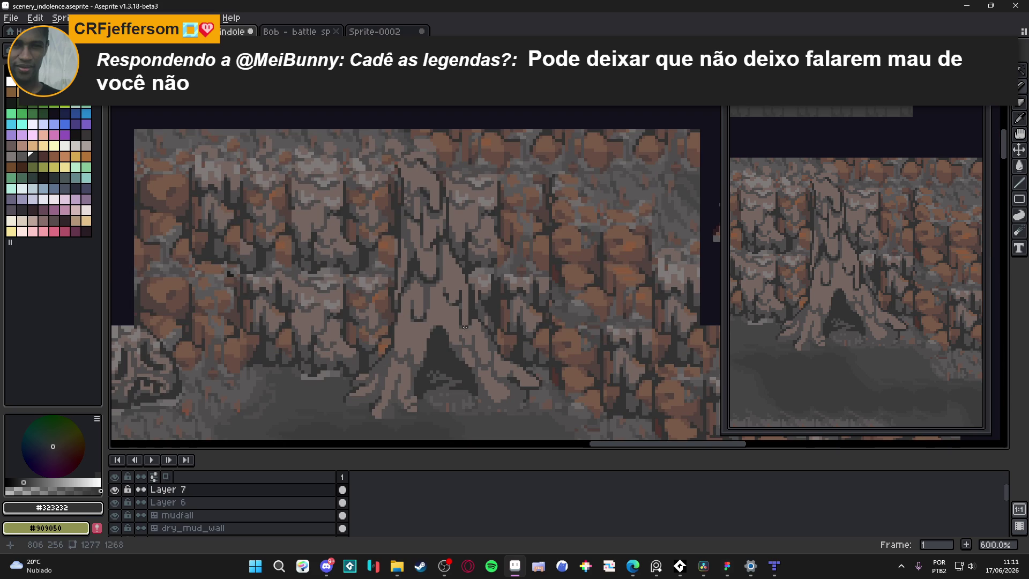
scroll(467, 326, "up", 4)
left_click(447, 266, "alt")
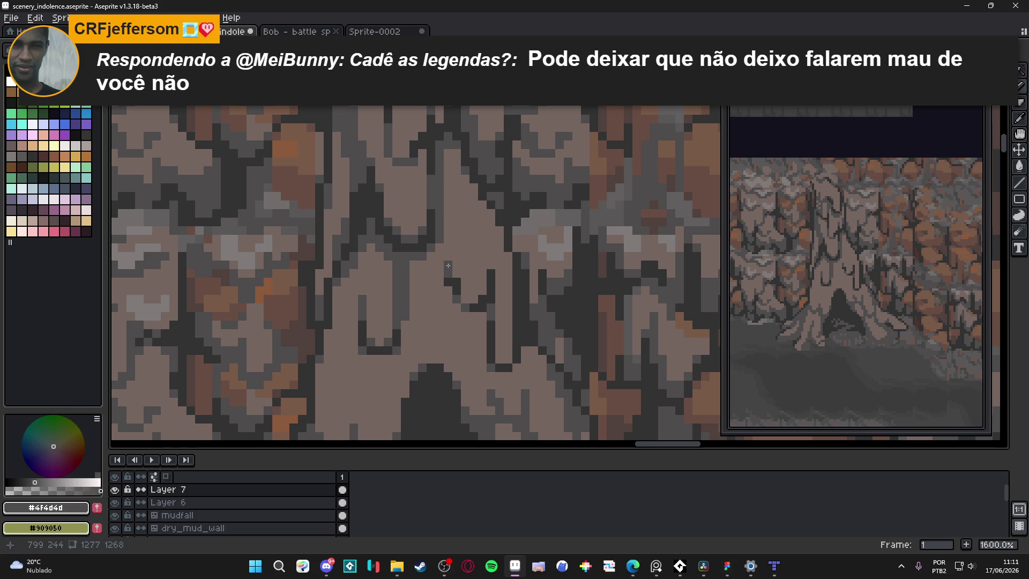
scroll(448, 265, "down", 5)
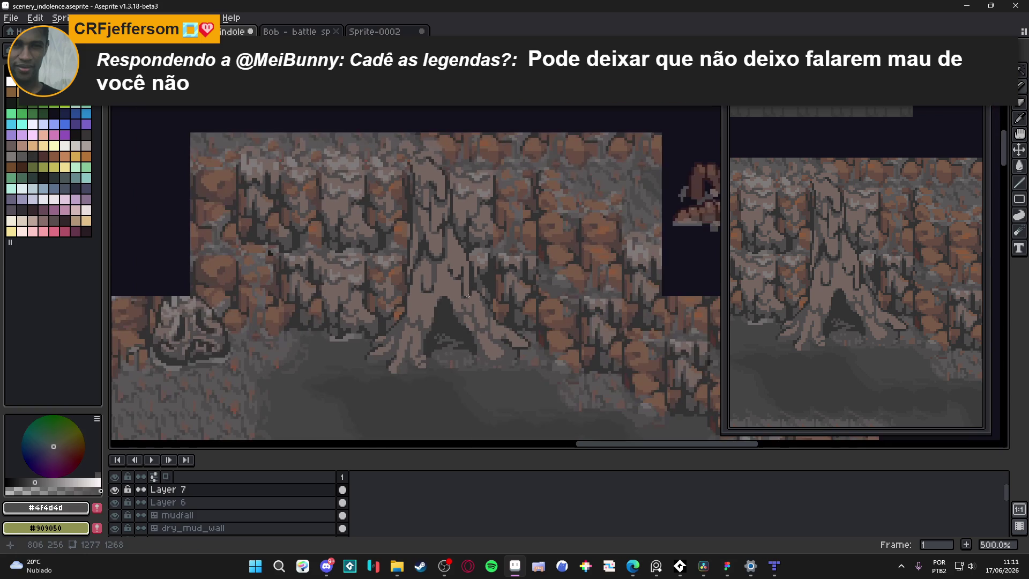
scroll(452, 199, "up", 5)
left_click(448, 202, "alt")
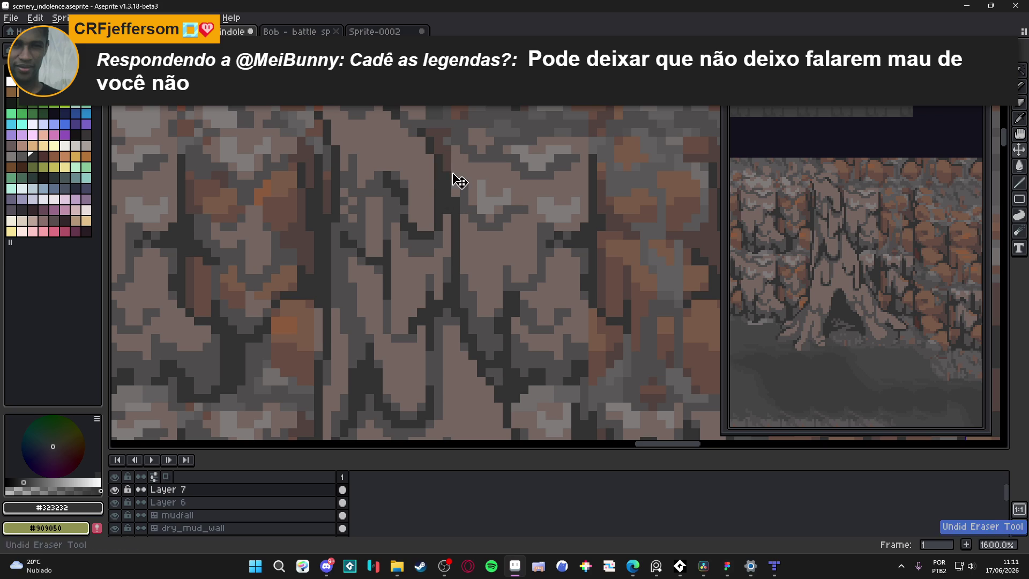
left_click(443, 246, "alt")
scroll(444, 275, "down", 3)
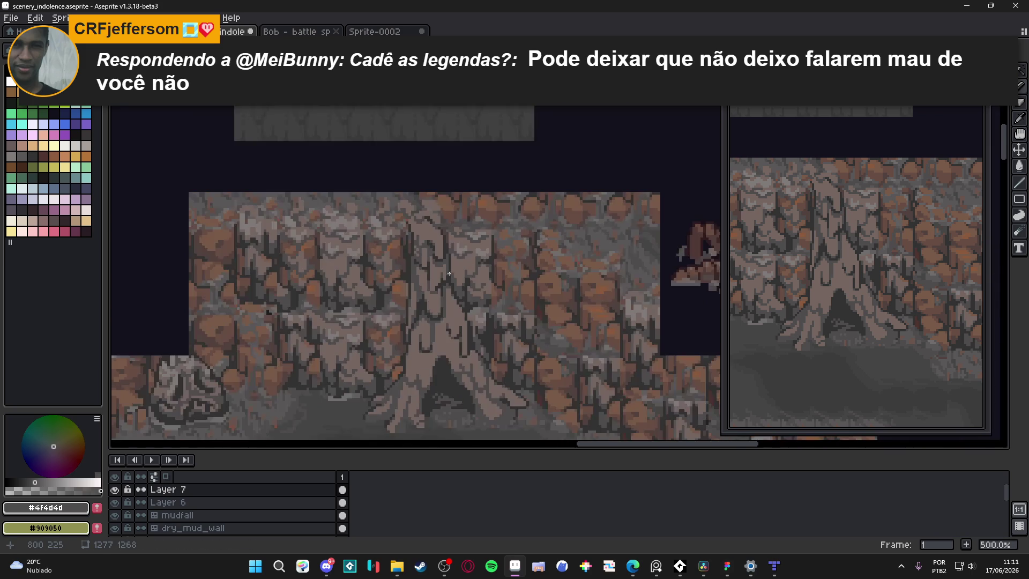
scroll(436, 248, "up", 3)
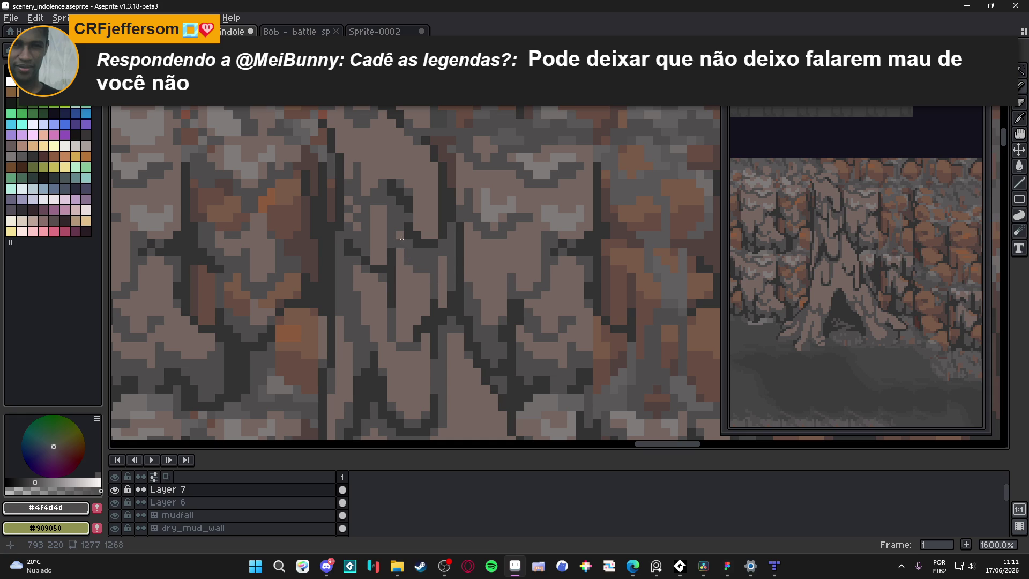
scroll(441, 279, "down", 5)
key("ctrl+s")
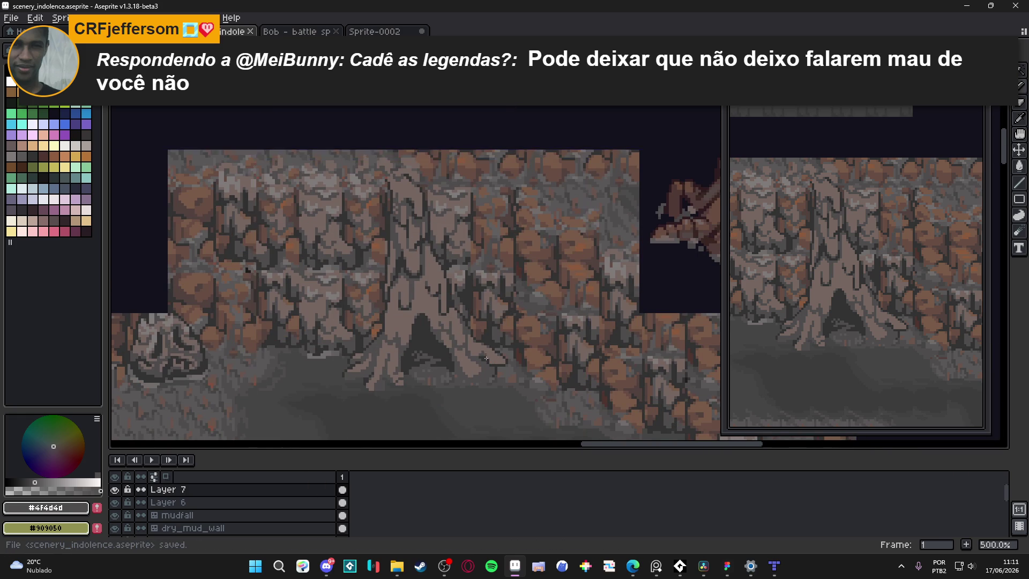
Step: Add a short vertical dark line on the trunk and save scenery_indolence.aseprite again
scroll(486, 355, "down", 1)
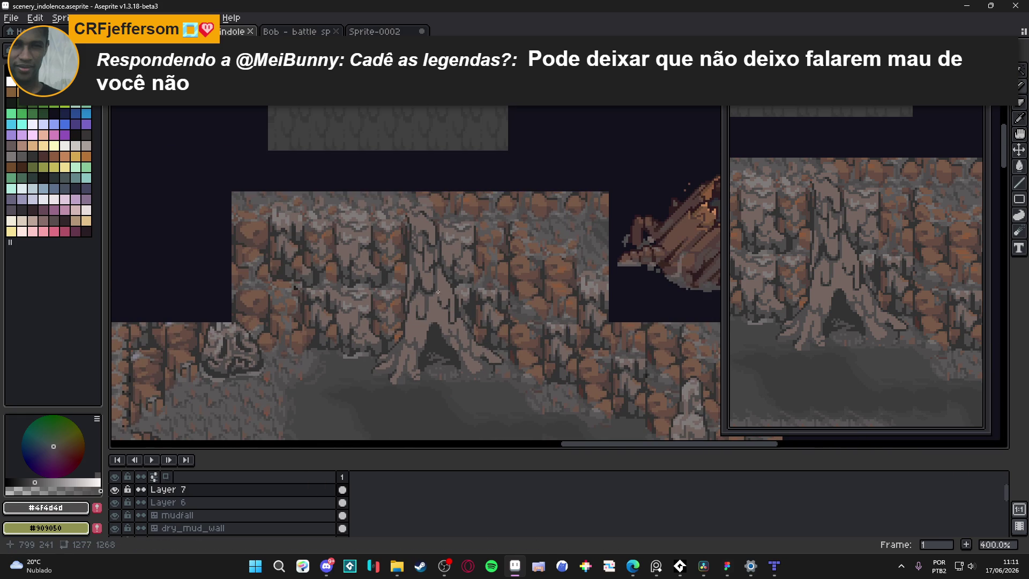
scroll(466, 281, "up", 5)
scroll(464, 278, "down", 4)
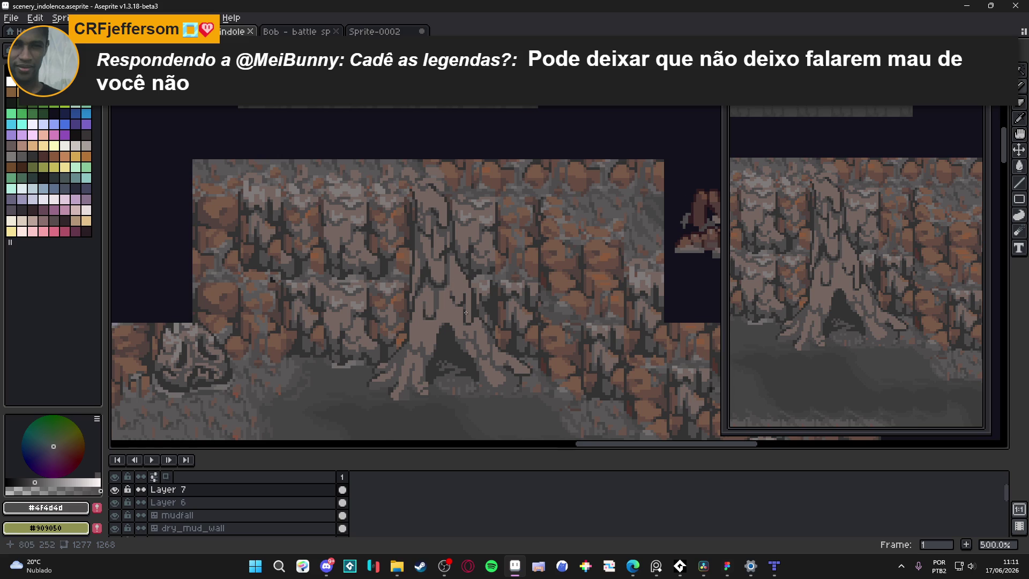
scroll(466, 313, "down", 1)
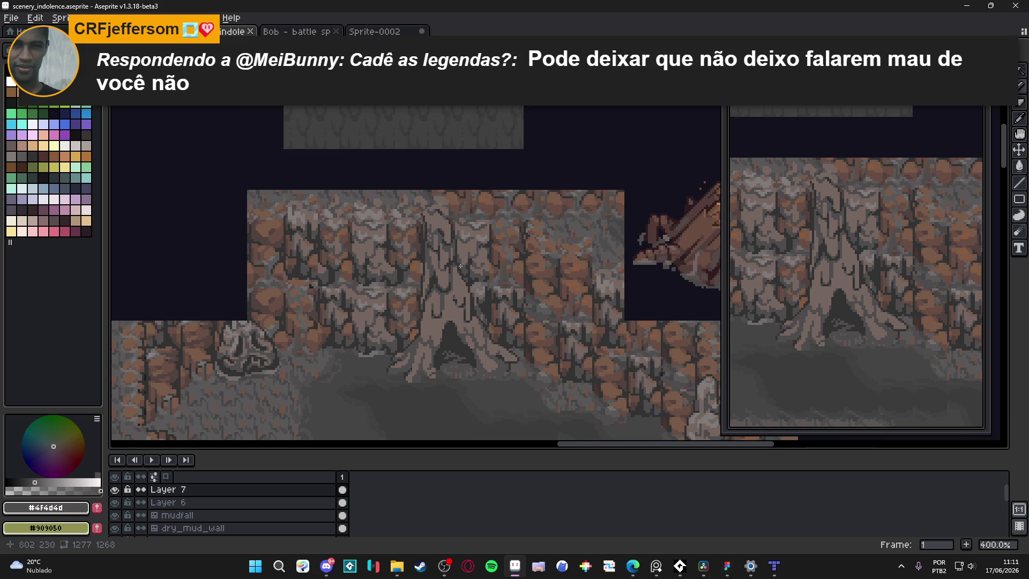
scroll(417, 235, "up", 6)
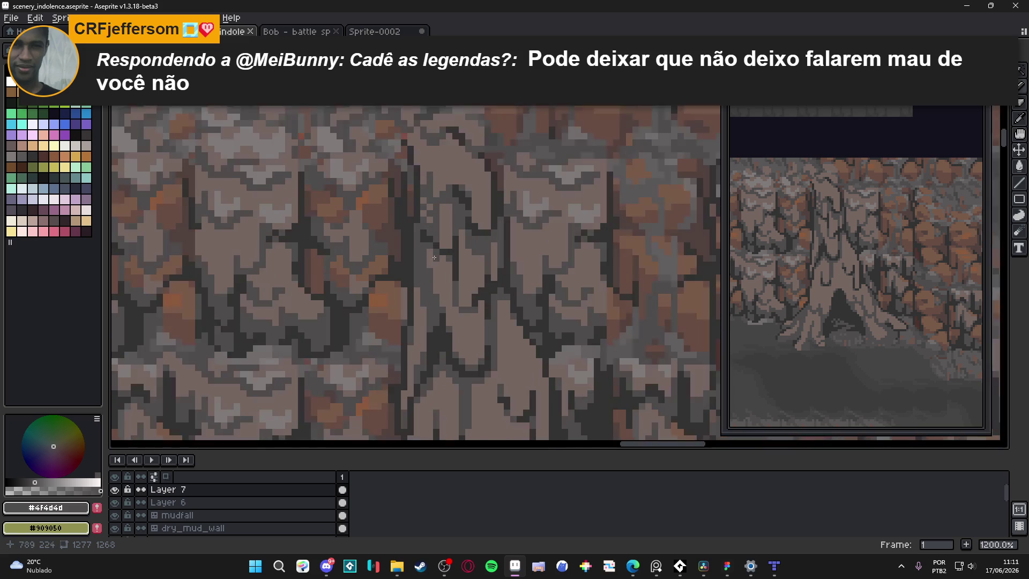
left_click_drag(442, 314, 443, 263)
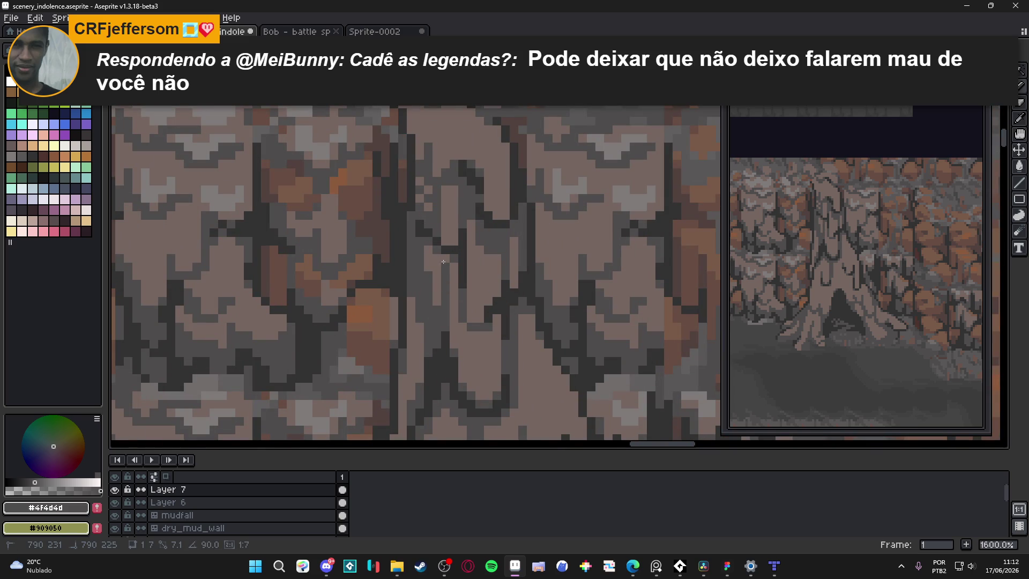
key("ctrl+s")
scroll(474, 318, "down", 4)
scroll(475, 317, "down", 1)
scroll(483, 274, "down", 3)
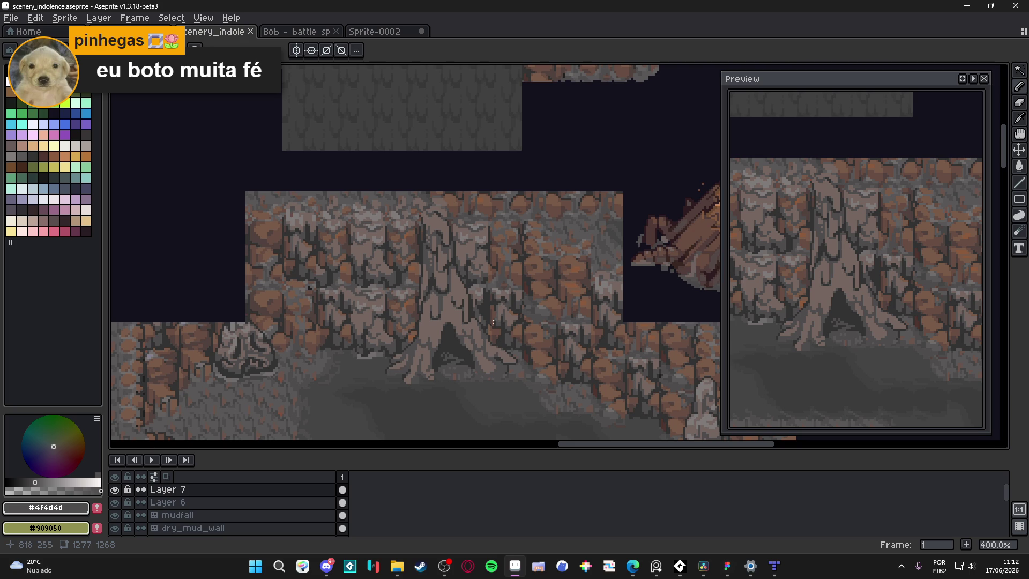
Step: Add a dark outline-colour pixel to the trunk, sample the grey and brown shades, and save
scroll(493, 321, "up", 5)
left_click(457, 289, "alt")
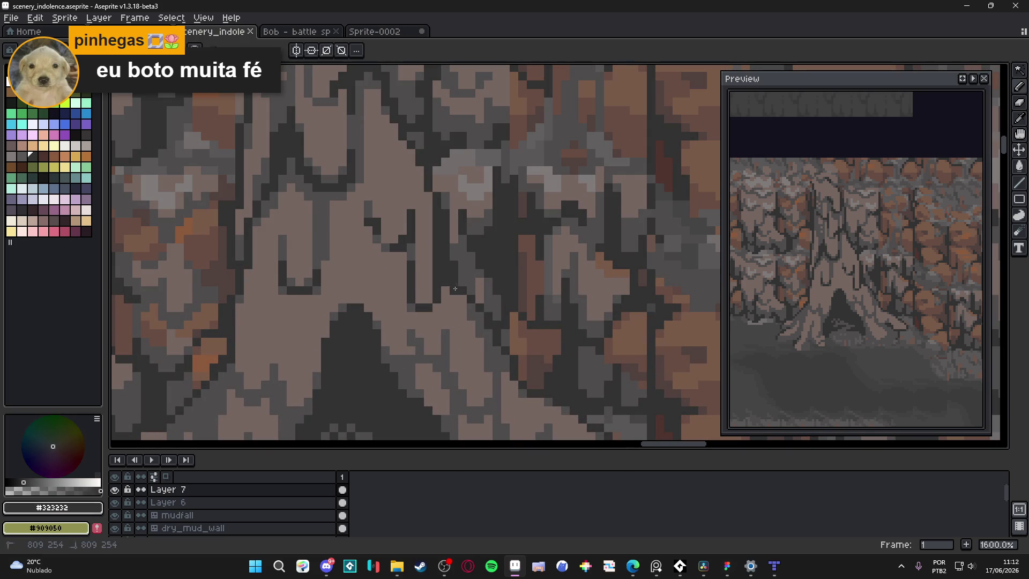
left_click(462, 296)
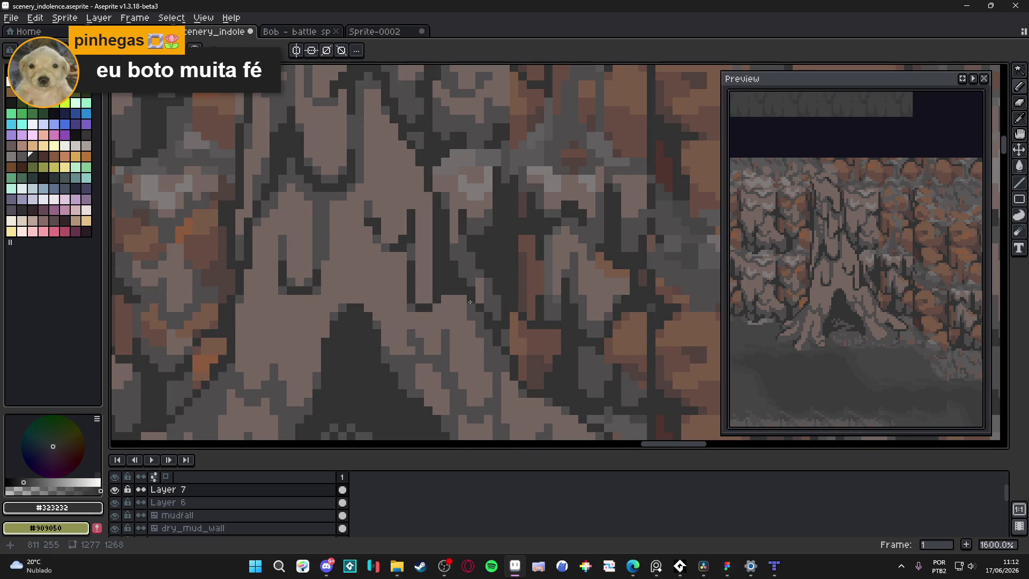
left_click(447, 296, "alt")
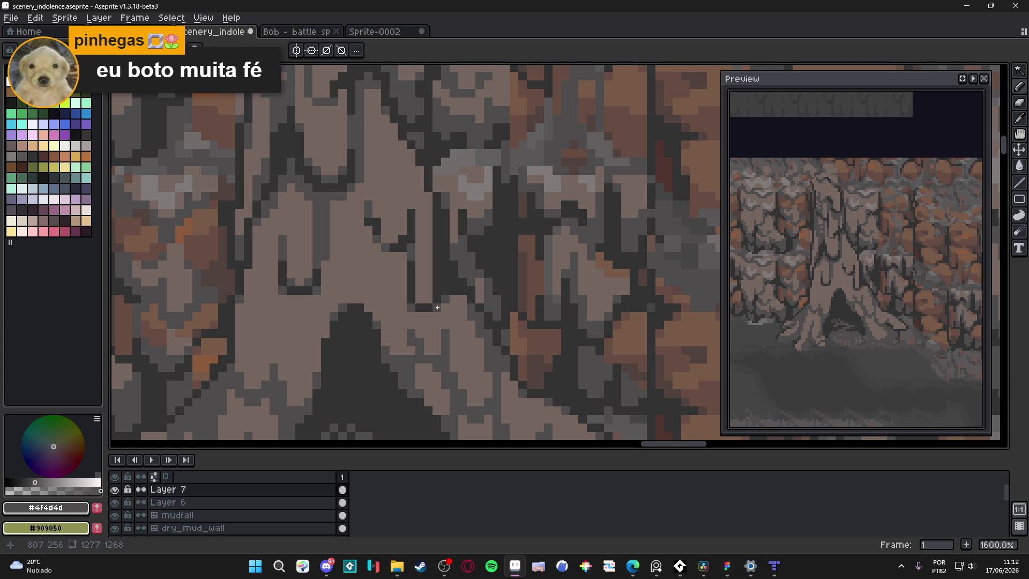
scroll(485, 329, "down", 3)
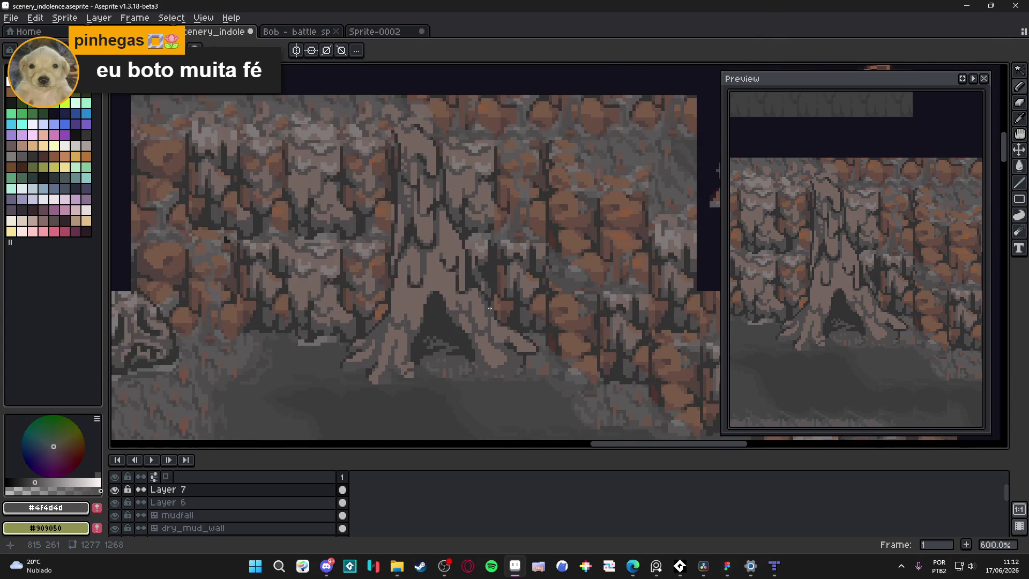
scroll(486, 320, "up", 3)
left_click(477, 280, "alt")
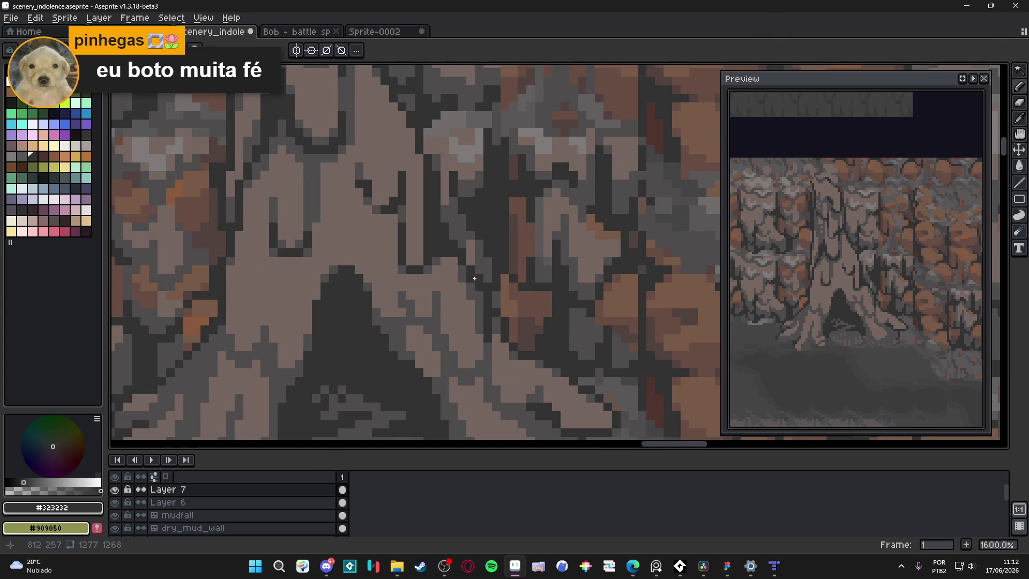
scroll(481, 289, "down", 3)
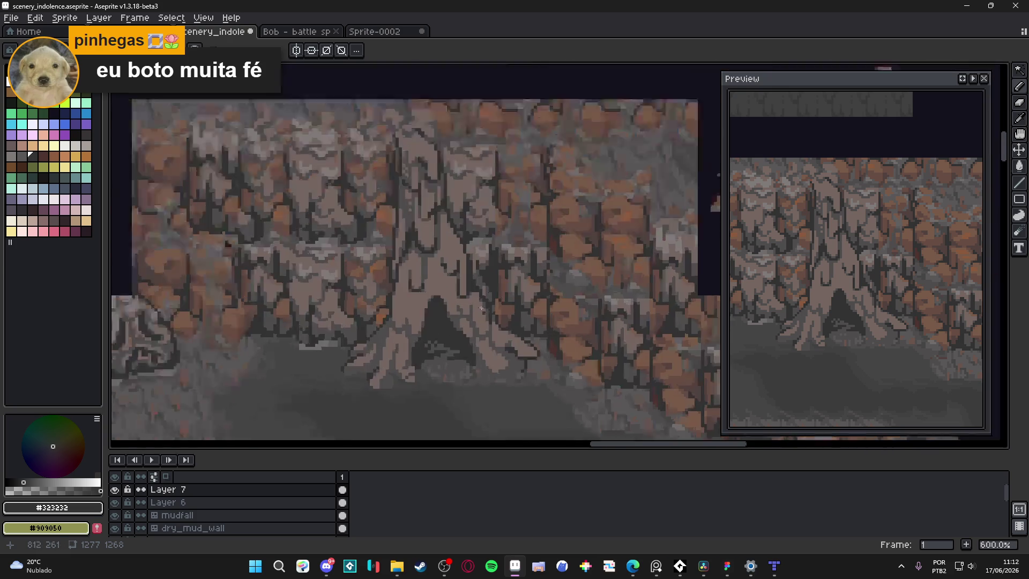
scroll(486, 305, "up", 3)
left_click(487, 305, "alt")
scroll(486, 305, "down", 2)
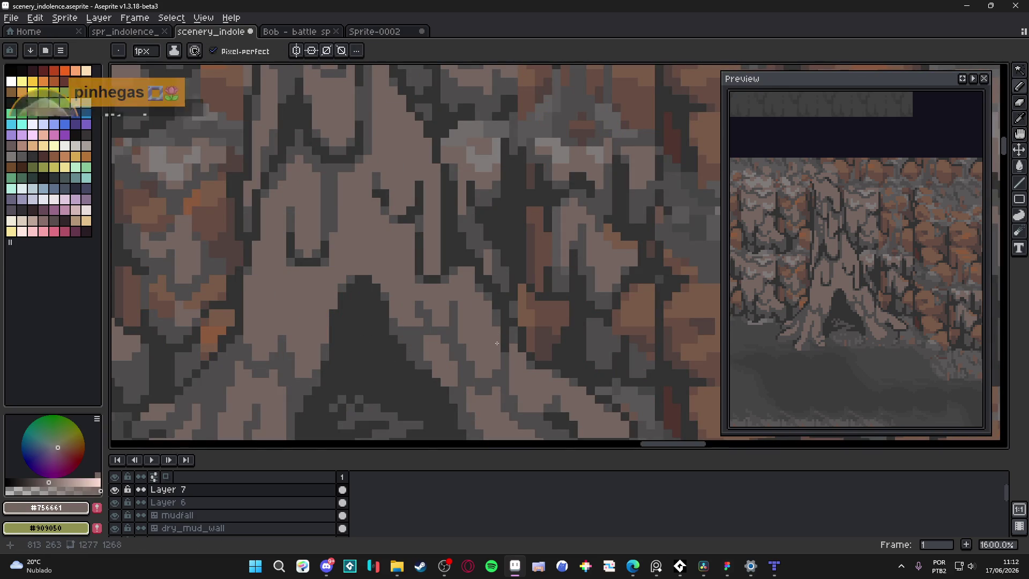
scroll(492, 310, "up", 4)
scroll(496, 314, "down", 2)
key("ctrl+s")
Step: Pencil a #323232 pixel and a short diagonal dark line on the trunk base, then save
scroll(496, 314, "down", 4)
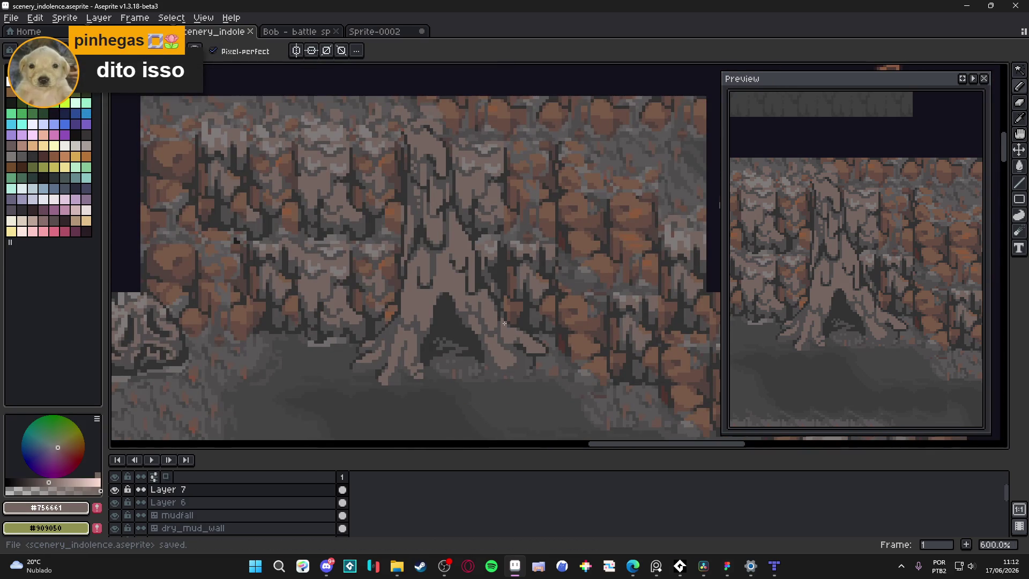
scroll(504, 323, "down", 2)
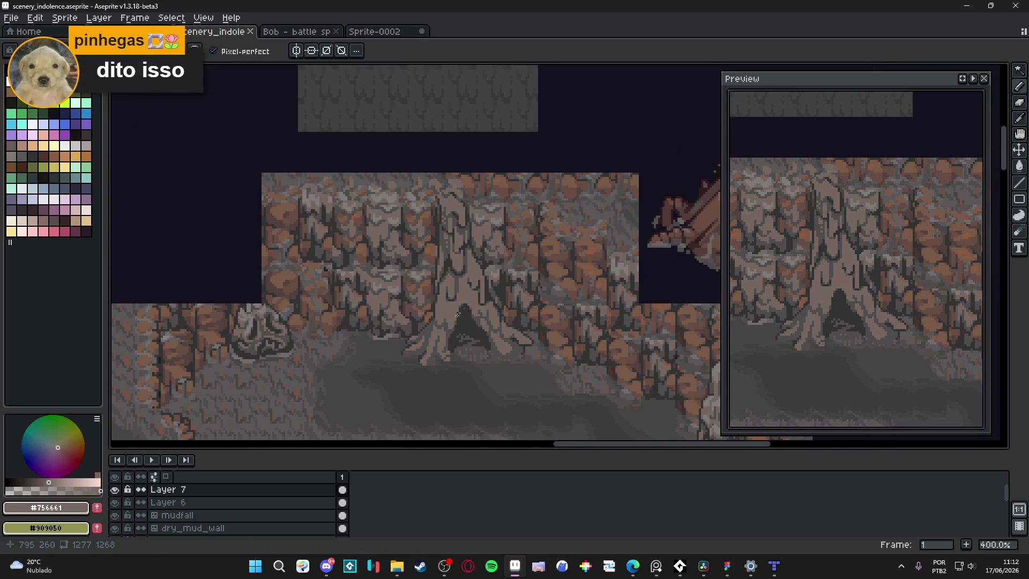
scroll(462, 310, "up", 6)
left_click(420, 300, "alt")
left_click(416, 316)
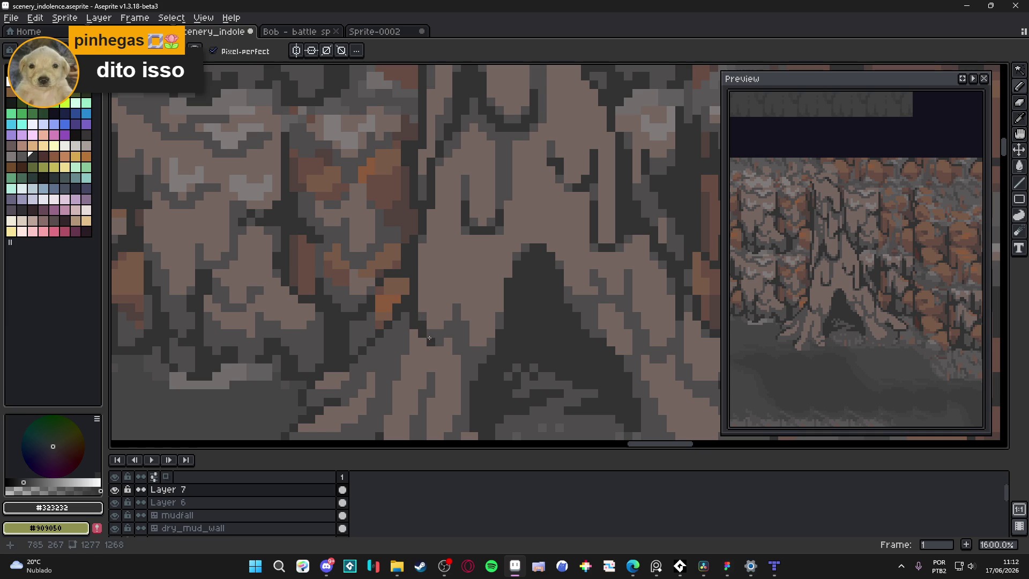
left_click_drag(436, 339, 459, 329)
scroll(477, 361, "down", 4)
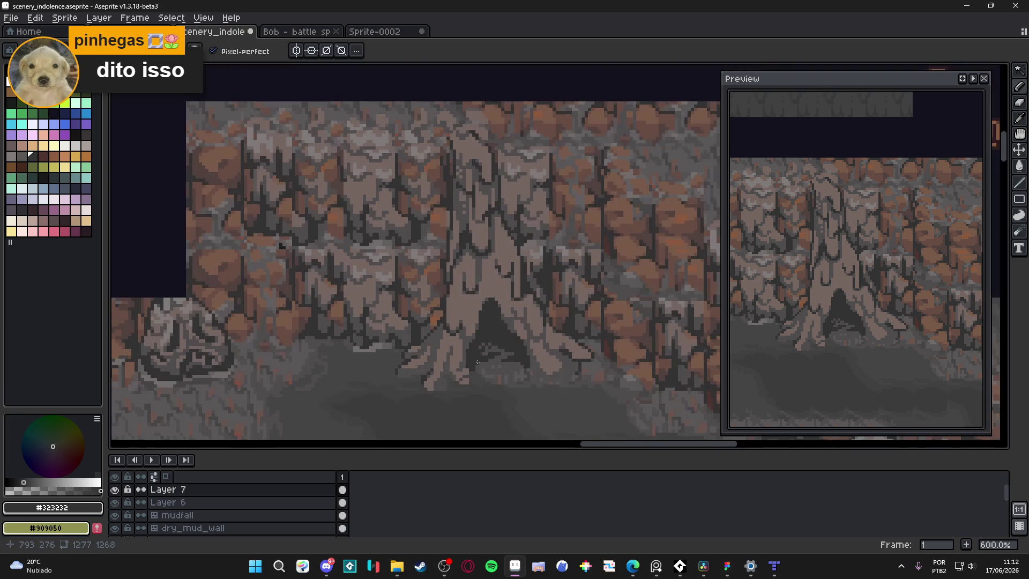
key("ctrl+s")
scroll(454, 338, "down", 1)
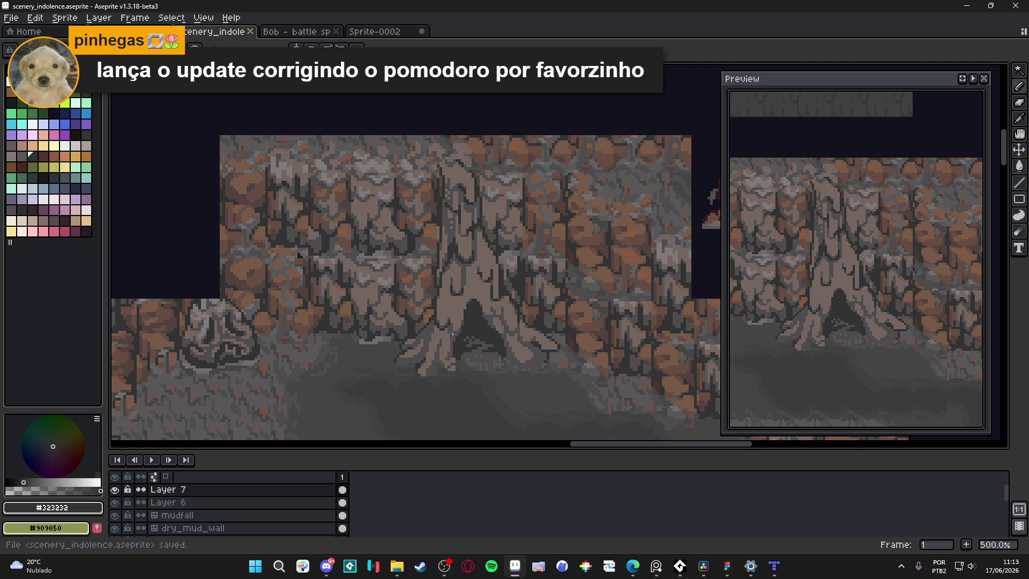
scroll(506, 268, "down", 2)
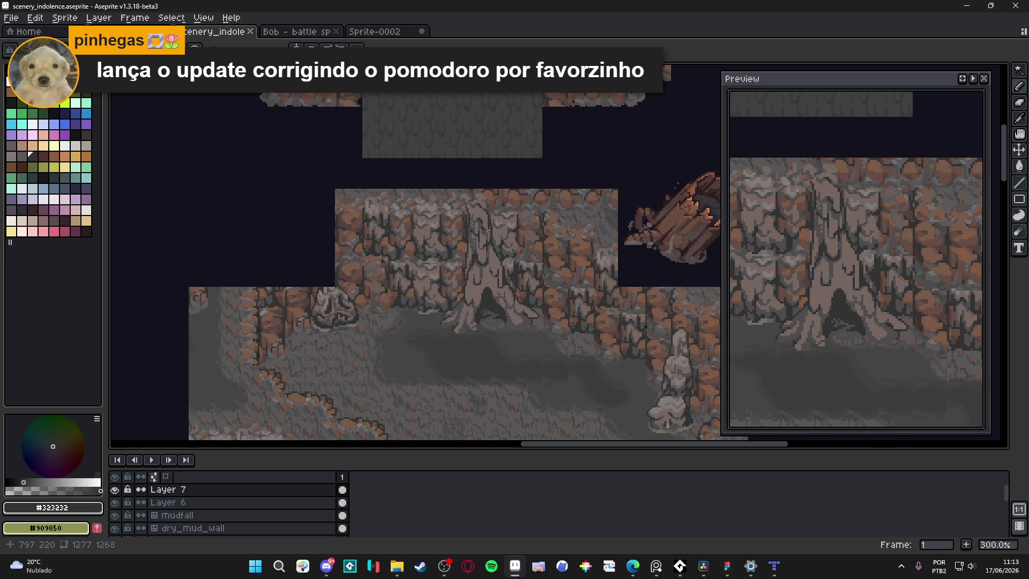
Step: Paint a light grey #807b7a pixel on the trunk, then paste and commit a floating selection
scroll(486, 231, "up", 4)
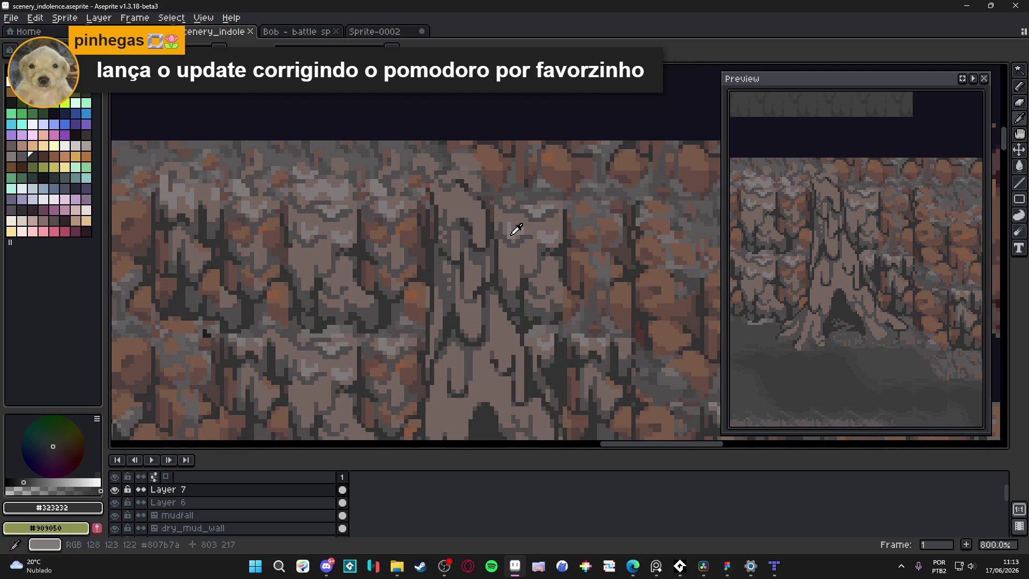
left_click(513, 233, "alt")
scroll(513, 234, "up", 3)
left_click(473, 235)
key("ctrl+v")
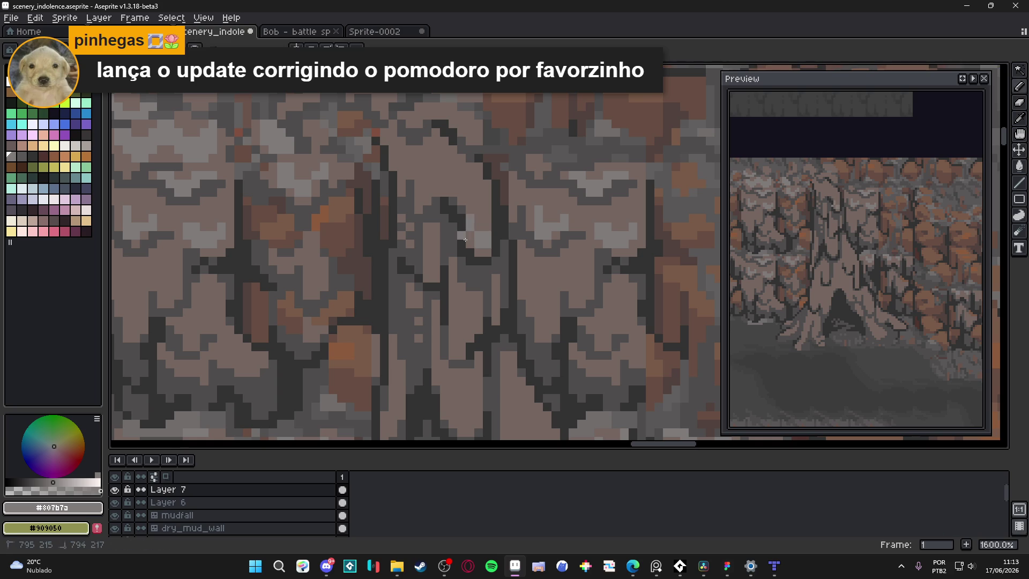
key("Return")
Step: Build a light grey highlight running rightward across the upper trunk
scroll(434, 192, "down", 3)
scroll(434, 192, "up", 3)
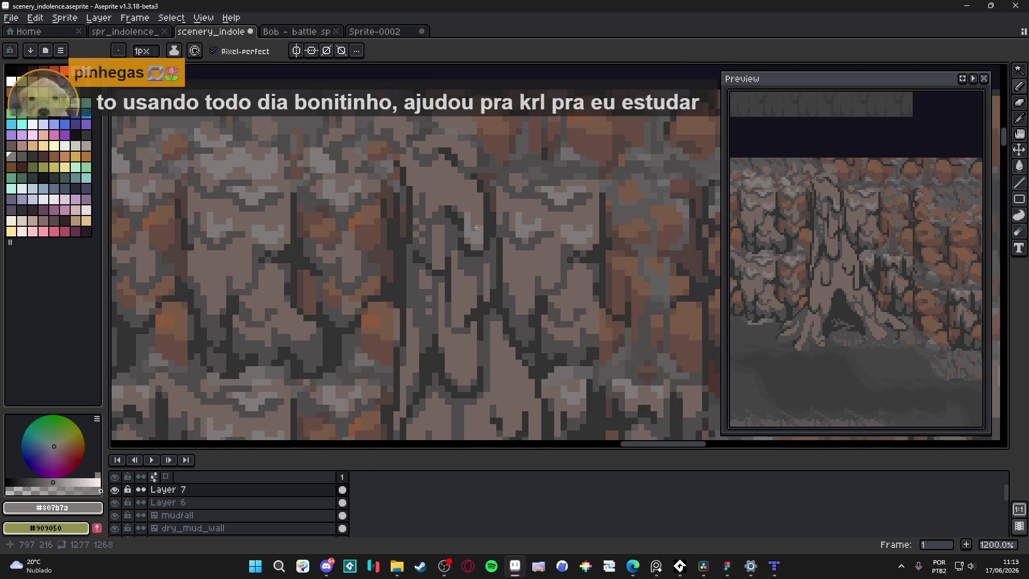
left_click(426, 187)
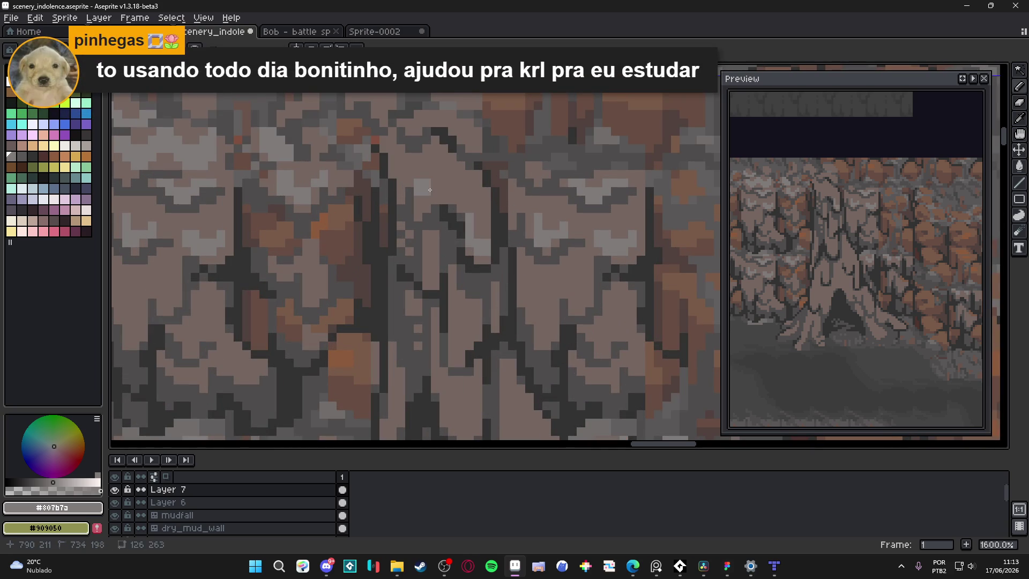
left_click(434, 191)
left_click(443, 190)
left_click(445, 184)
left_click(458, 183)
left_click(461, 191)
Step: Repaint part of the highlight with the darker trunk tone #756661, then save
left_click(469, 183, "alt")
left_click_drag(468, 183, 444, 184)
left_click(426, 181, "alt")
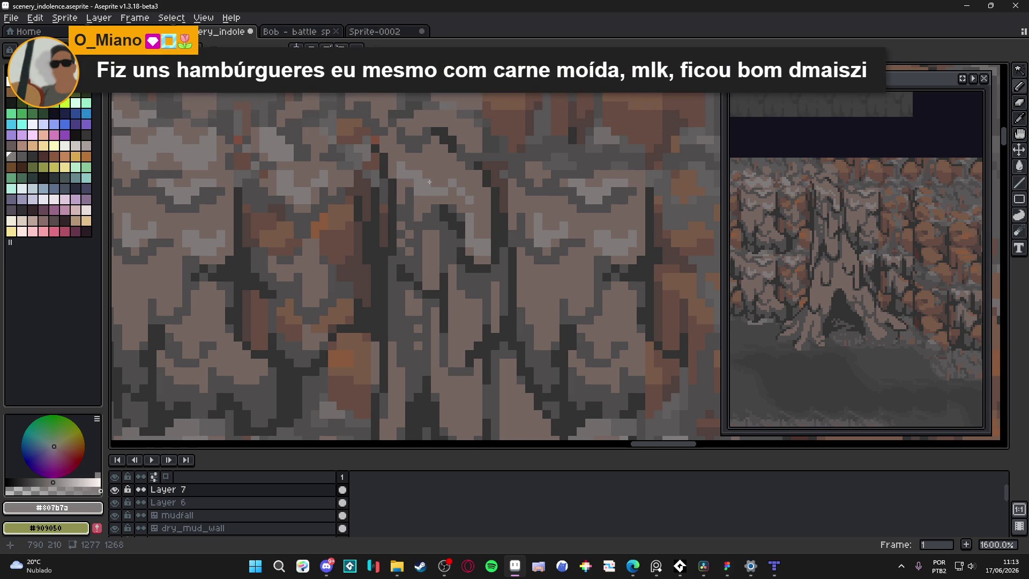
left_click(428, 187, "alt")
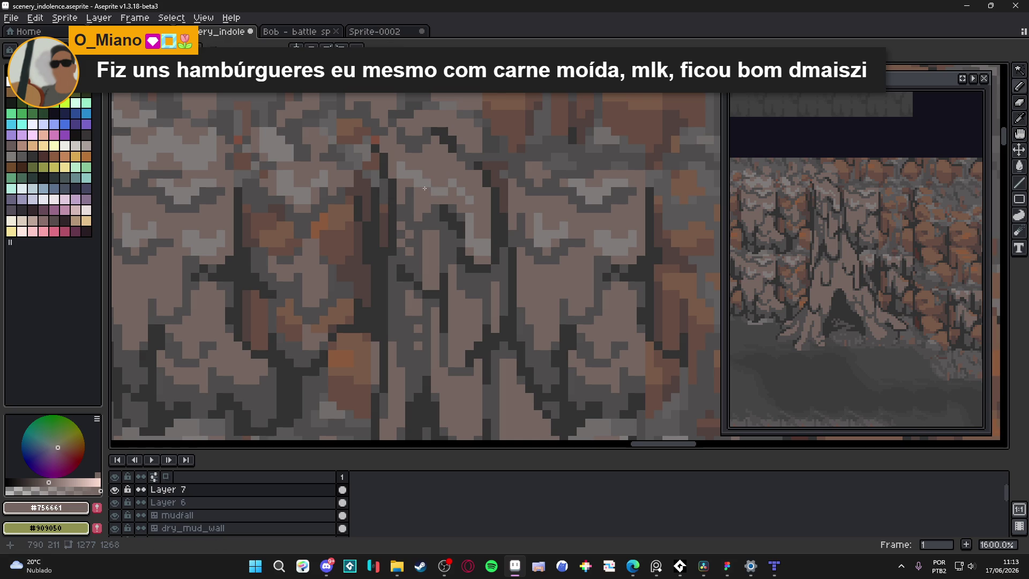
left_click(457, 182, "alt")
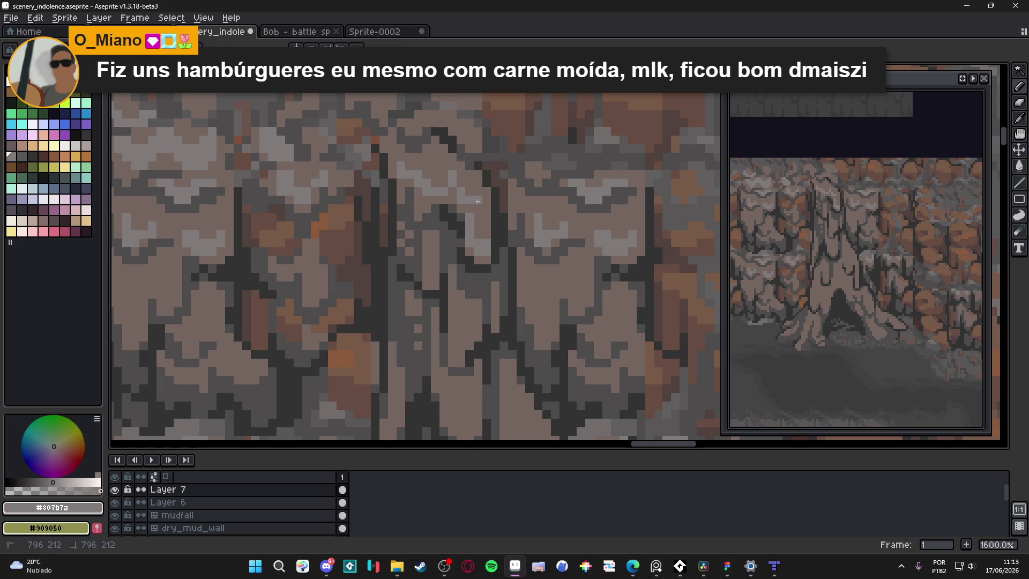
scroll(478, 200, "down", 4)
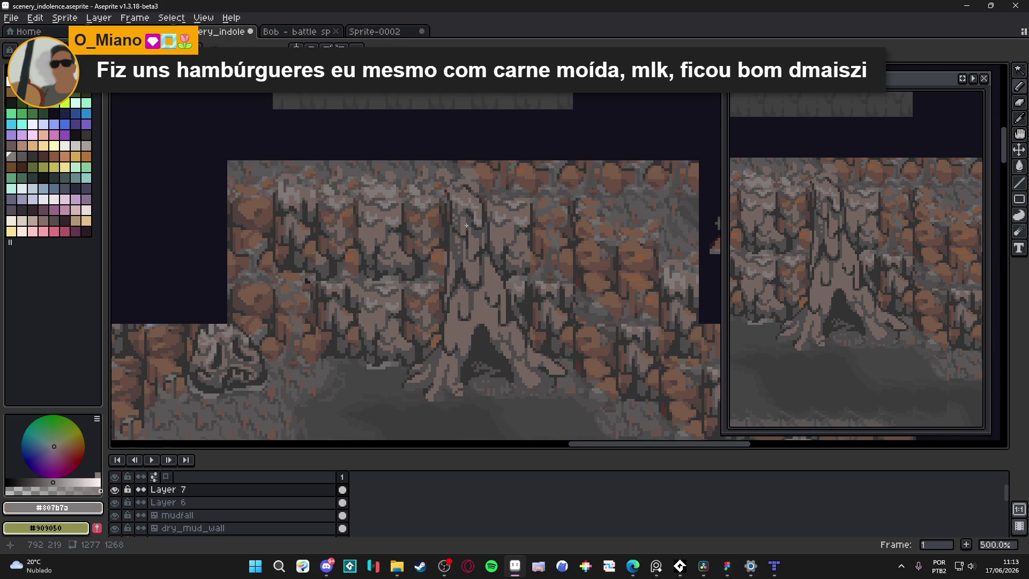
scroll(471, 267, "up", 4)
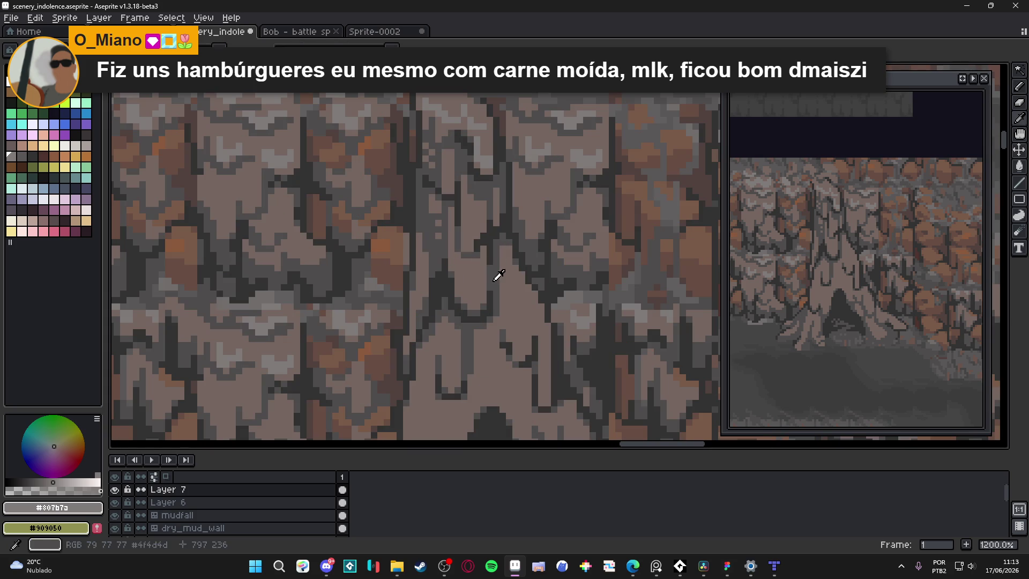
left_click(496, 273, "alt")
scroll(469, 257, "down", 5)
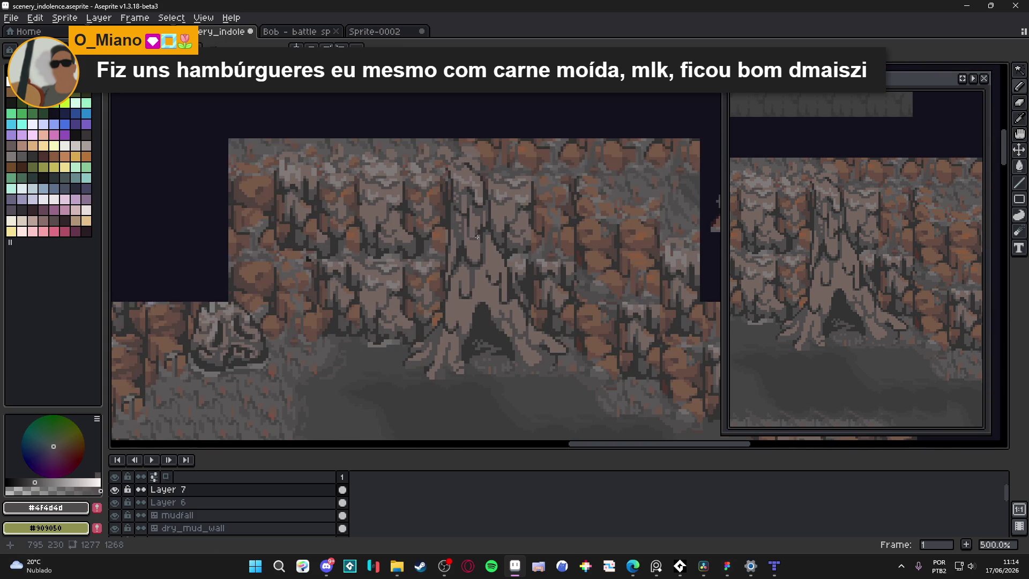
key("ctrl+s")
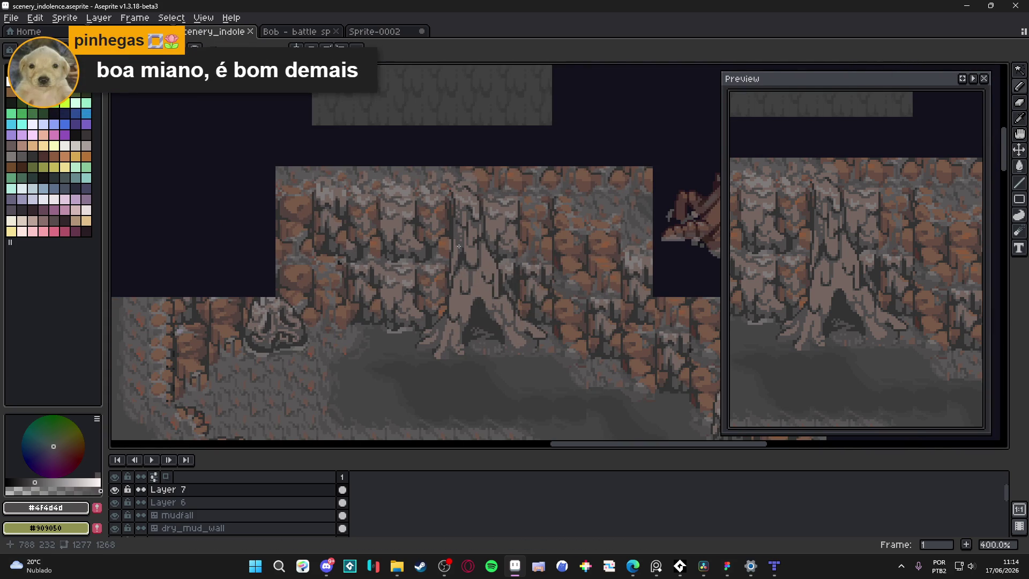
Step: Paint #756661 trunk-coloured pixels onto the tree and save
scroll(461, 268, "up", 3)
scroll(460, 225, "up", 3)
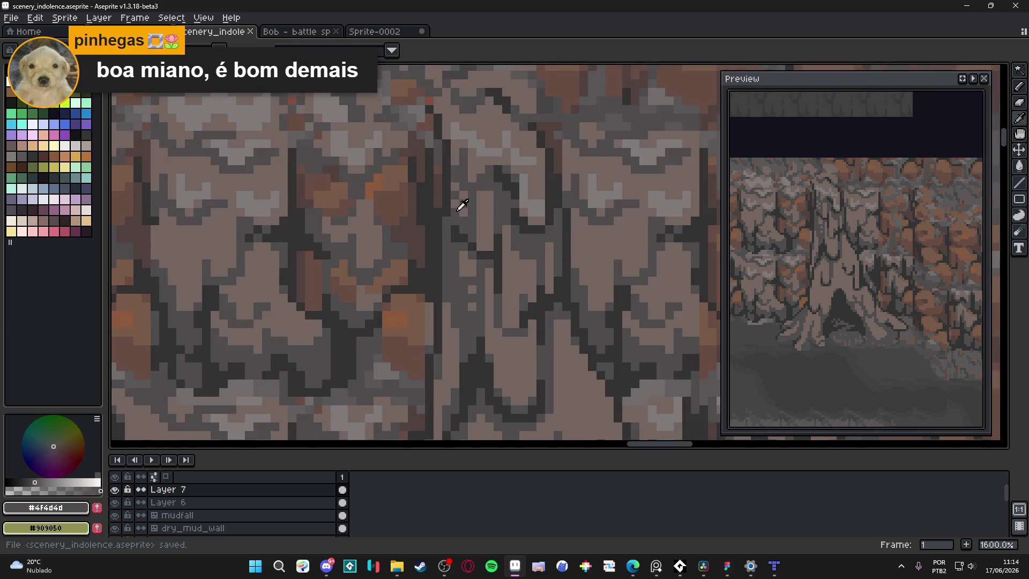
left_click(463, 206, "alt")
left_click(453, 194)
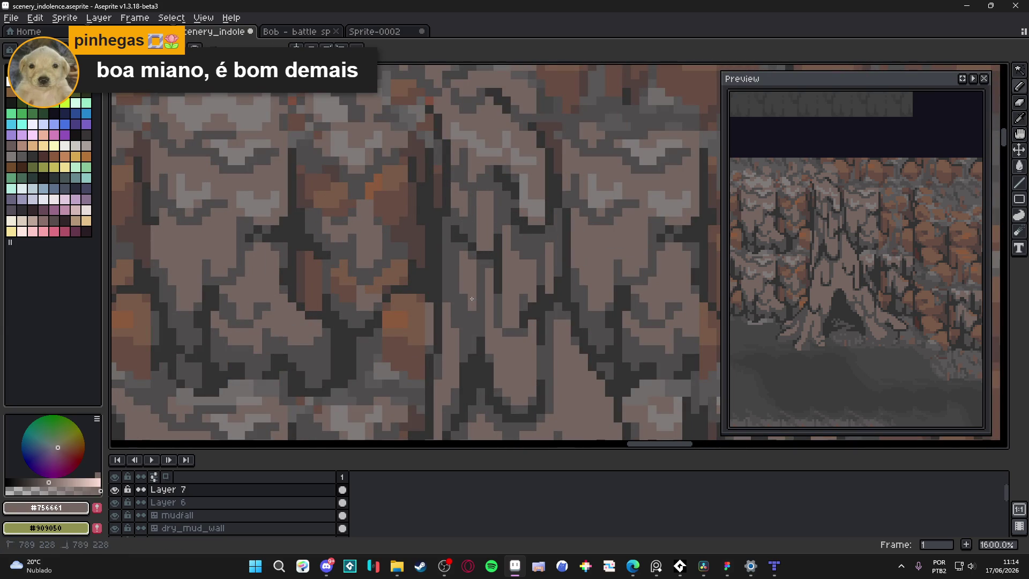
scroll(498, 324, "down", 4)
key("ctrl+s")
Step: Sample the dark grey #4f4d4d and the trunk colour #756661 from the canvas, then save
scroll(498, 325, "down", 2)
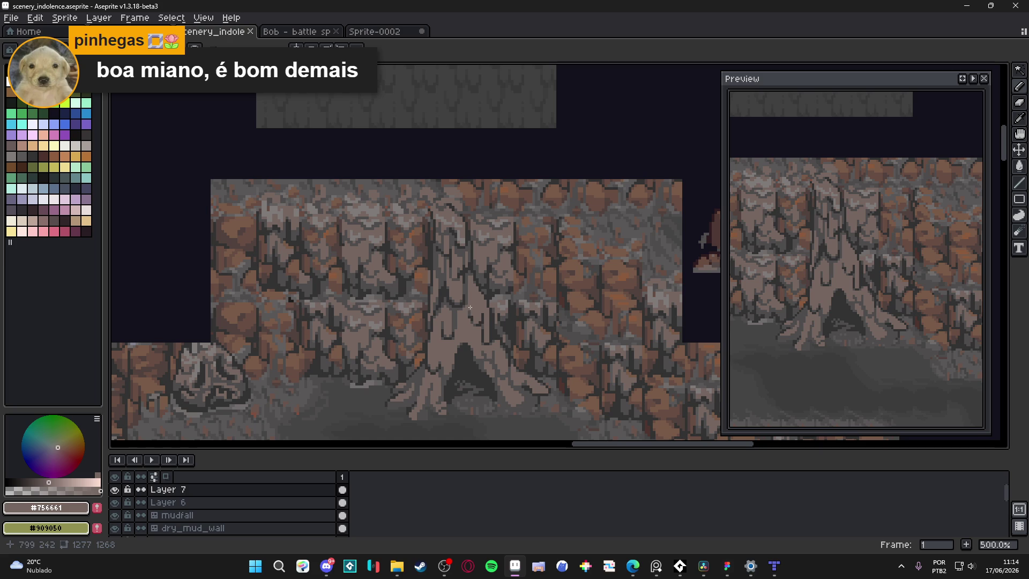
scroll(476, 295, "up", 2)
scroll(491, 308, "down", 2)
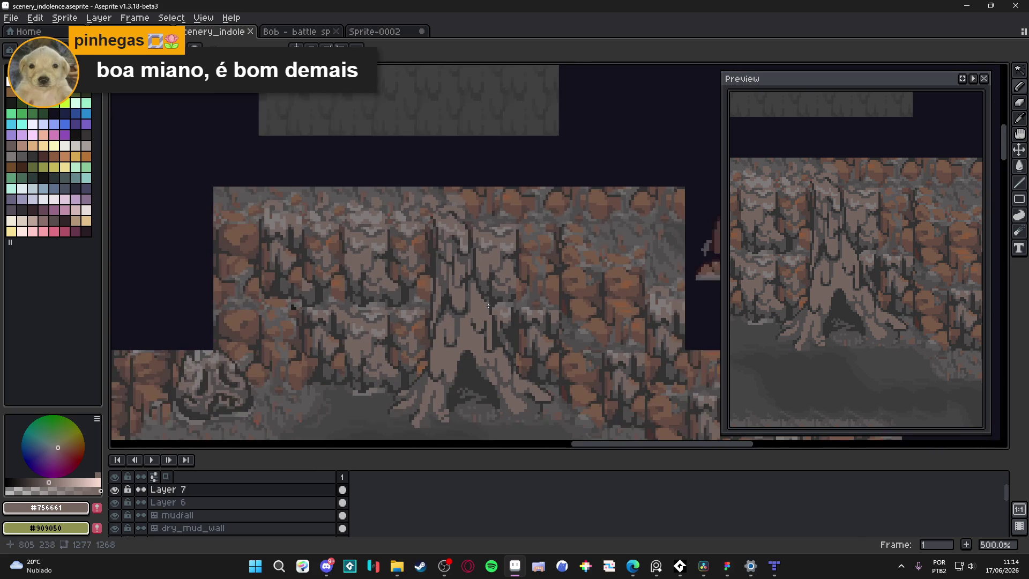
scroll(490, 307, "up", 5)
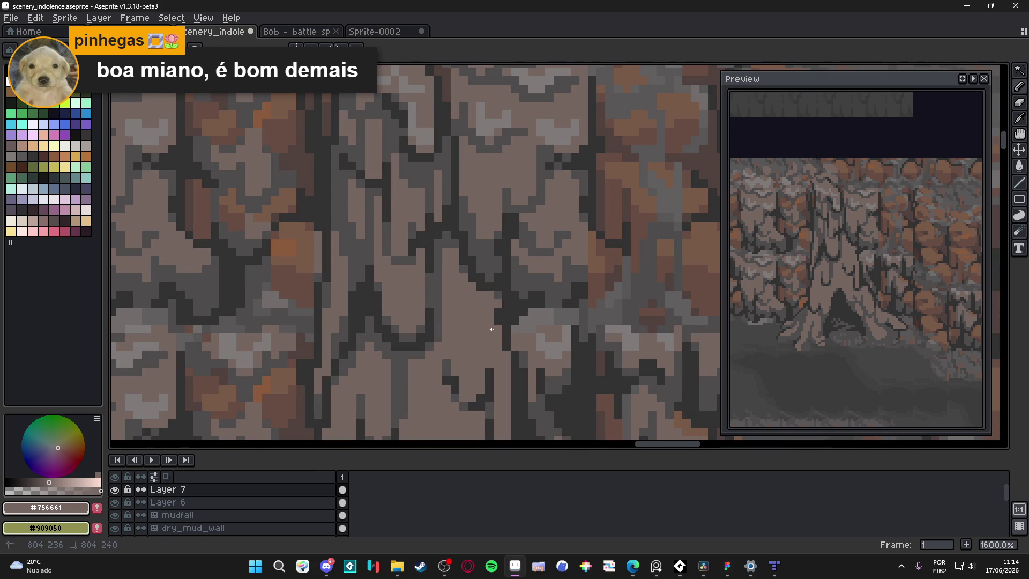
scroll(498, 335, "down", 4)
scroll(492, 311, "up", 4)
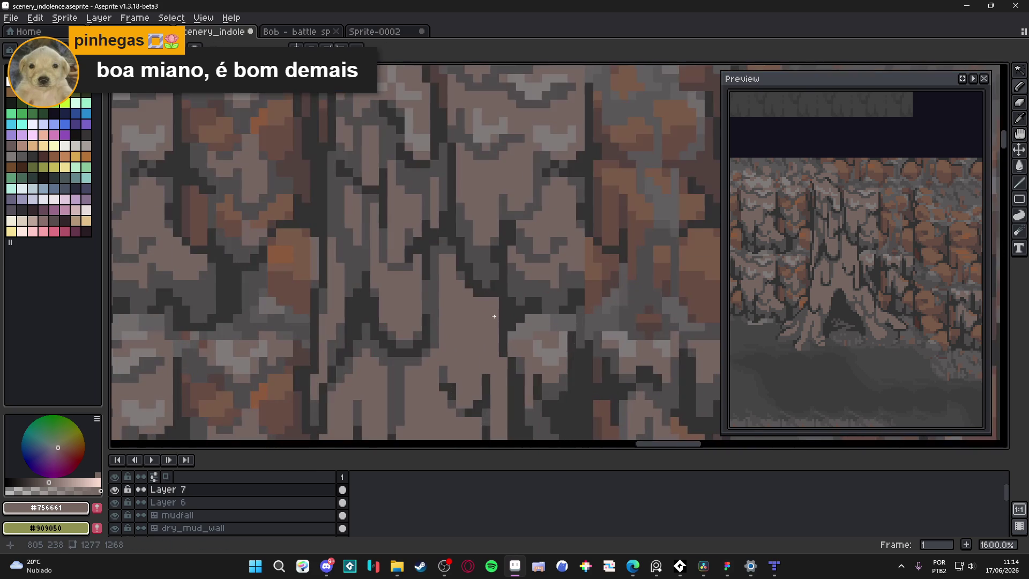
left_click(489, 275, "alt")
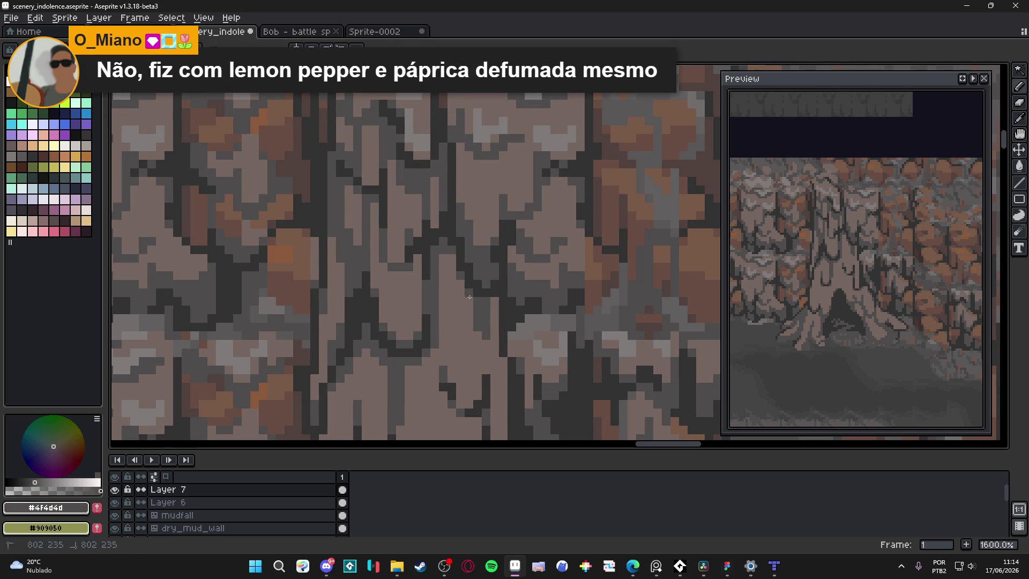
scroll(483, 329, "down", 1)
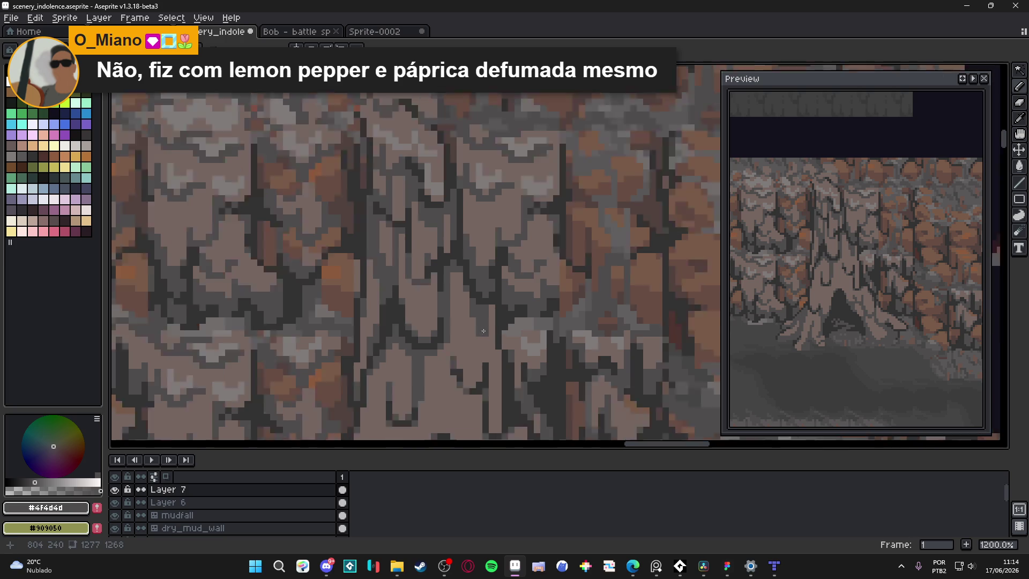
scroll(483, 328, "up", 1)
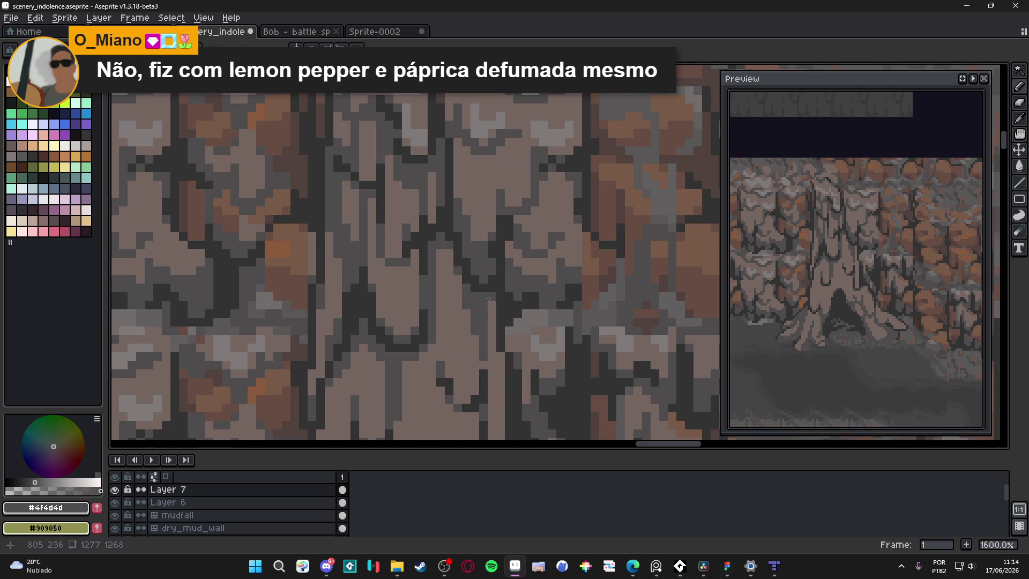
scroll(488, 298, "down", 3)
scroll(469, 302, "up", 2)
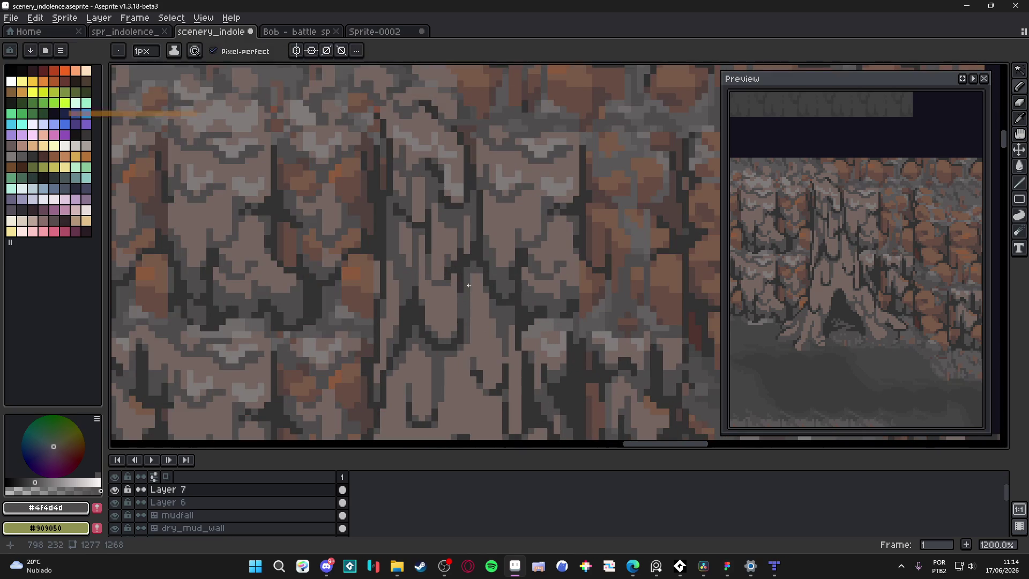
left_click(476, 340, "alt")
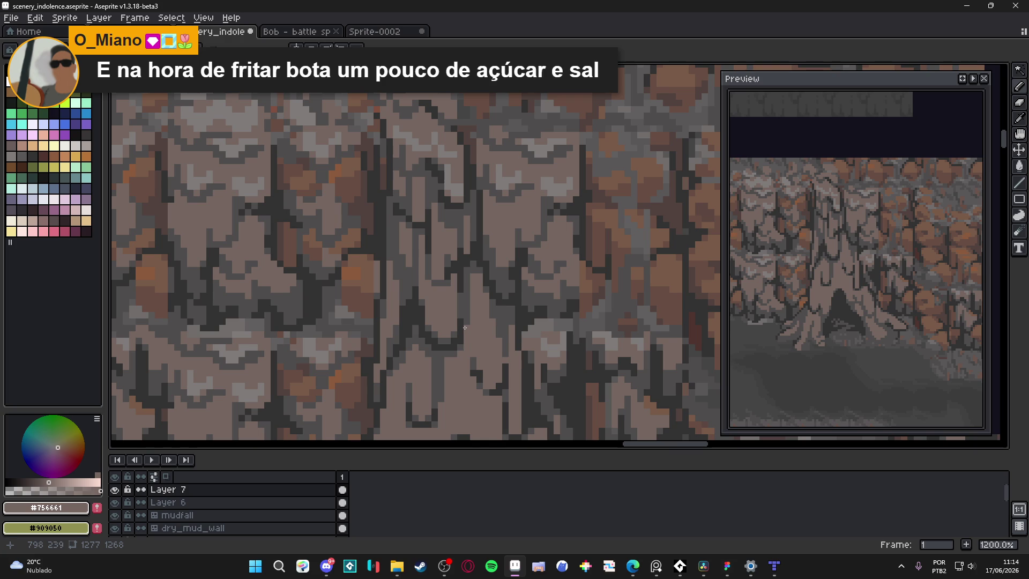
scroll(499, 337, "down", 3)
key("ctrl+s")
Step: Paint a dark grey #4f4d4d pixel on the trunk and save
scroll(485, 329, "down", 2)
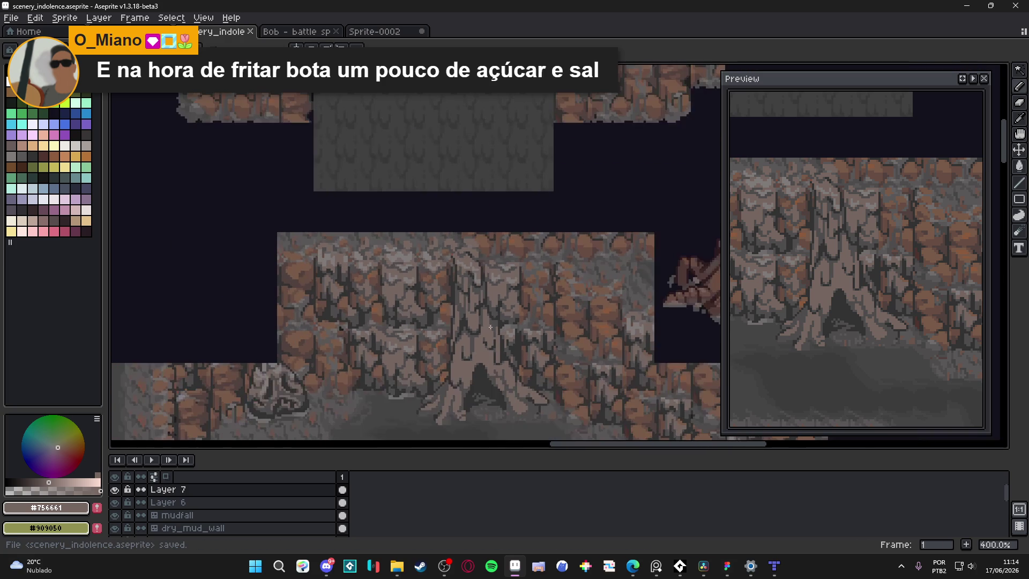
scroll(520, 339, "up", 6)
left_click(519, 339, "alt")
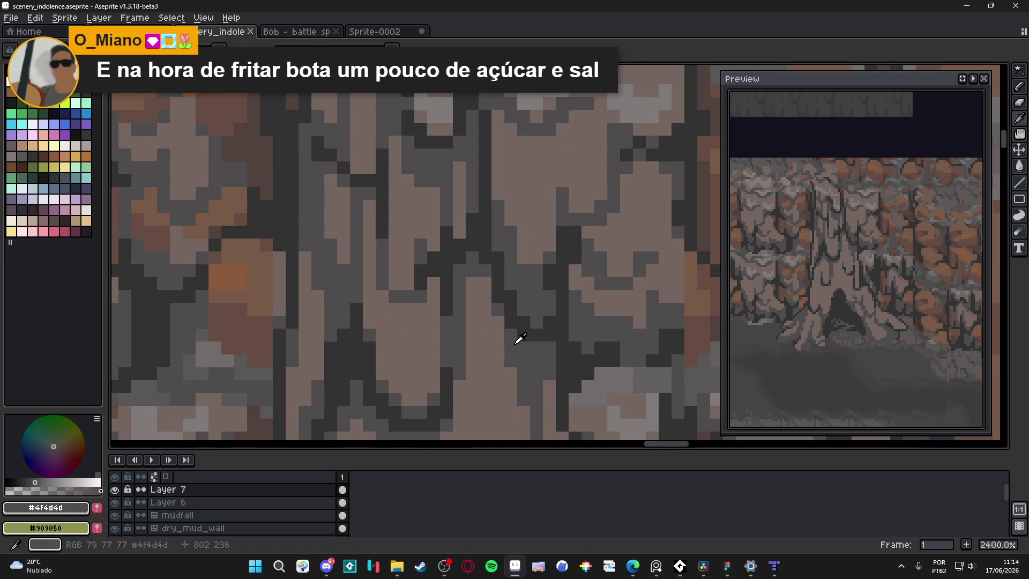
left_click(478, 290)
scroll(488, 337, "down", 6)
scroll(471, 264, "up", 3)
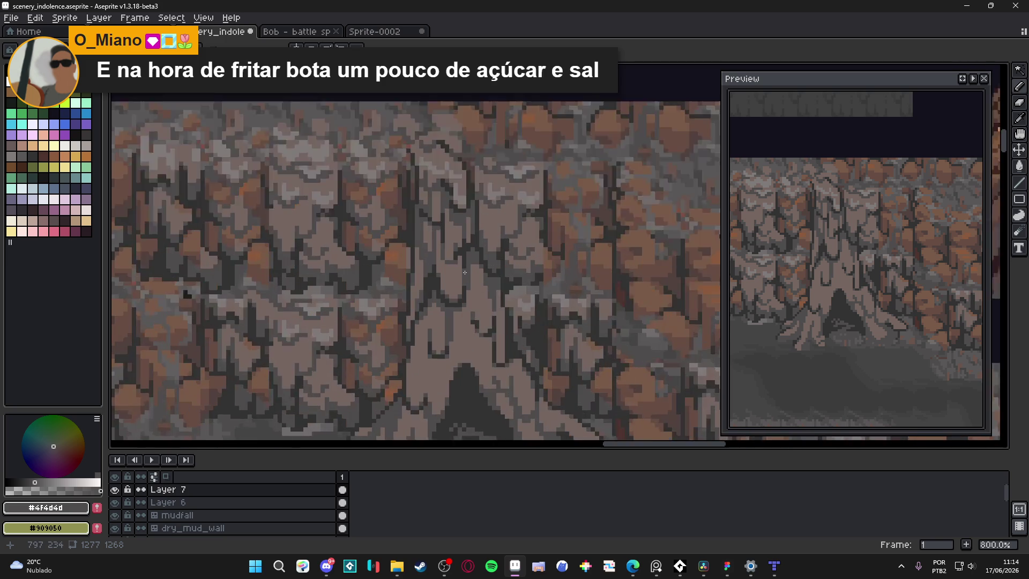
scroll(474, 263, "down", 3)
key("ctrl+s")
Step: Add a short vertical dark stroke and one extra dark pixel to the trunk, then save
scroll(476, 297, "up", 4)
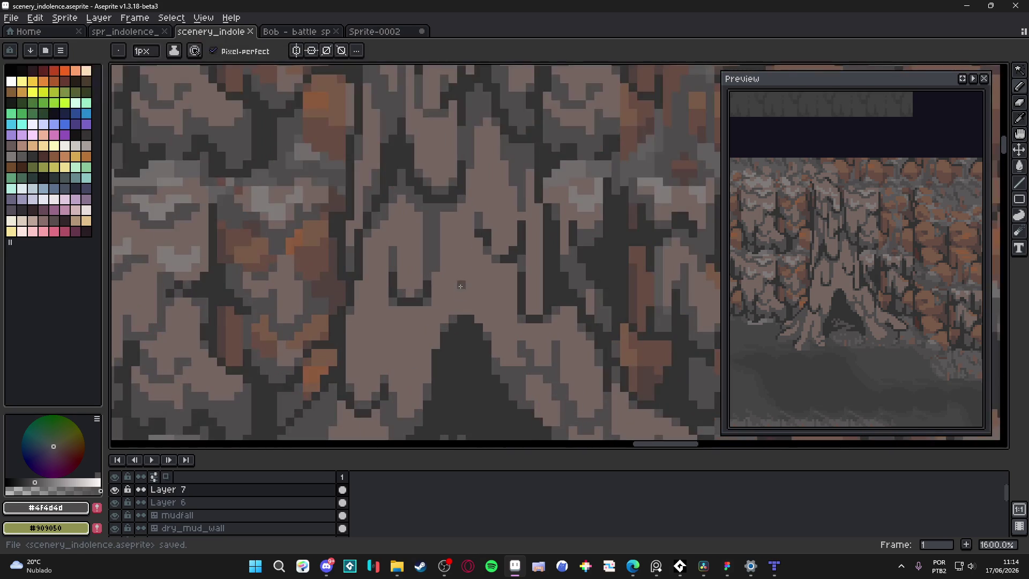
left_click_drag(460, 271, 458, 301)
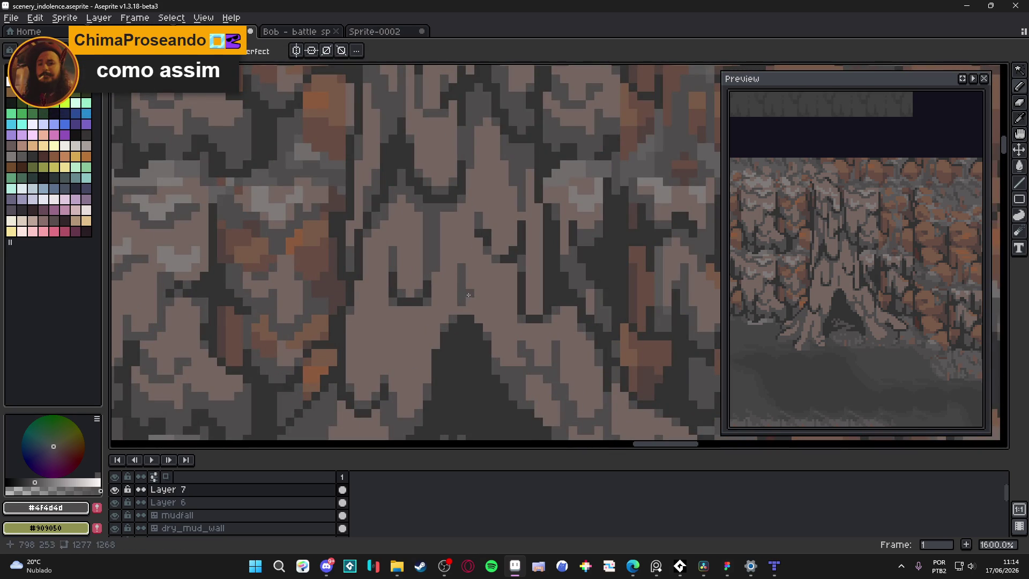
left_click(456, 303)
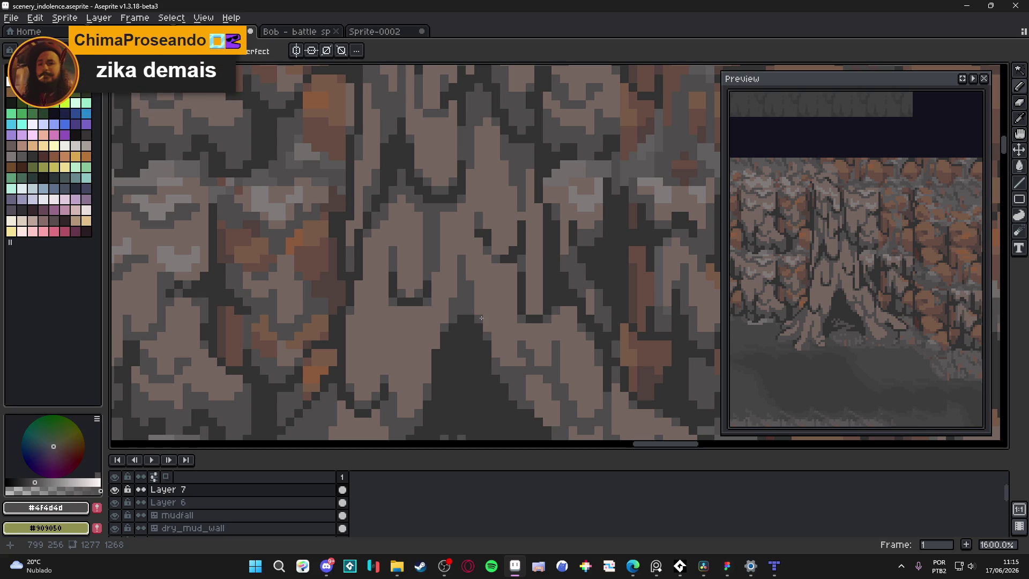
key("ctrl+s")
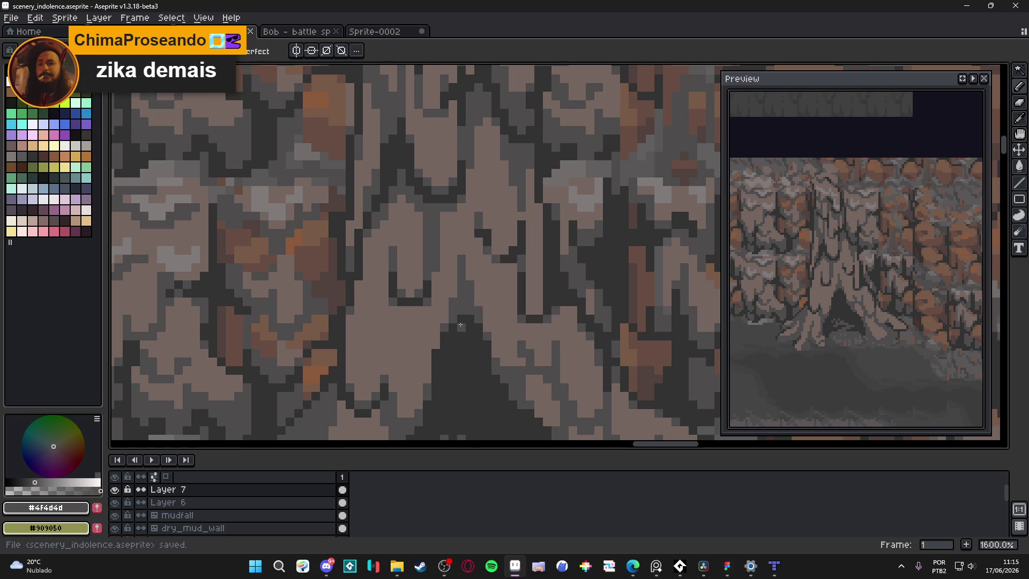
scroll(458, 325, "down", 3)
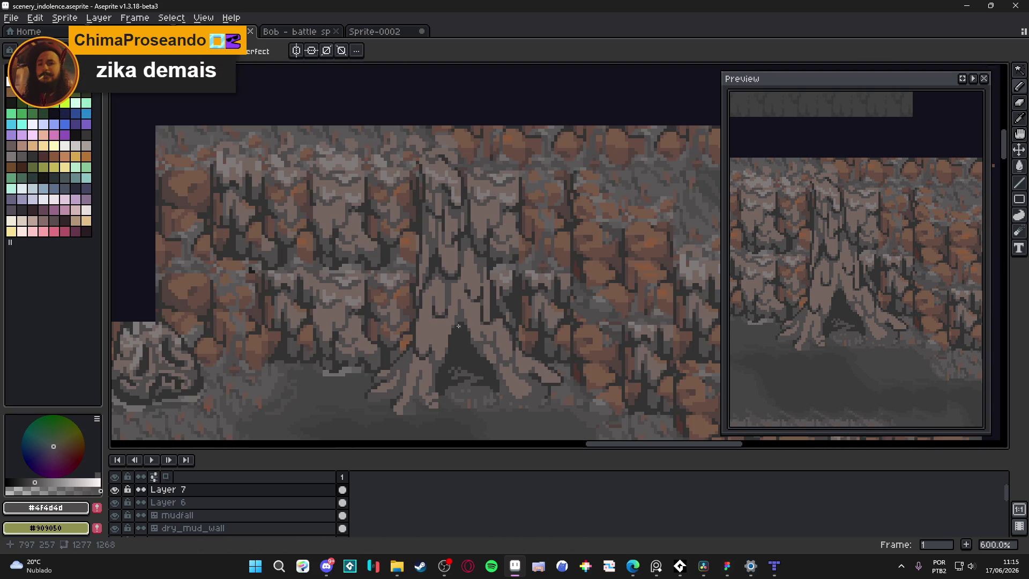
Step: Eyedrop the dark #323232 colour from the canvas and save the scene
scroll(466, 349, "down", 3)
scroll(468, 355, "up", 7)
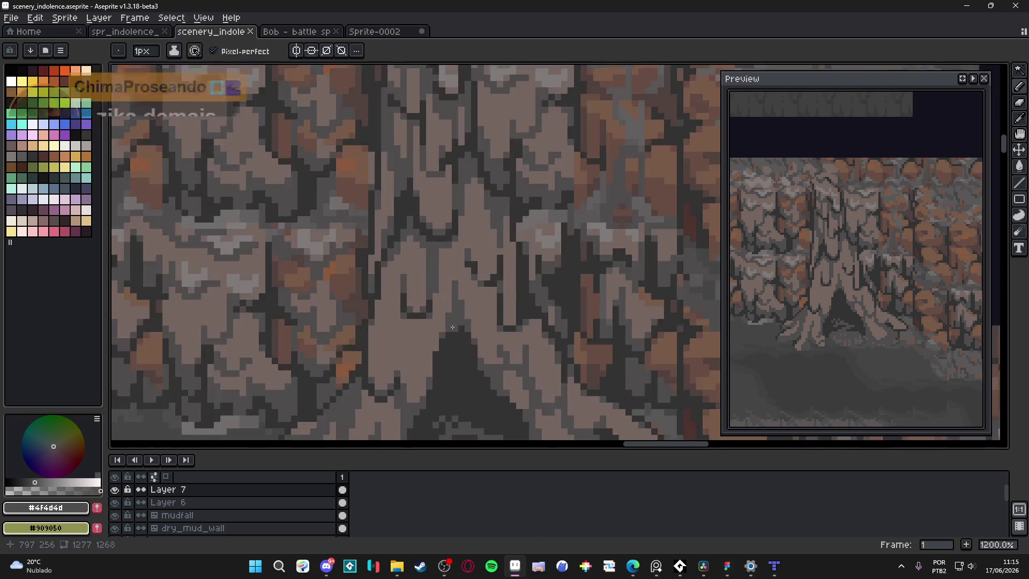
left_click(464, 321, "alt")
scroll(459, 296, "down", 5)
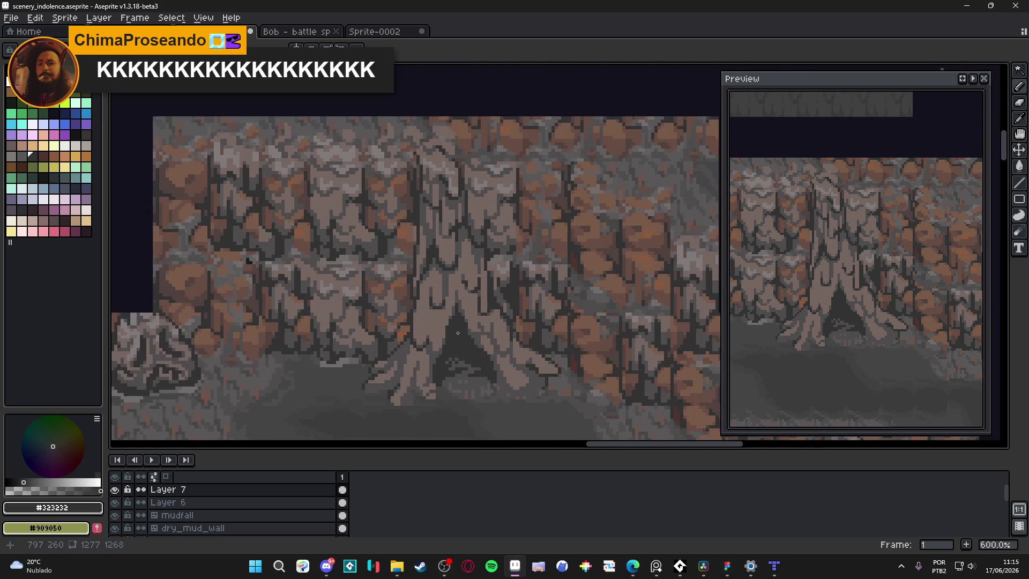
key("ctrl+s")
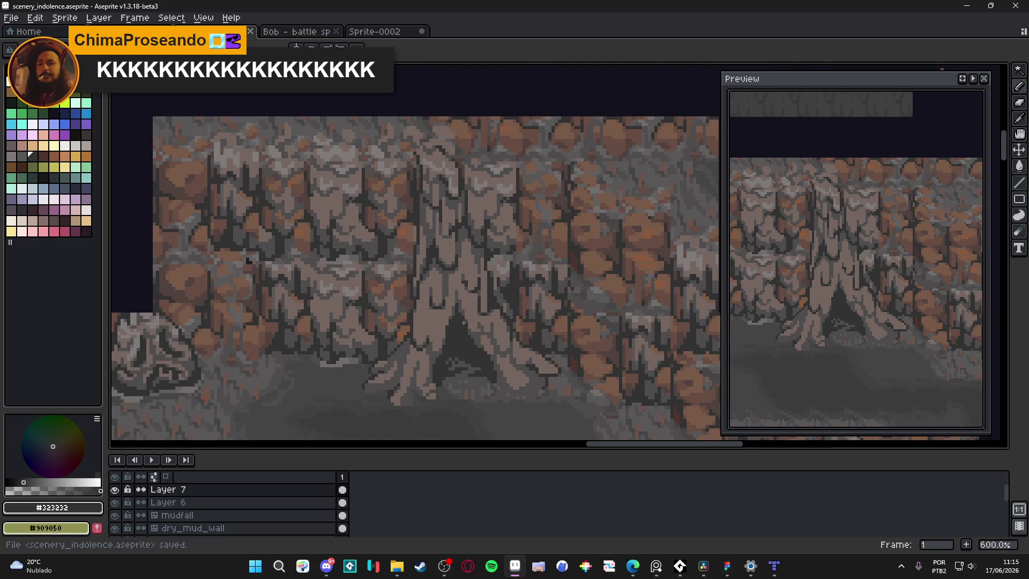
Step: Paint two #4f4d4d dark pixels on the trunk and save
scroll(461, 314, "up", 4)
left_click(446, 283, "alt")
left_click(445, 283)
scroll(445, 283, "down", 3)
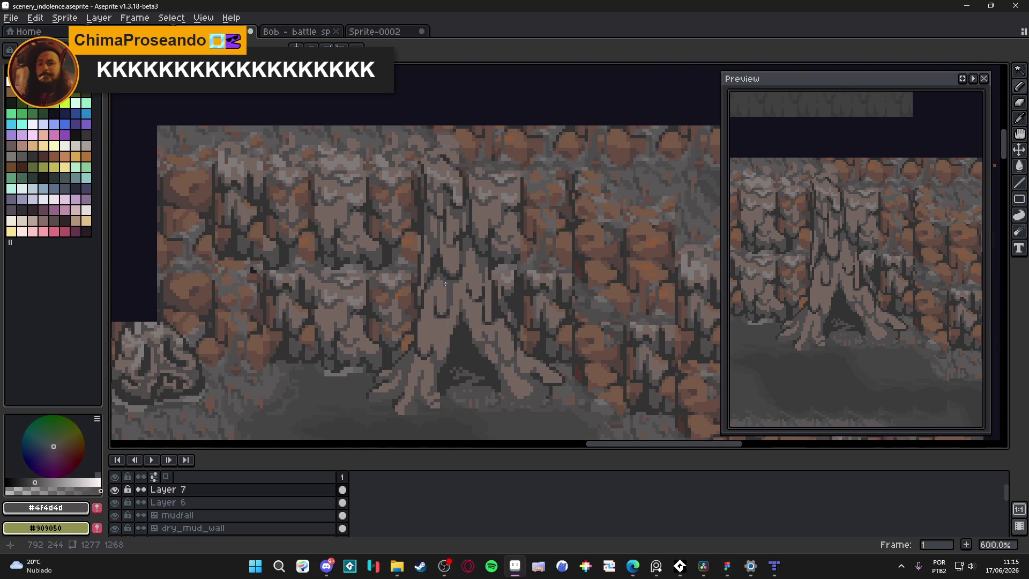
scroll(469, 276, "up", 3)
left_click(486, 218)
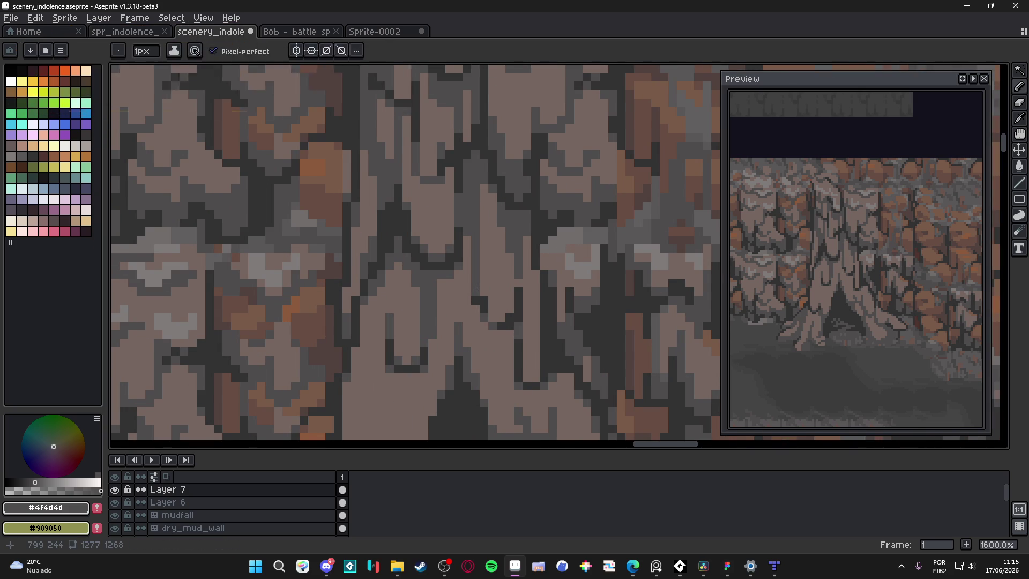
scroll(477, 288, "down", 1)
key("ctrl+s")
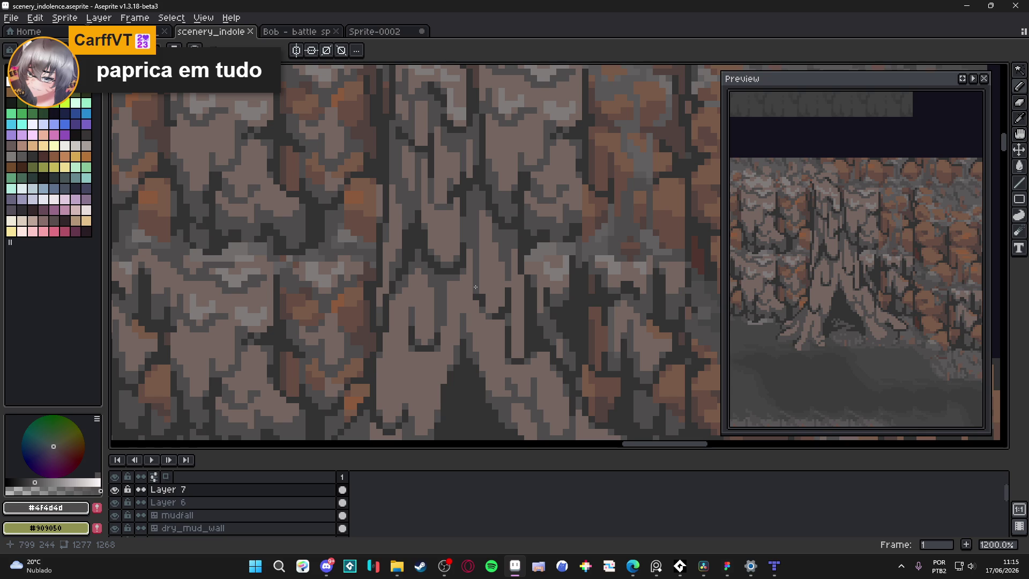
scroll(475, 287, "down", 4)
key("ctrl+s")
Step: Darken the root pixels and base, drawing a short dark line under the roots, then save
scroll(434, 231, "up", 5)
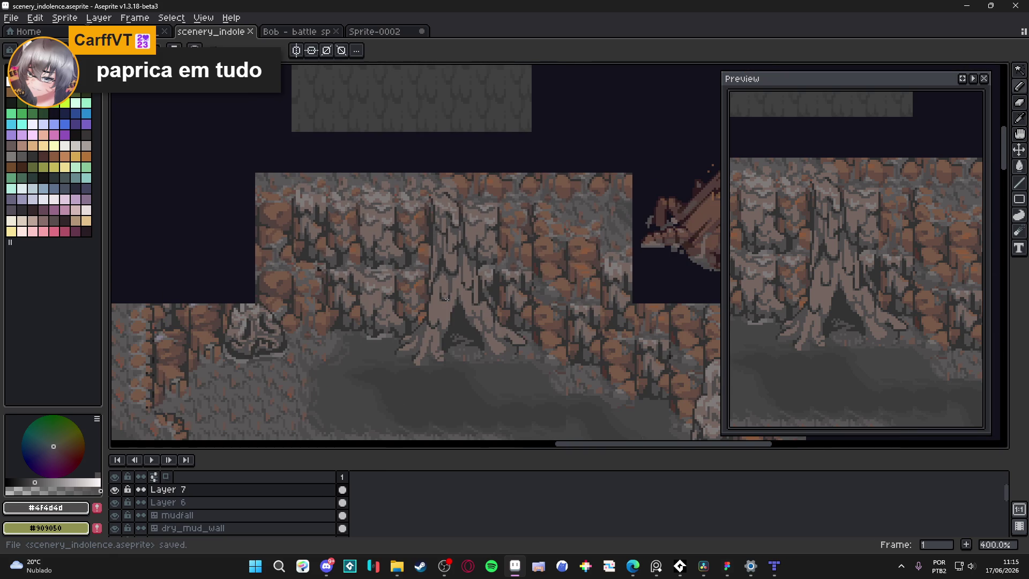
left_click(431, 302)
left_click_drag(431, 293, 431, 285)
scroll(433, 316, "down", 3)
scroll(435, 321, "up", 3)
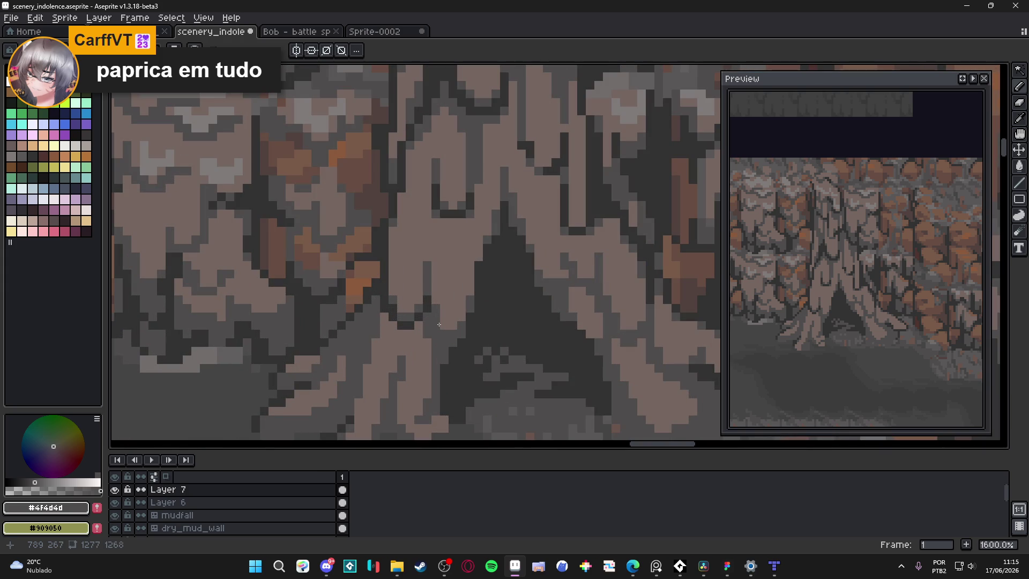
left_click(426, 343)
left_click_drag(424, 360, 424, 398)
scroll(424, 401, "down", 3)
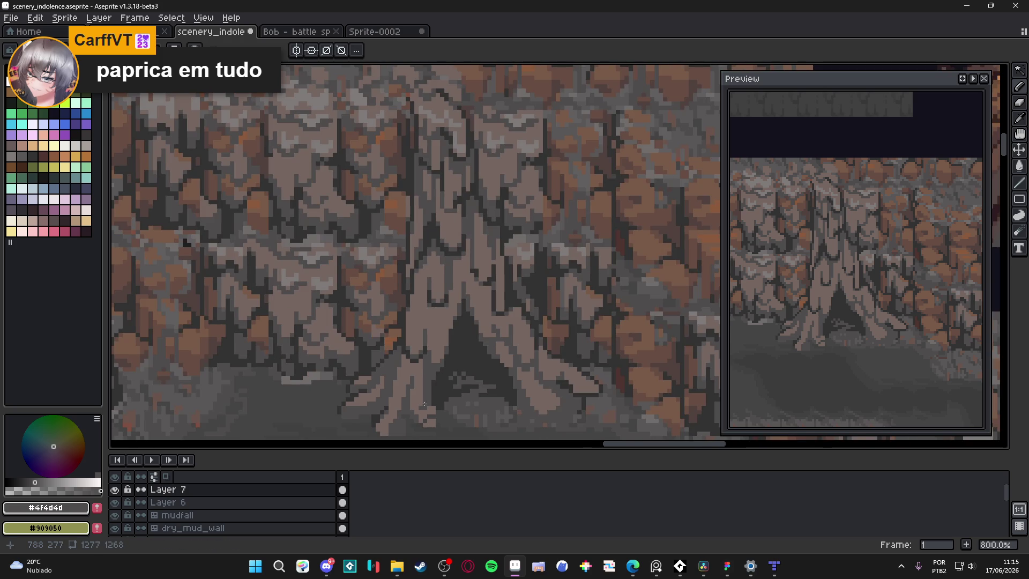
scroll(424, 402, "down", 1)
key("ctrl+s")
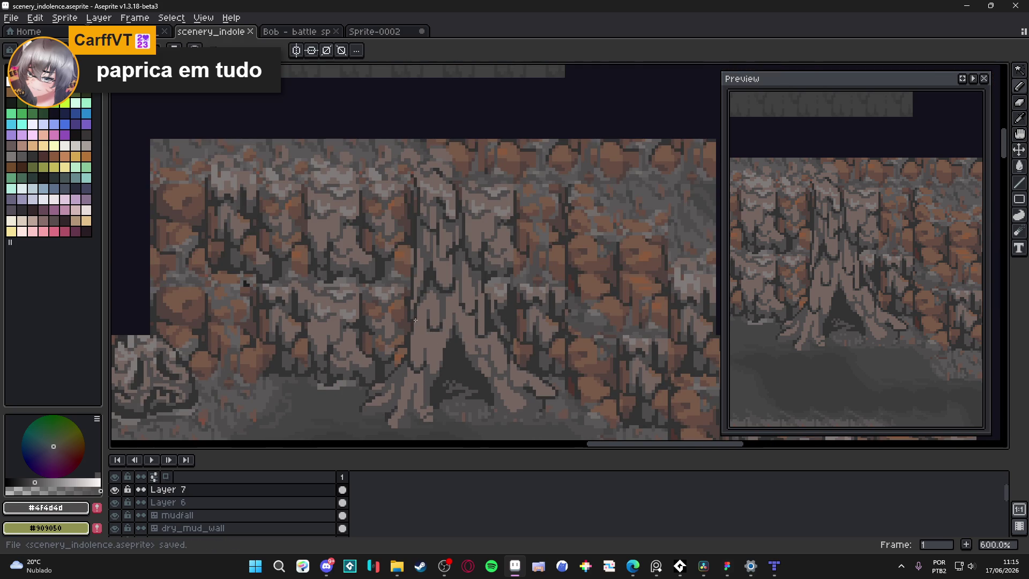
Step: Pan down to view the ground below the tree
scroll(421, 316, "down", 2)
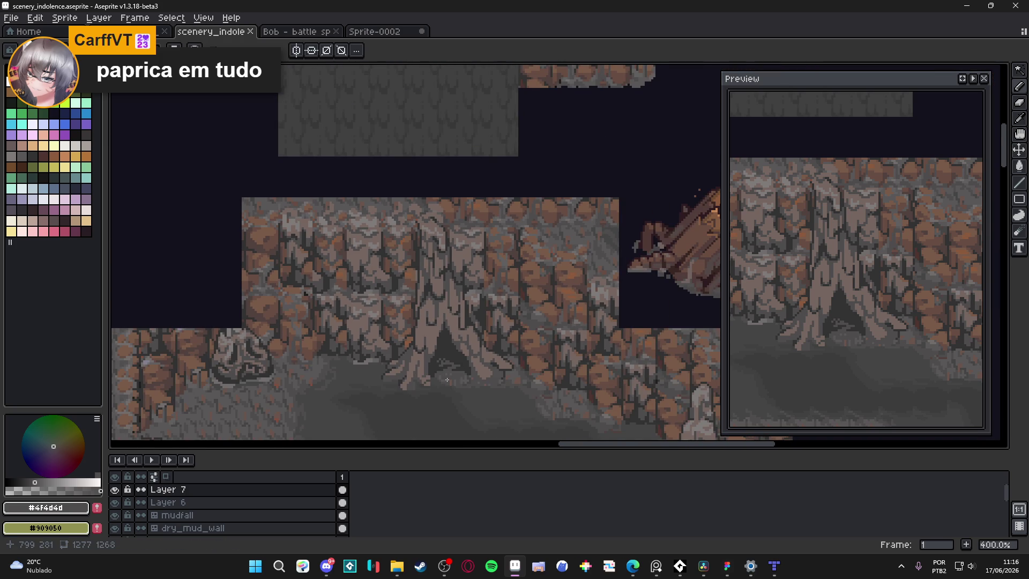
scroll(452, 334, "down", 1)
scroll(445, 350, "up", 1)
scroll(445, 349, "down", 1)
left_click_drag(484, 395, 505, 301)
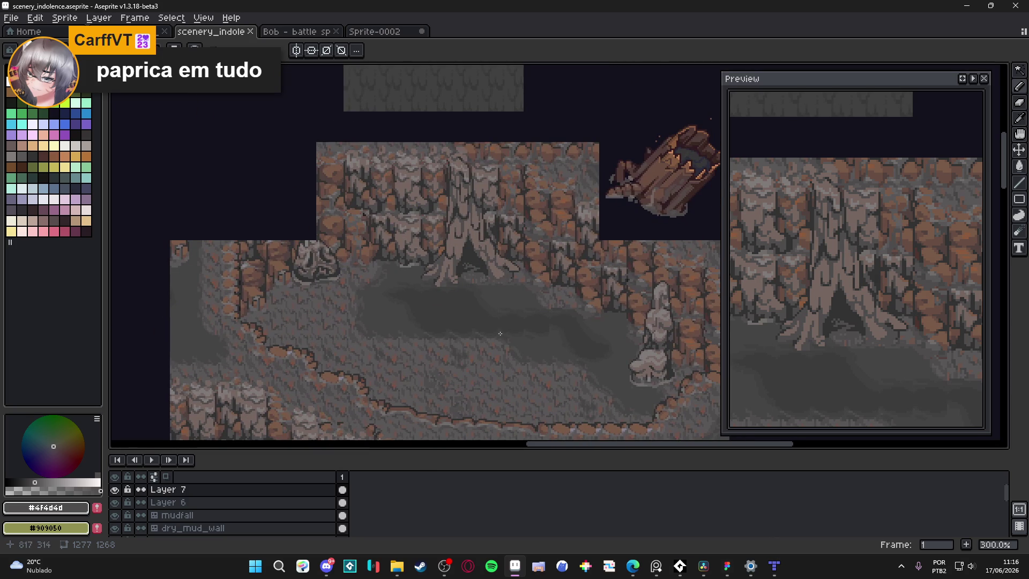
Step: With the Pencil, sample the lighter #625f5f grey from the canvas and save the scene
scroll(431, 269, "up", 6)
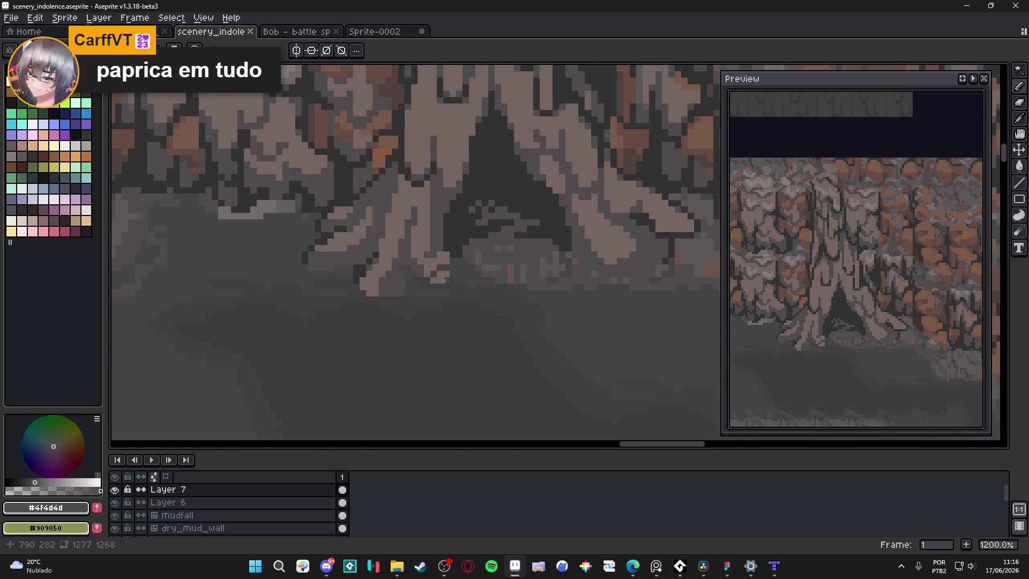
key("b")
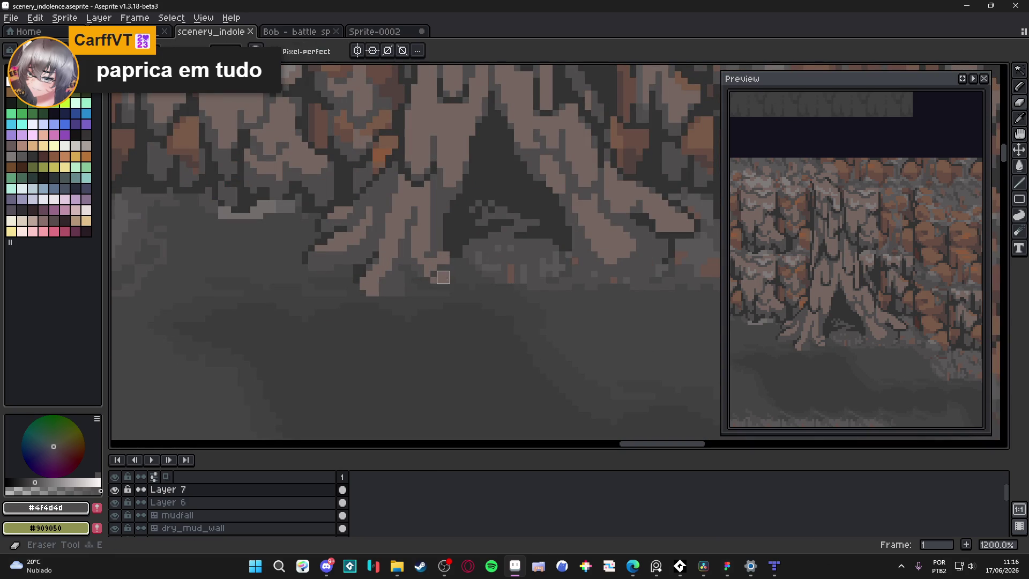
scroll(443, 277, "down", 4)
key("ctrl+s")
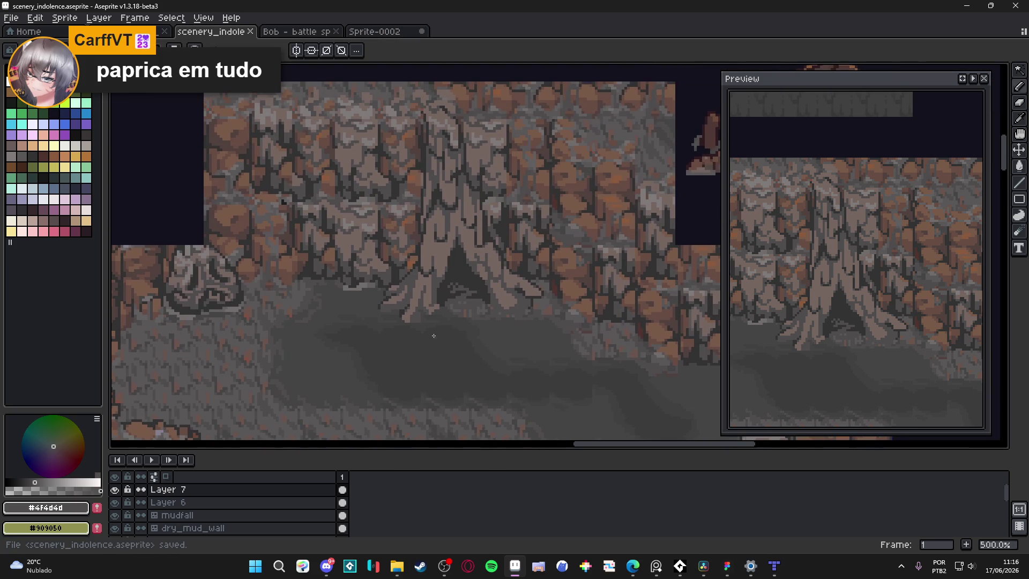
scroll(440, 331, "down", 1)
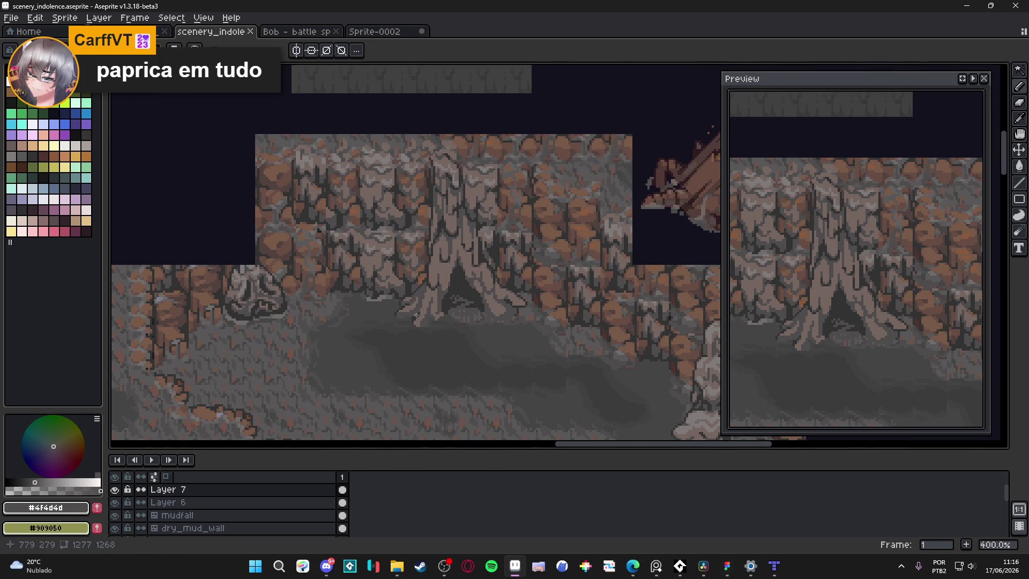
scroll(407, 300, "up", 3)
key("alt")
left_click(390, 290, "alt")
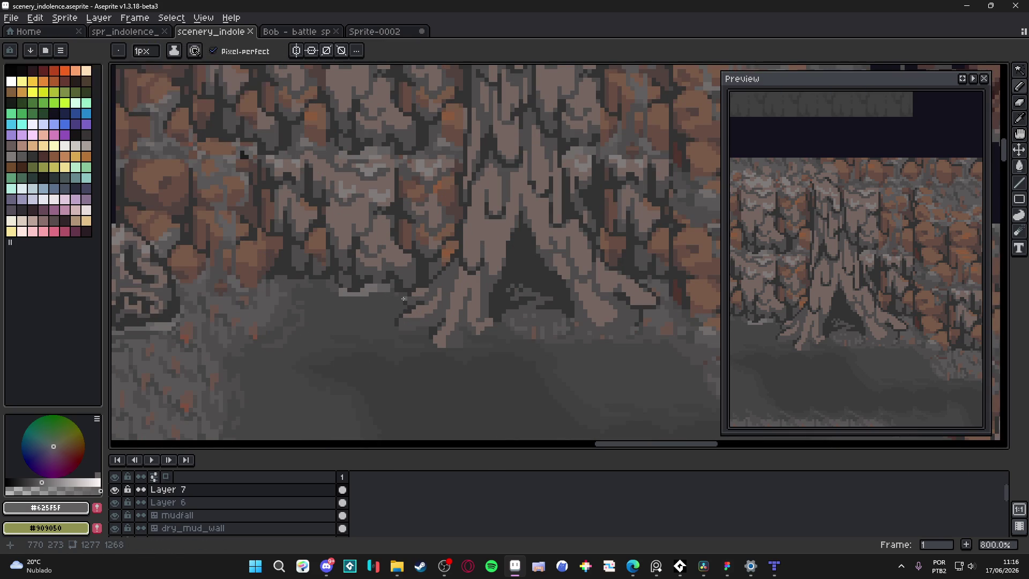
key("ctrl+s")
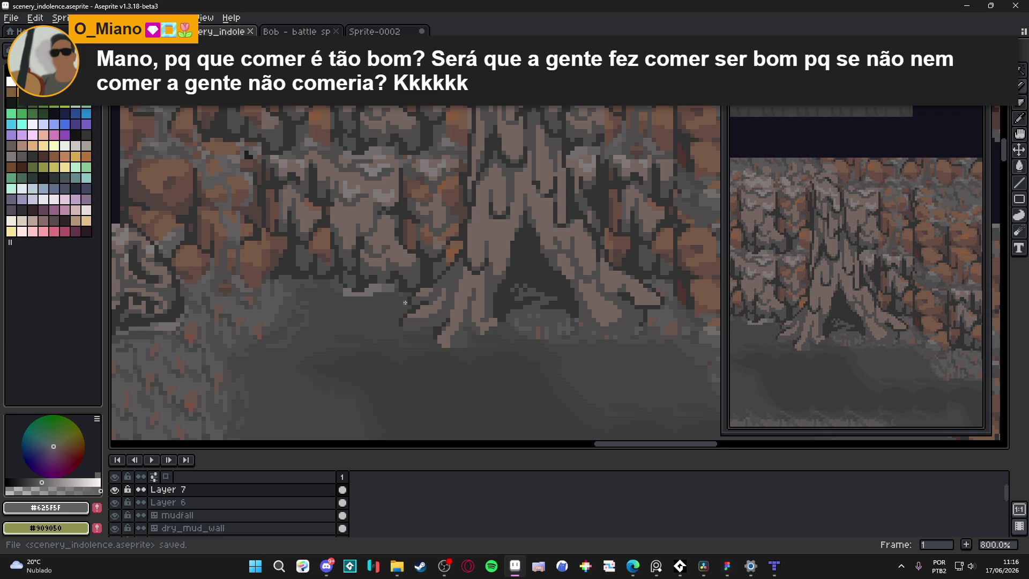
Step: Paint light grey runs down and along the root edge, darkening a stray ground-line pixel
scroll(405, 303, "up", 3)
left_click(415, 271)
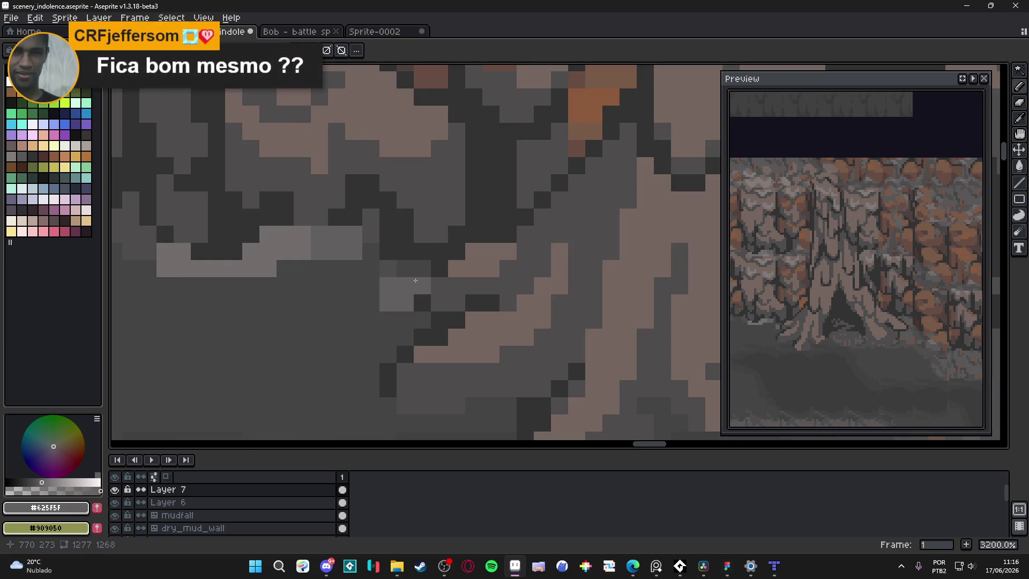
mouse_move(415, 272)
left_mouse_down()
mouse_move(406, 336)
mouse_move(371, 400)
mouse_move(331, 309)
mouse_move(337, 333)
mouse_move(371, 349)
mouse_move(440, 349)
mouse_move(465, 332)
mouse_move(429, 370)
mouse_move(510, 370)
mouse_move(528, 330)
mouse_move(520, 299)
mouse_move(508, 297)
mouse_move(521, 360)
left_mouse_up()
scroll(428, 348, "down", 1)
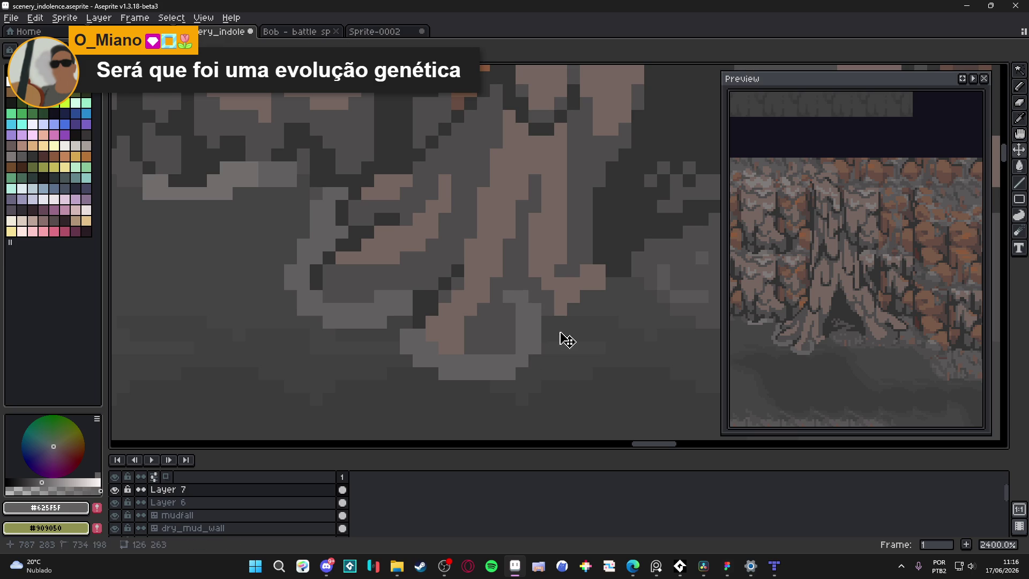
left_click_drag(559, 332, 598, 314)
scroll(598, 313, "down", 3)
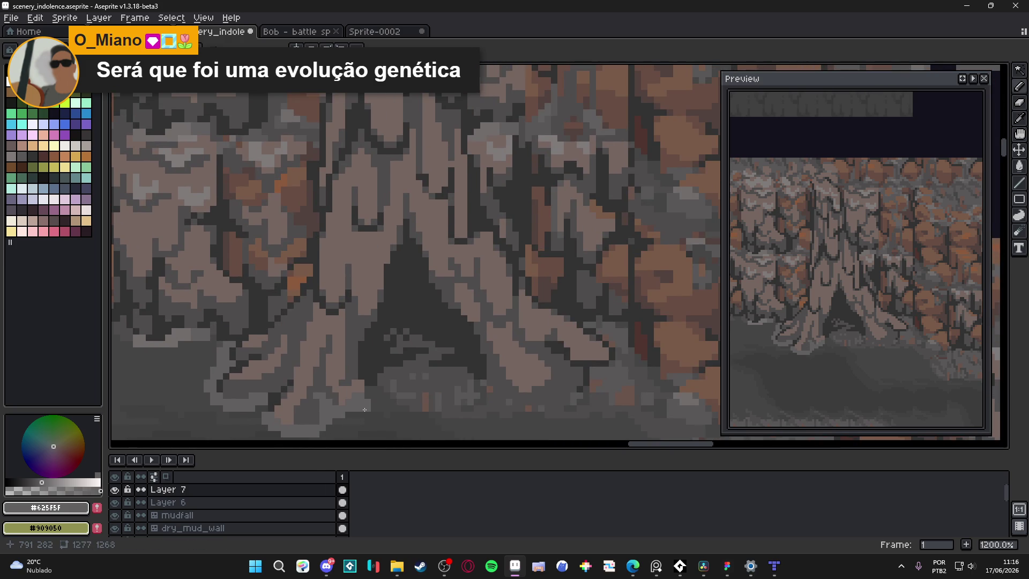
left_click_drag(368, 391, 393, 352)
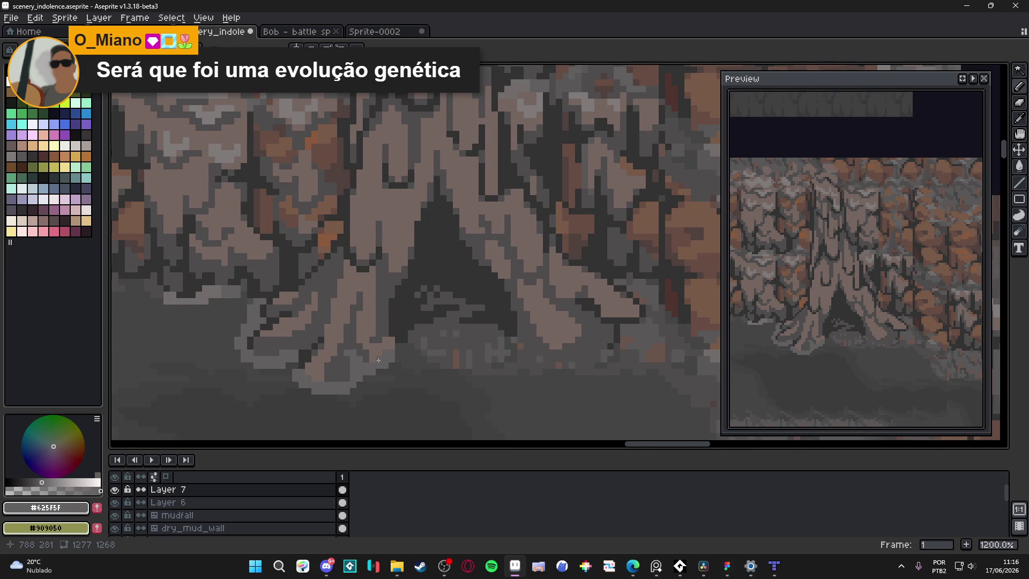
scroll(381, 356, "up", 3)
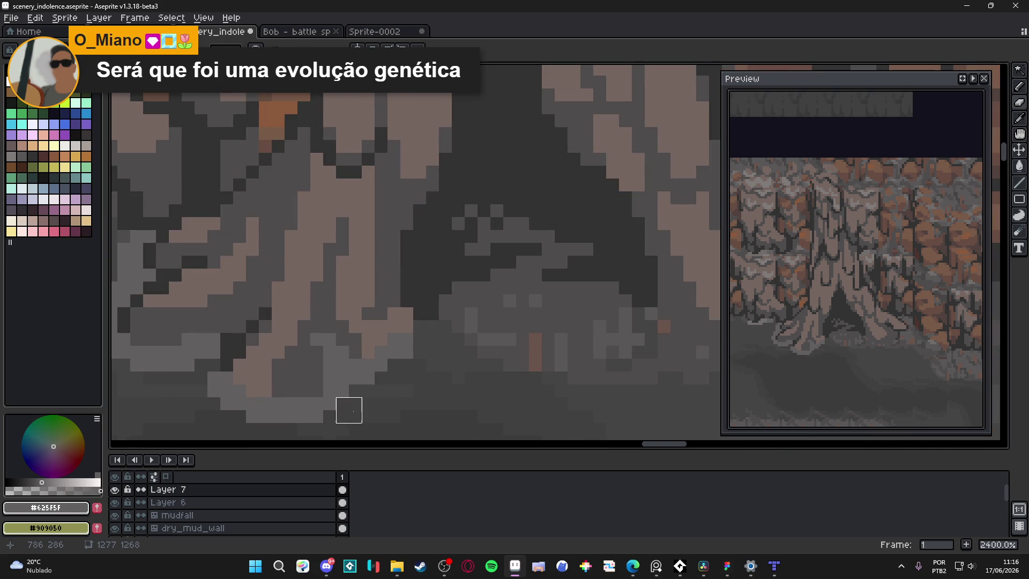
left_click(323, 422)
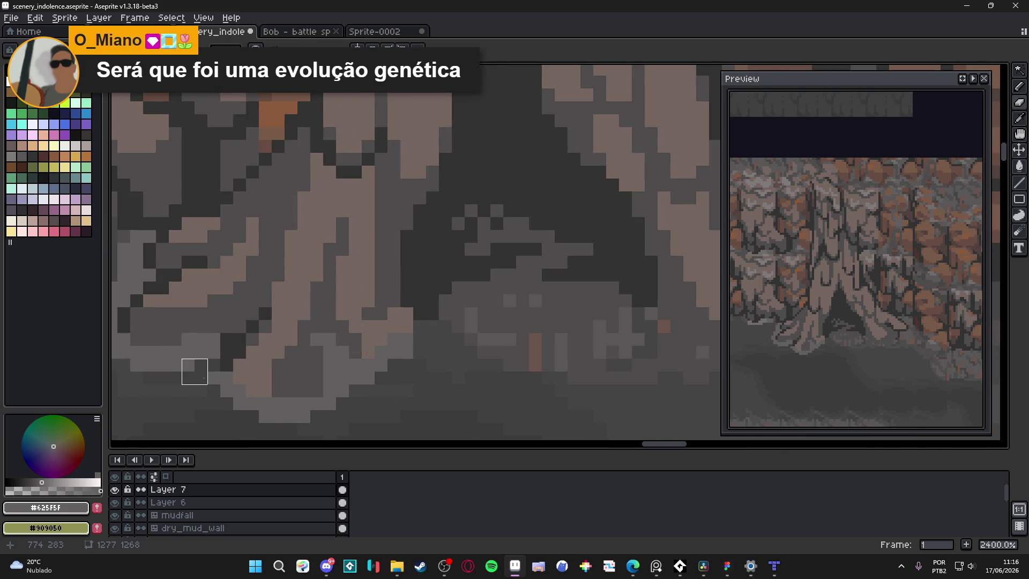
Step: Add a light grey stroke along another root toward the tree base, then save
scroll(194, 371, "left", 2)
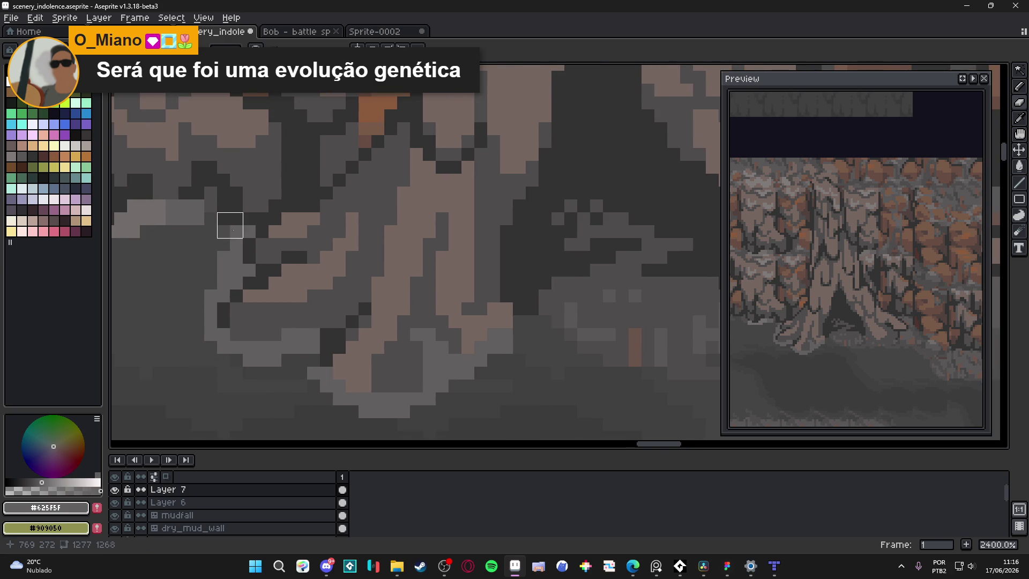
scroll(321, 280, "down", 2)
scroll(382, 326, "up", 1)
left_click_drag(394, 332, 482, 308)
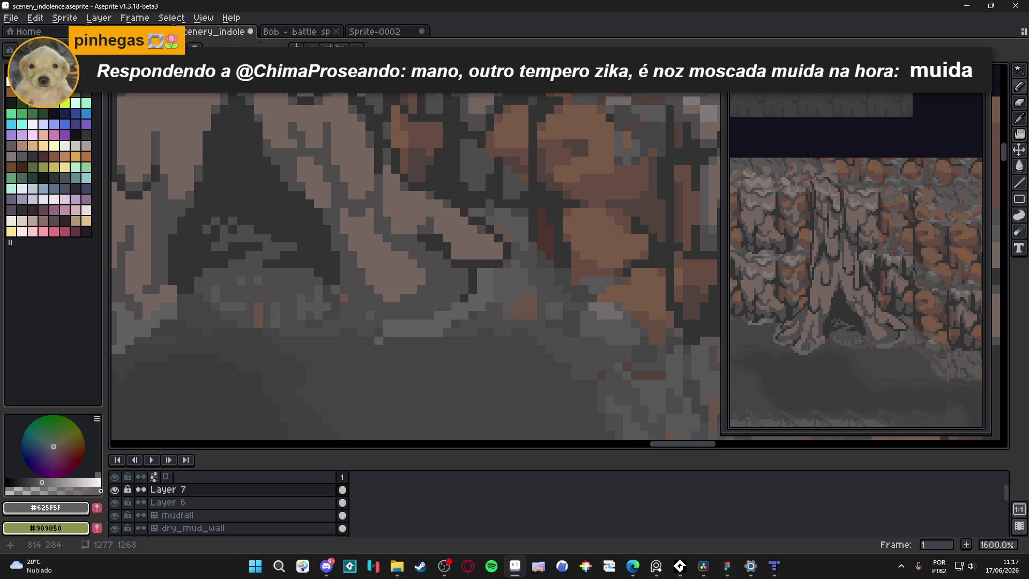
key("m")
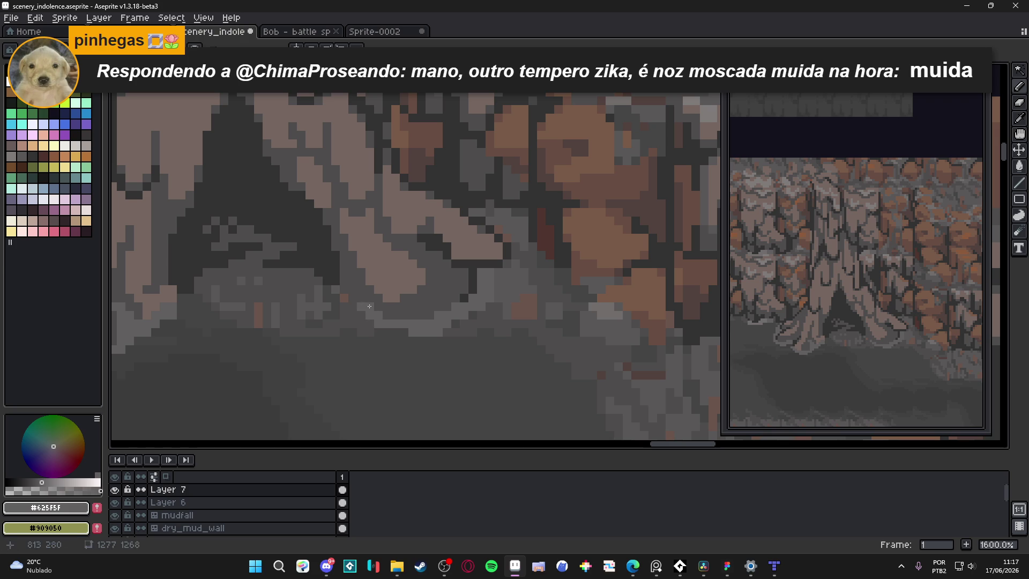
scroll(404, 328, "down", 4)
left_click_drag(440, 351, 451, 353)
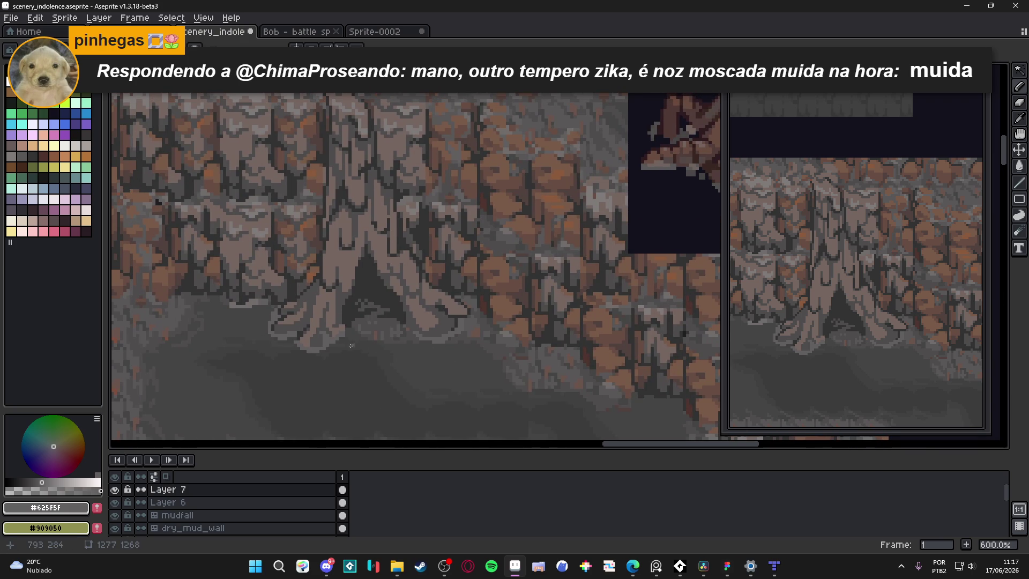
scroll(343, 338, "up", 1)
scroll(381, 359, "up", 2)
key("ctrl+s")
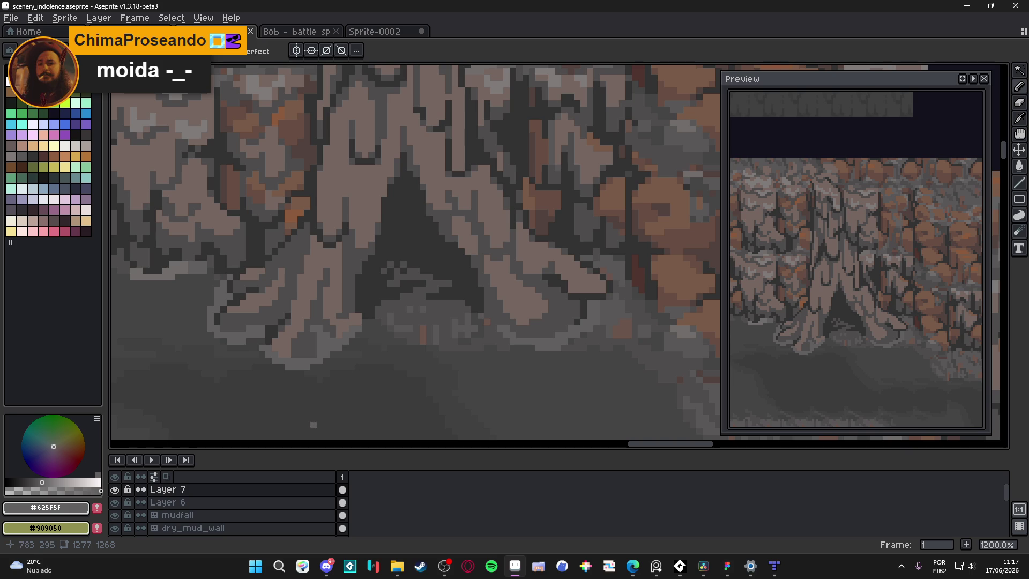
Step: Paint lighter grey pixels along the root edge and around the root base
scroll(312, 407, "down", 3)
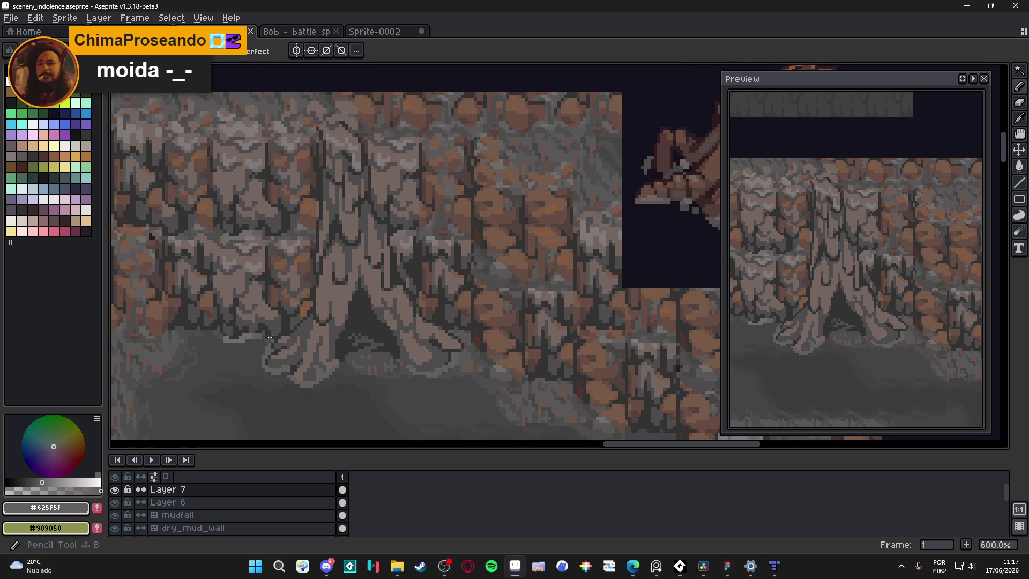
scroll(271, 338, "up", 3)
scroll(259, 340, "down", 2)
scroll(314, 394, "up", 4)
mouse_move(314, 394)
left_mouse_down()
mouse_move(340, 394)
mouse_move(320, 381)
mouse_move(352, 382)
left_mouse_up()
left_click(300, 380)
mouse_move(411, 423)
left_mouse_down()
mouse_move(344, 339)
mouse_move(409, 370)
left_mouse_up()
left_click(371, 366)
Step: Add two mid-grey pixels at the root's edge and save the cave scene
scroll(357, 356, "down", 2)
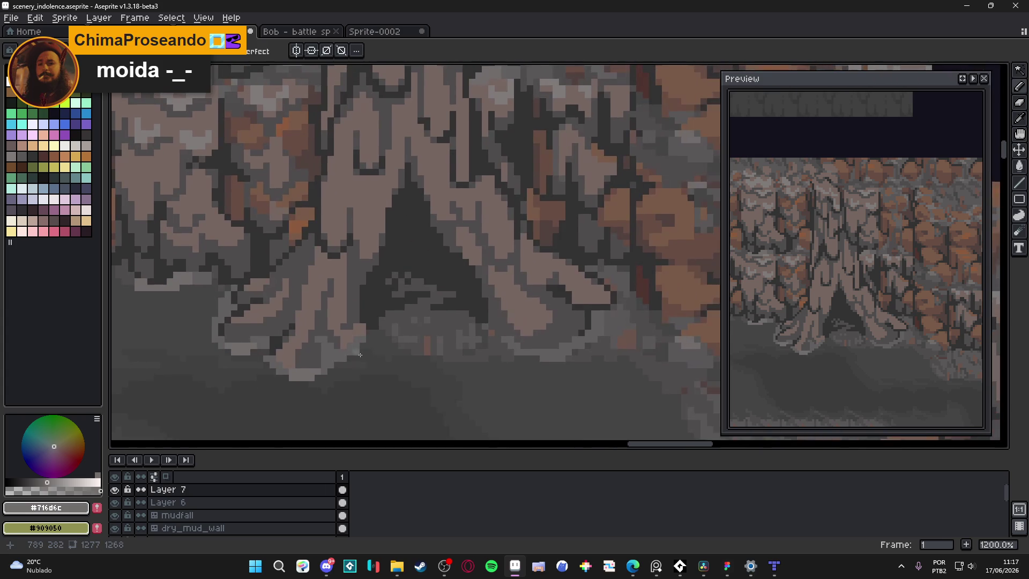
scroll(357, 356, "up", 2)
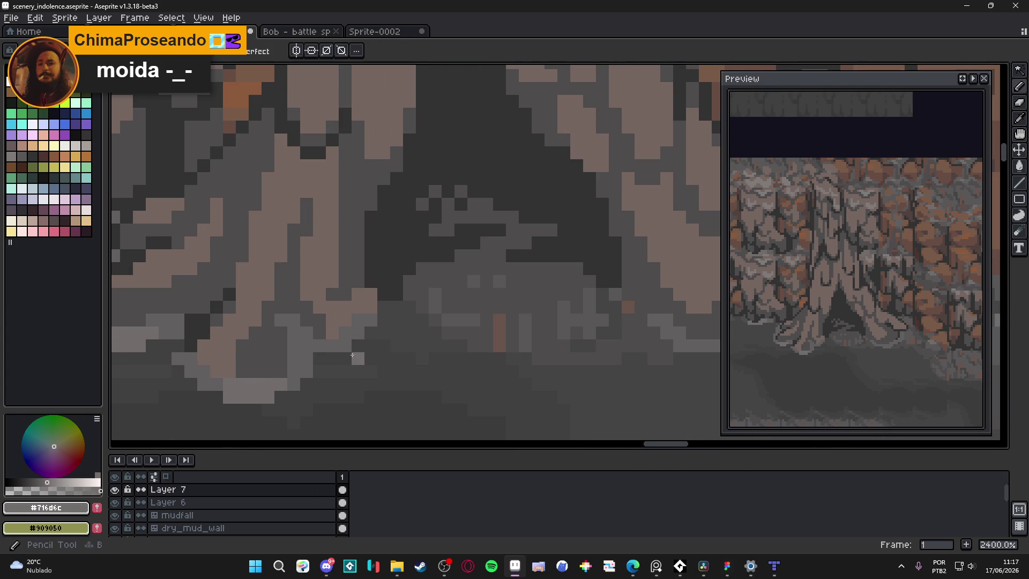
left_click_drag(332, 346, 346, 345)
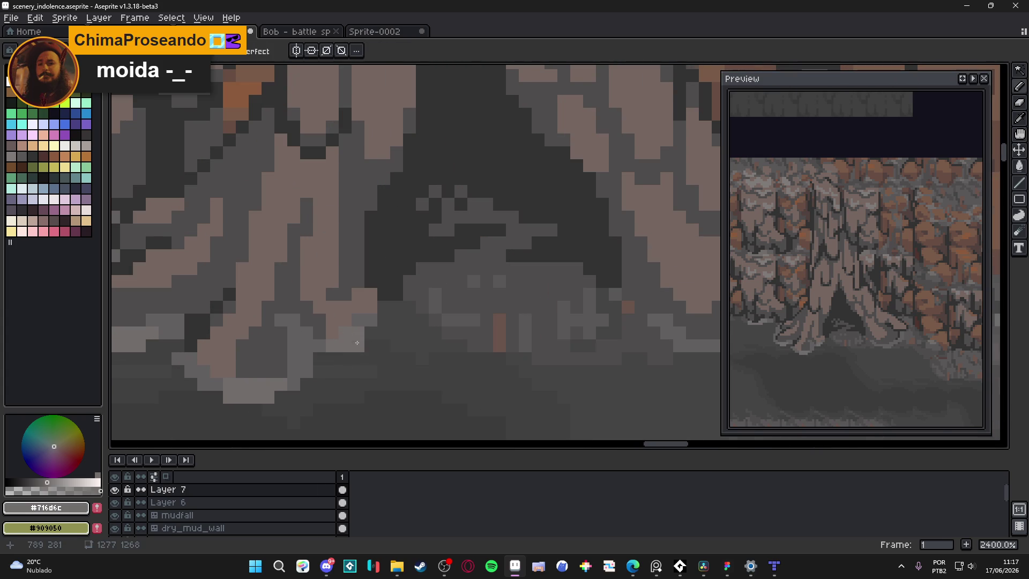
scroll(354, 336, "down", 4)
scroll(419, 378, "down", 2)
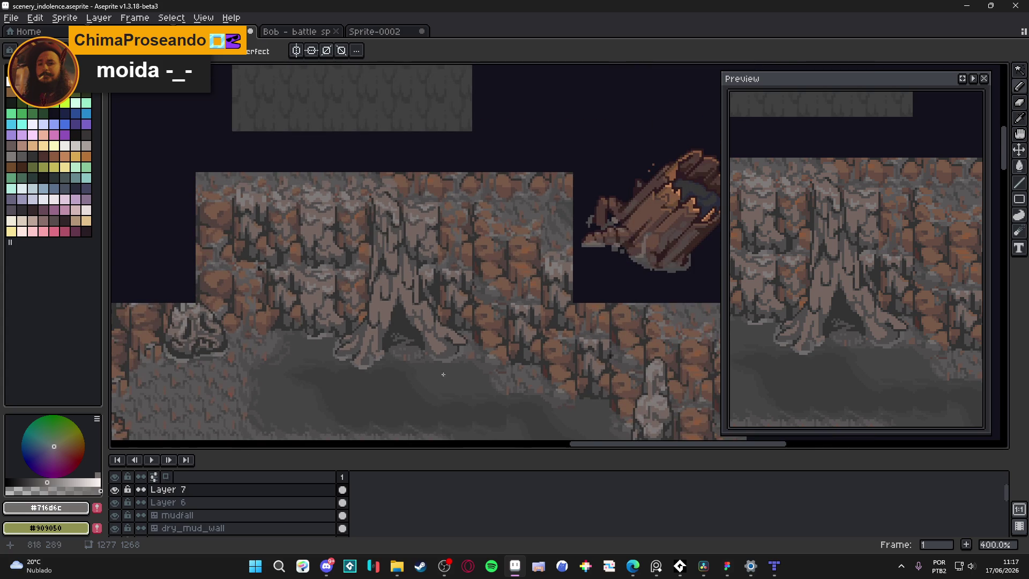
scroll(446, 360, "up", 4)
scroll(447, 359, "up", 1)
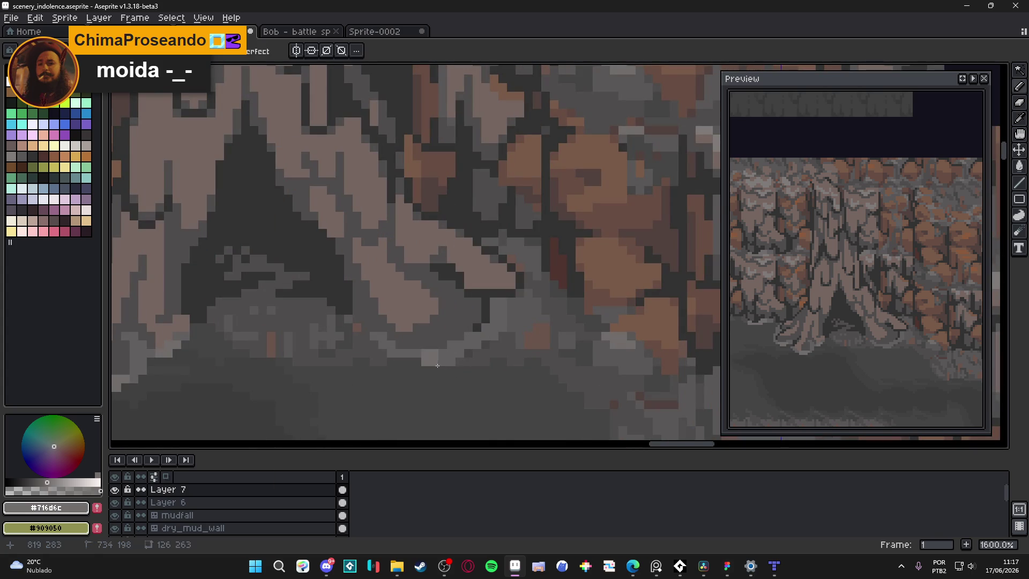
scroll(461, 356, "down", 1)
key("ctrl+s")
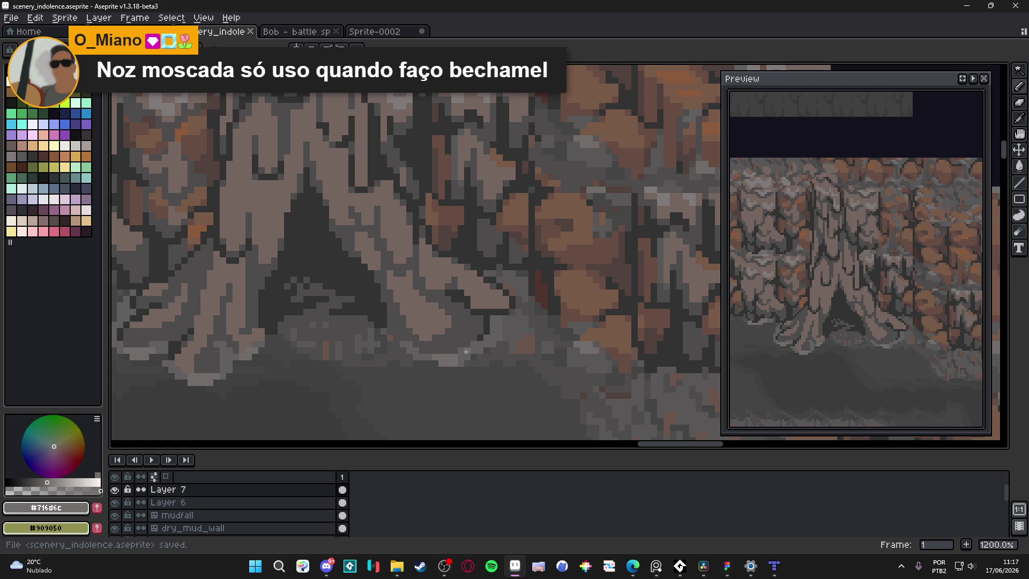
Step: Save again, paint a single root pixel, and pick the #625f5f grey from the canvas
scroll(466, 351, "down", 1)
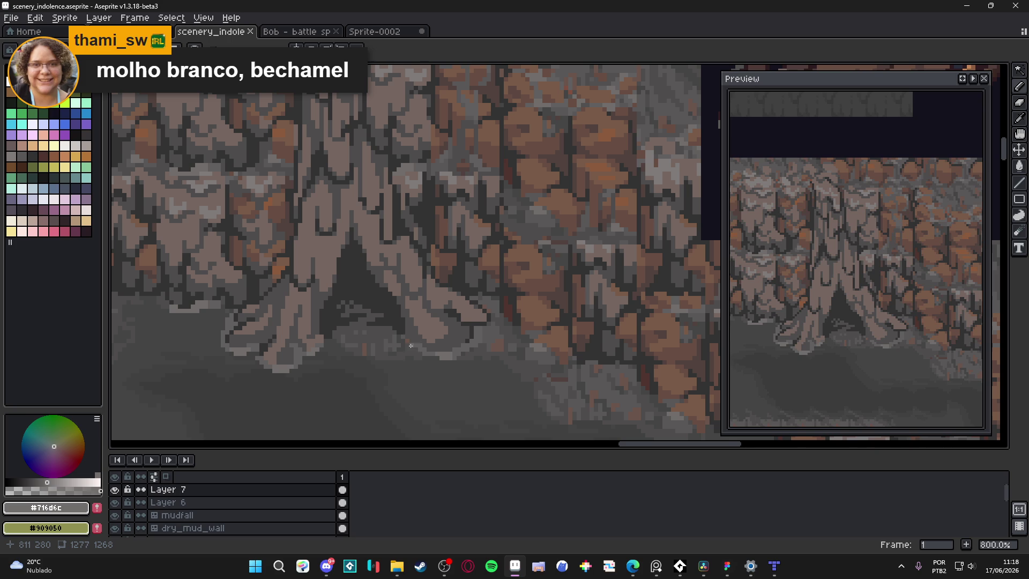
scroll(410, 345, "down", 2)
key("ctrl+s")
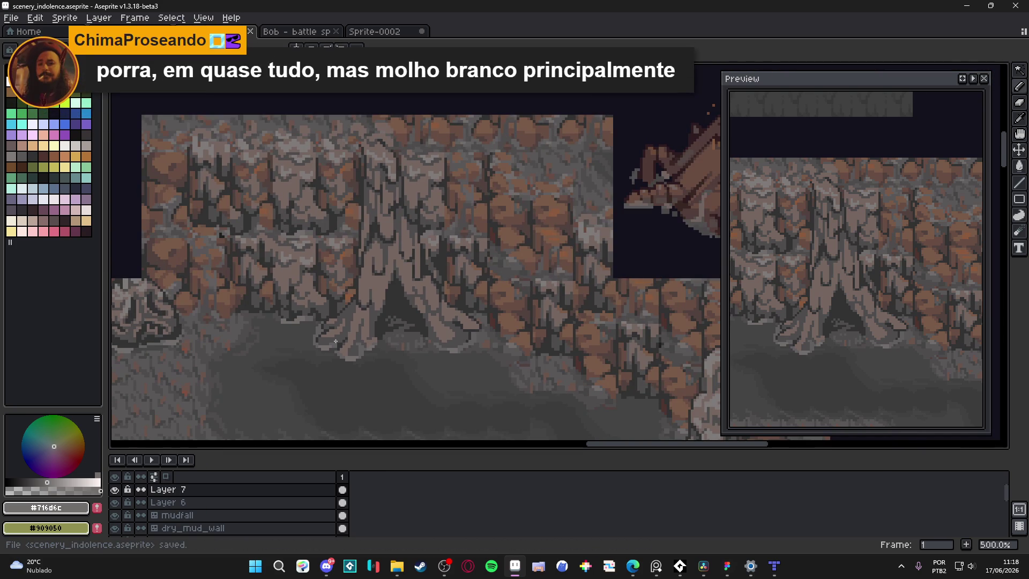
scroll(310, 365, "up", 7)
left_click(293, 295)
left_click(292, 289, "alt")
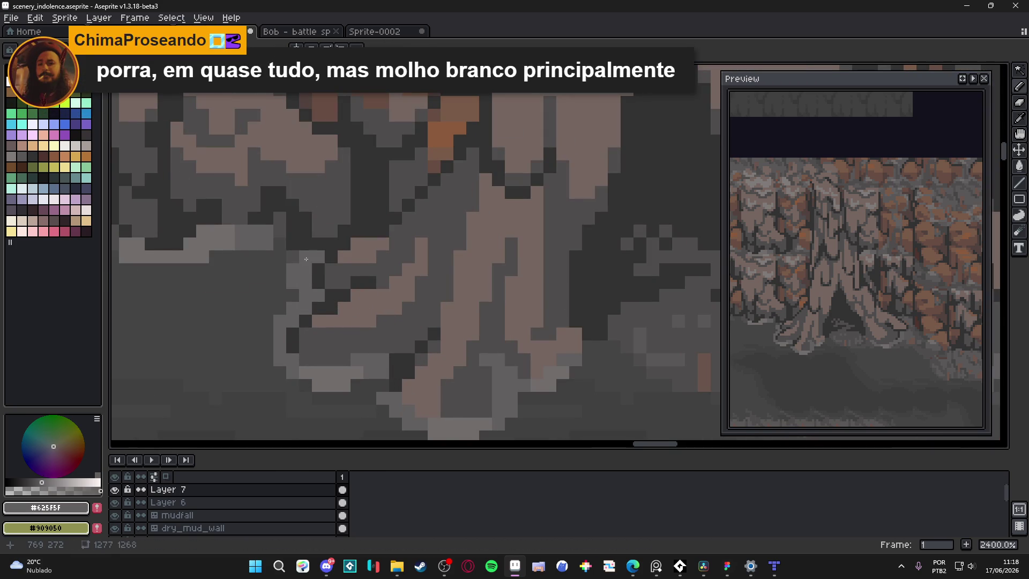
scroll(336, 310, "down", 3)
scroll(413, 337, "down", 4)
scroll(492, 301, "up", 5)
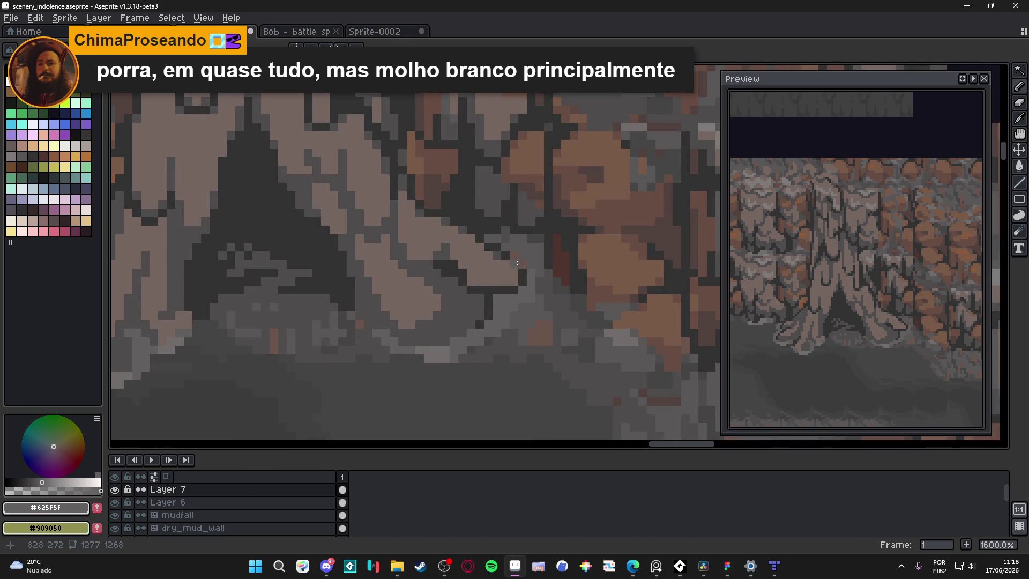
scroll(517, 262, "down", 3)
Step: Save the cave scene and shift the view across the canvas
key("ctrl+s")
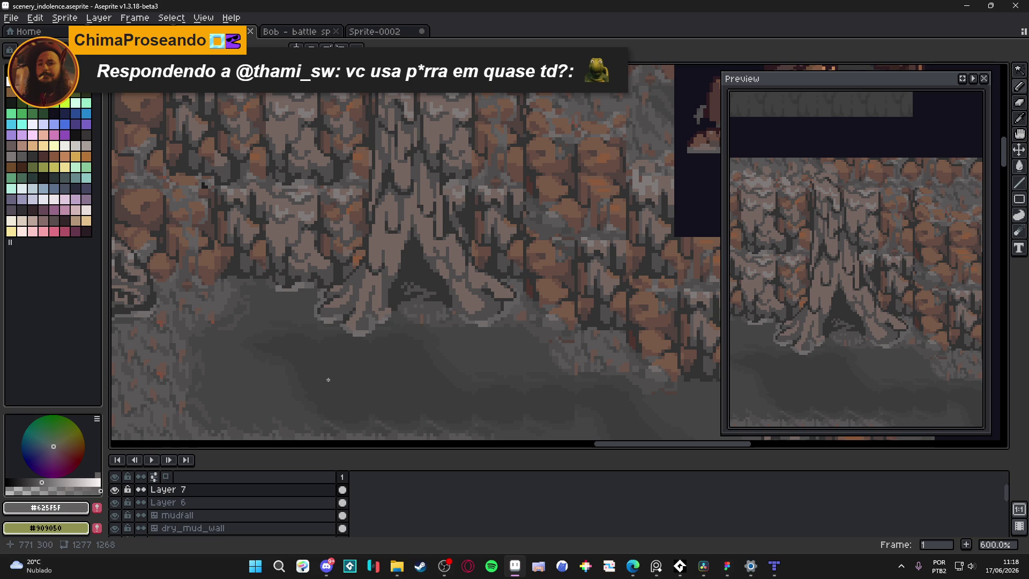
key("alt+Tab")
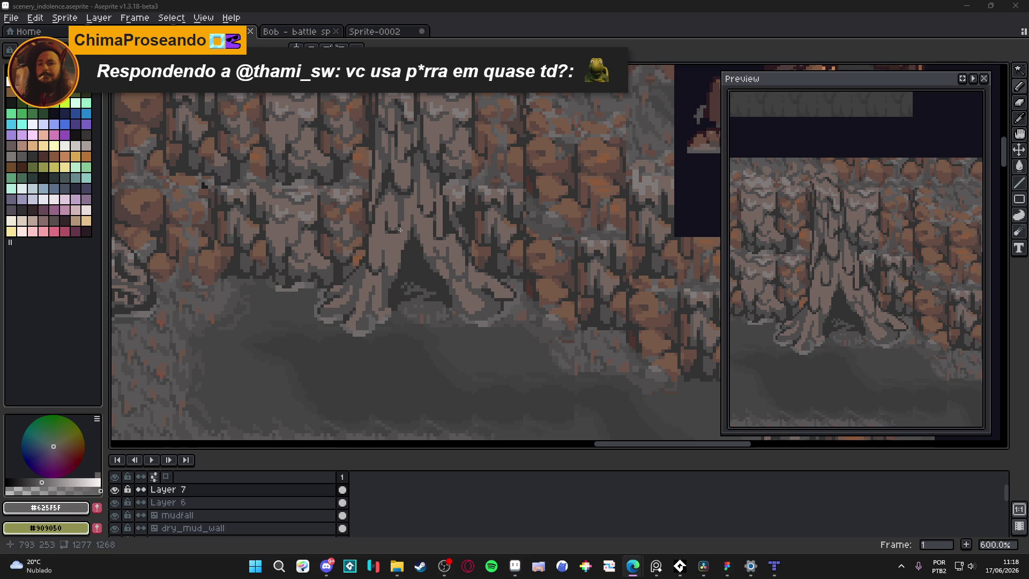
mouse_move(459, 307)
left_mouse_down()
mouse_move(448, 316)
mouse_move(435, 301)
left_mouse_up()
key("ctrl+s")
Step: At the root base, choose #4F4D4D and paint dark grey over the pinkish pixels
scroll(435, 302, "down", 1)
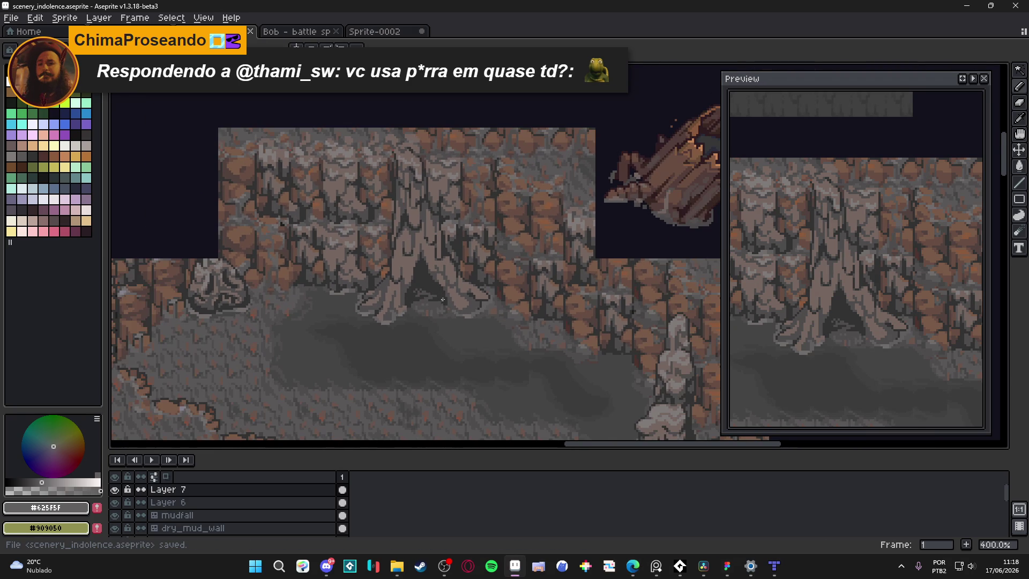
scroll(396, 289, "down", 1)
scroll(391, 289, "up", 1)
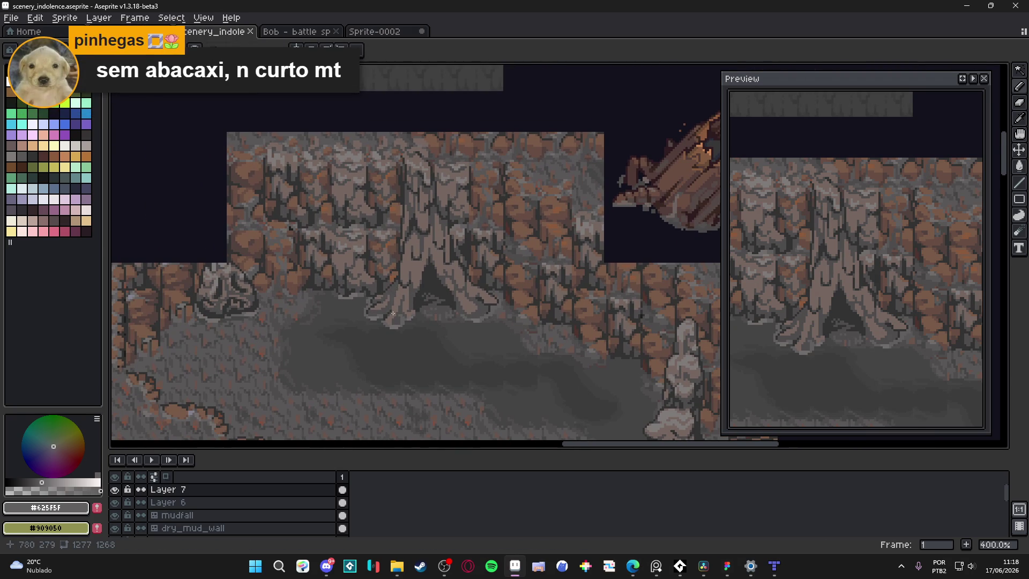
scroll(385, 309, "up", 6)
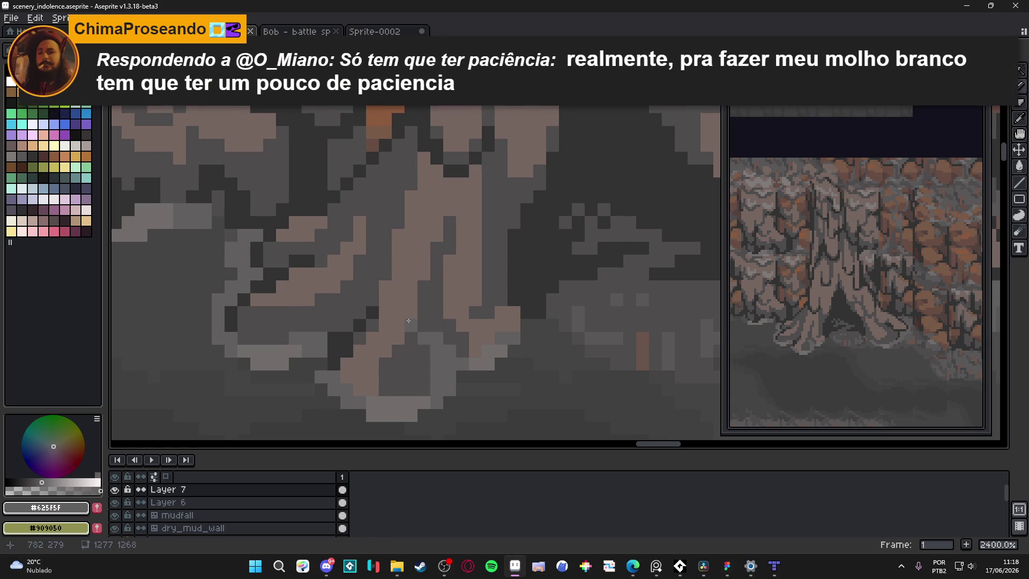
left_click_drag(407, 323, 410, 337)
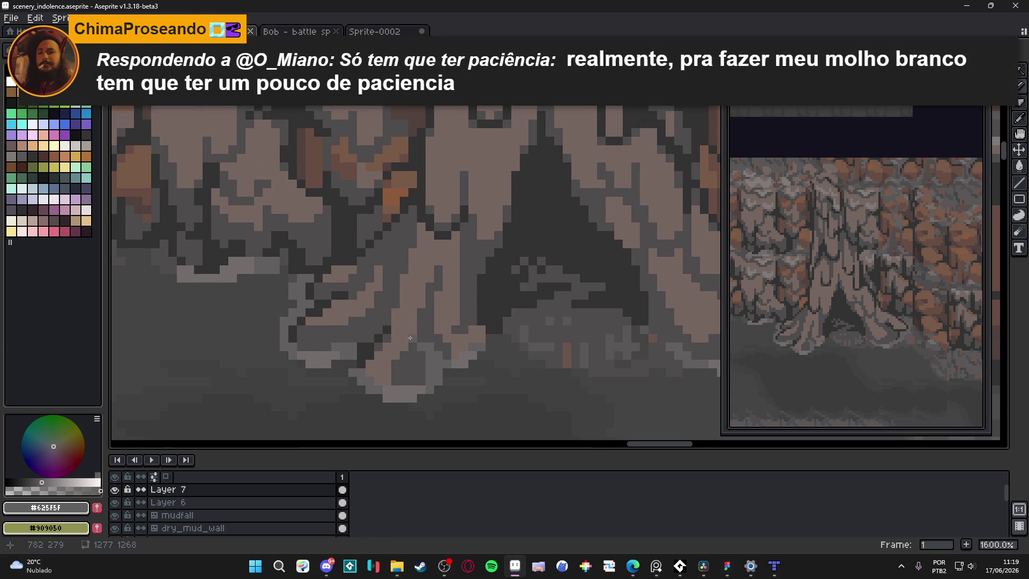
left_click(406, 335, "alt")
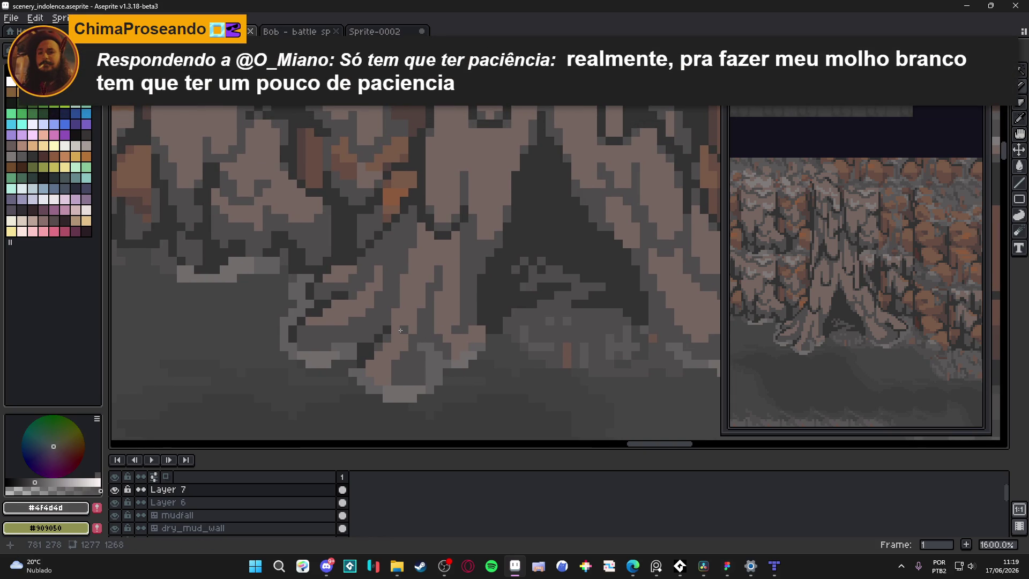
left_click(418, 337)
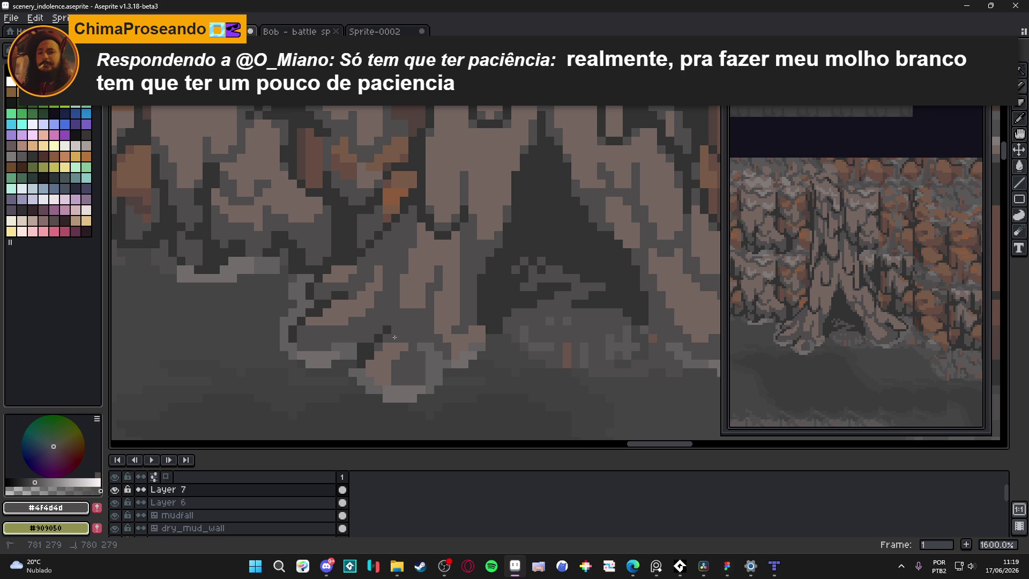
key("ctrl+shift+d")
left_click_drag(395, 386, 374, 368)
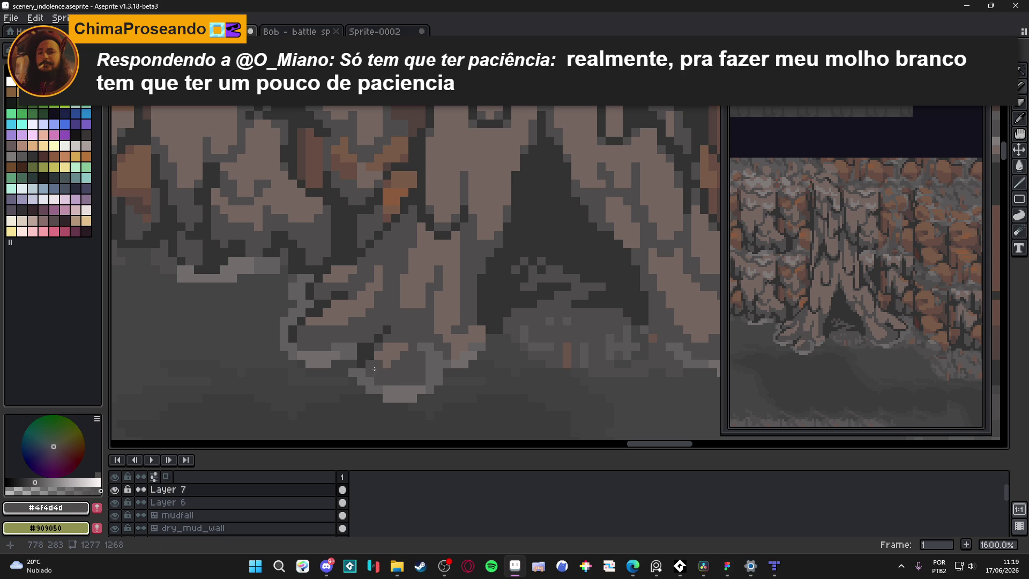
Step: Sample the pinkish #756661, then the dark #323232 grey from the canvas
left_click(390, 360, "alt")
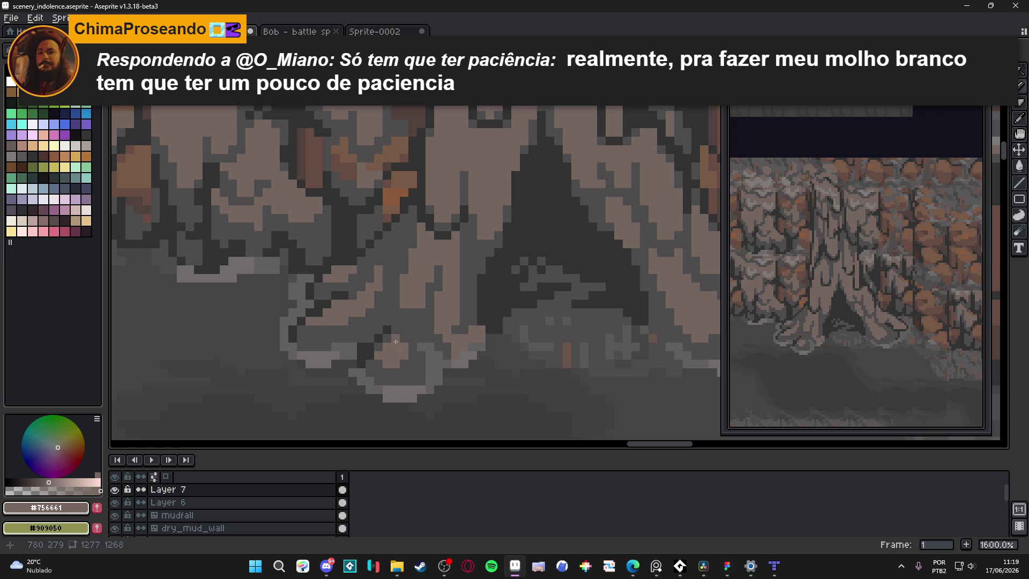
scroll(401, 336, "down", 5)
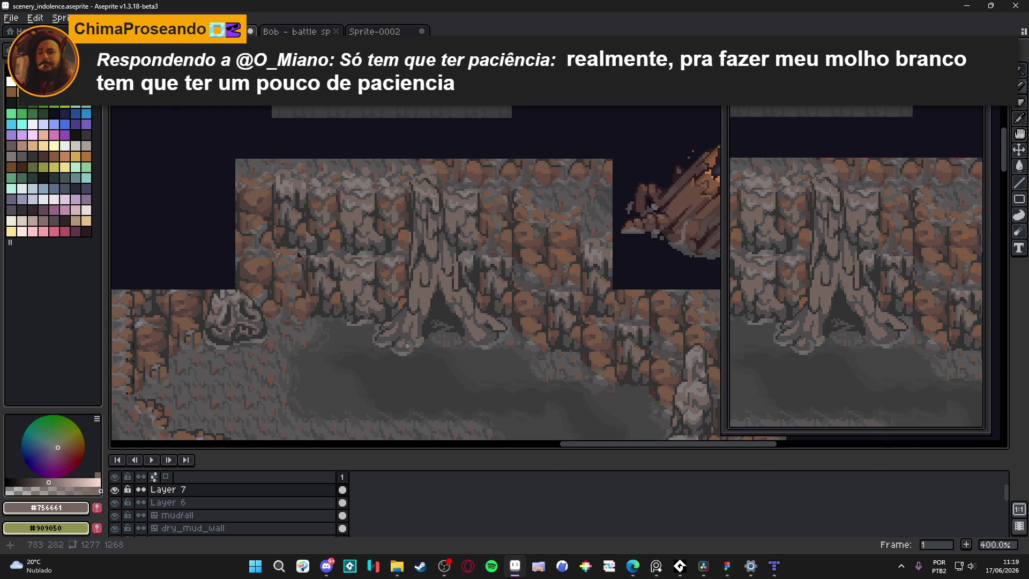
scroll(407, 346, "up", 3)
scroll(410, 308, "up", 2)
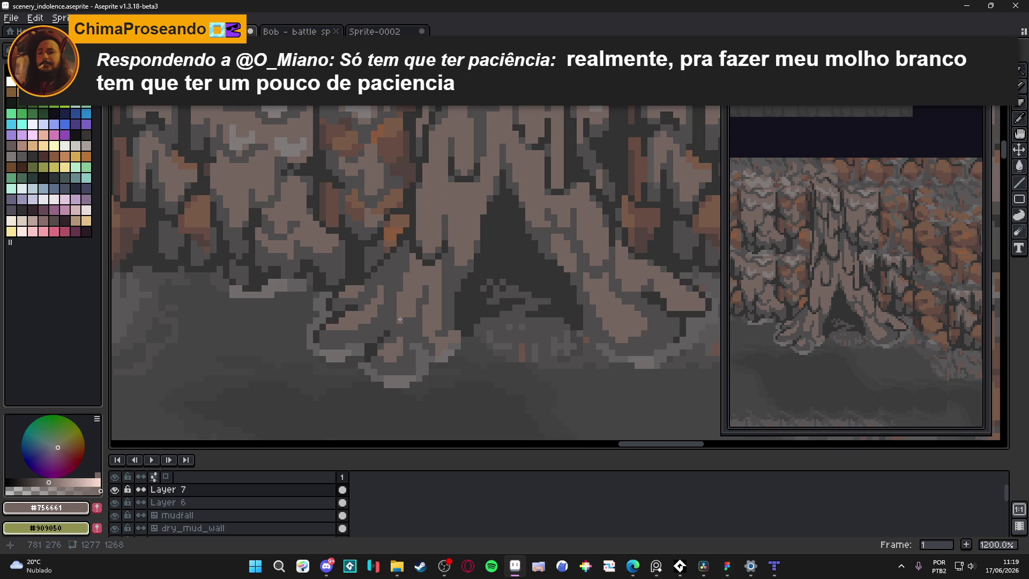
scroll(400, 319, "down", 4)
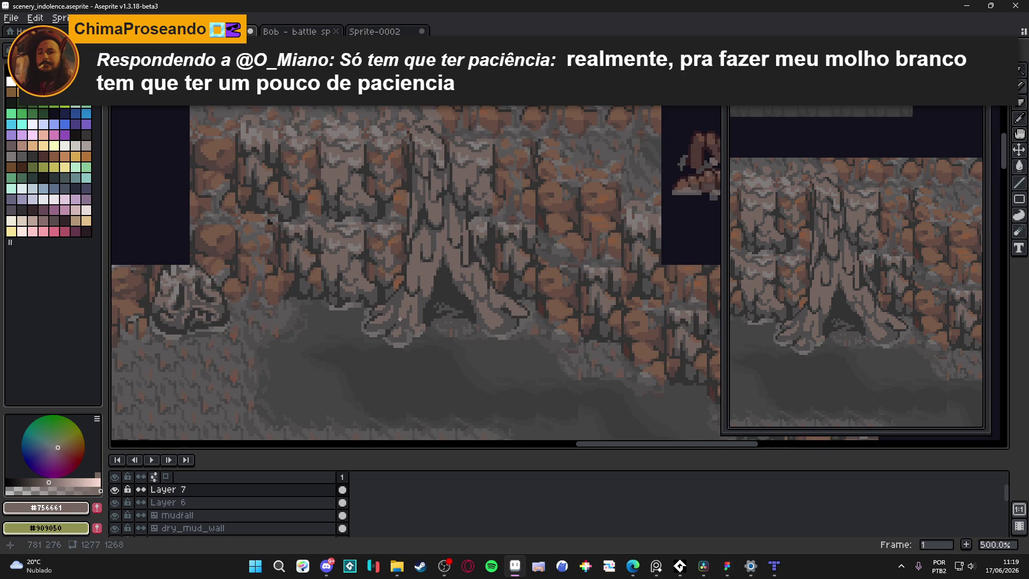
scroll(408, 315, "up", 4)
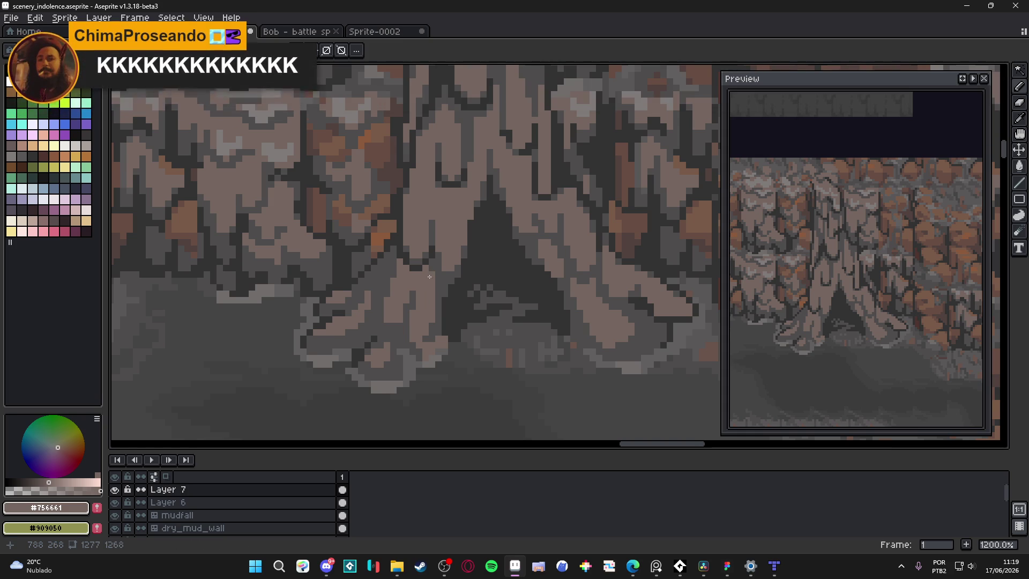
scroll(429, 279, "up", 1)
left_click(436, 244, "alt")
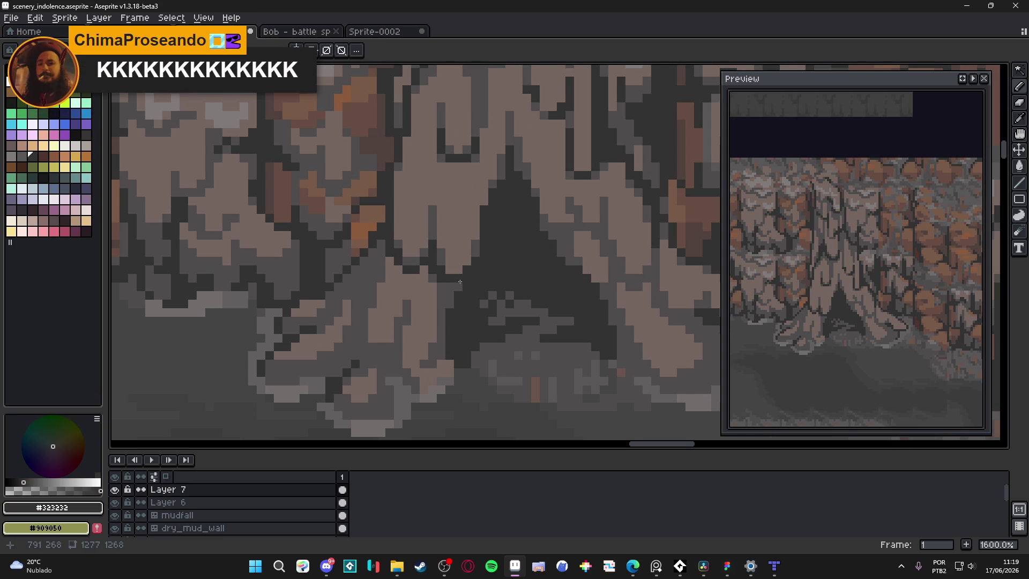
scroll(459, 285, "down", 4)
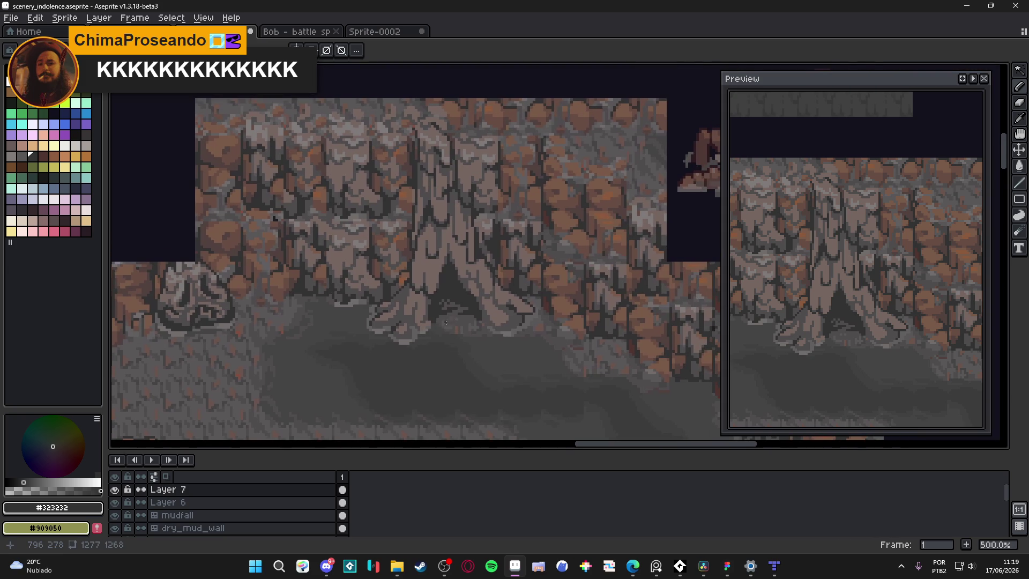
scroll(457, 324, "up", 7)
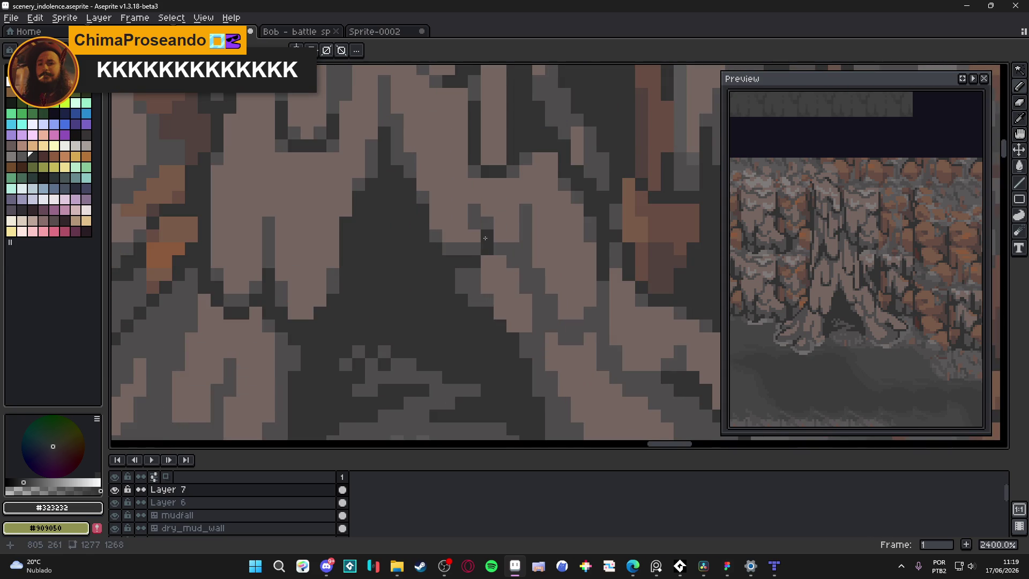
scroll(449, 287, "down", 2)
scroll(449, 287, "down", 4)
scroll(465, 291, "up", 4)
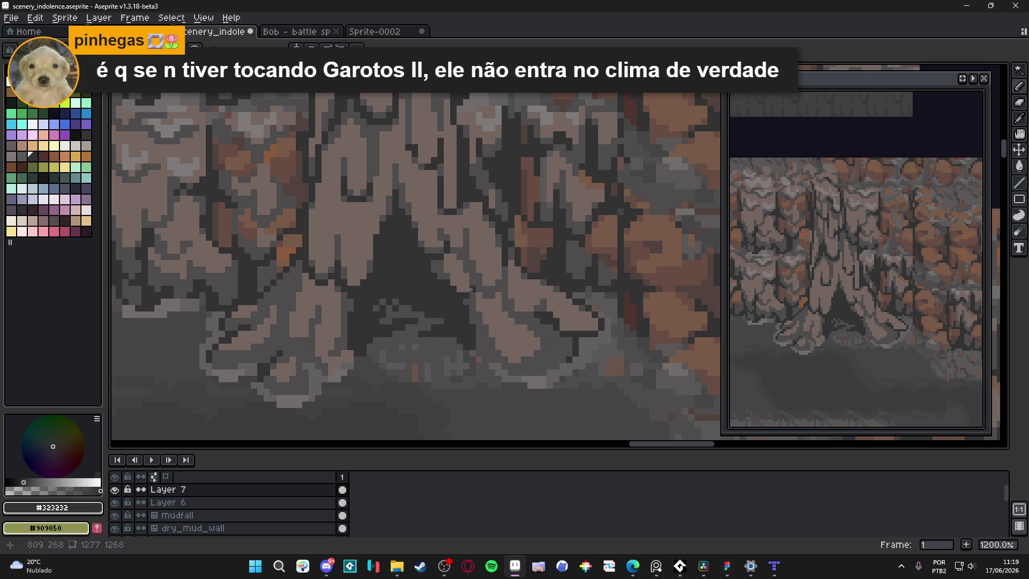
scroll(470, 290, "down", 3)
Step: Save, then sample mid grey #4f4d4d and light brown #756661 from the canvas
key("ctrl+apostrophe")
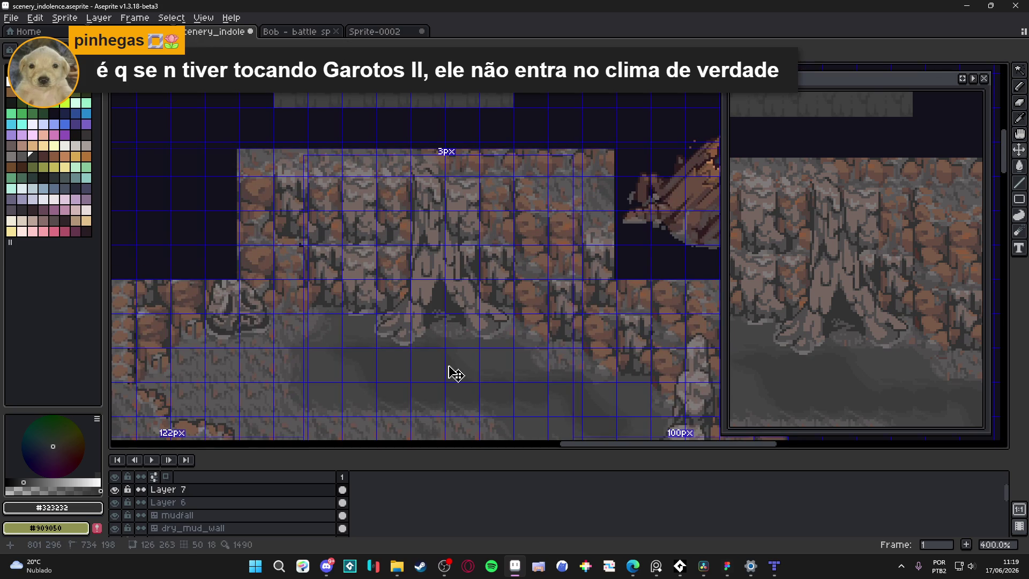
key("ctrl+s")
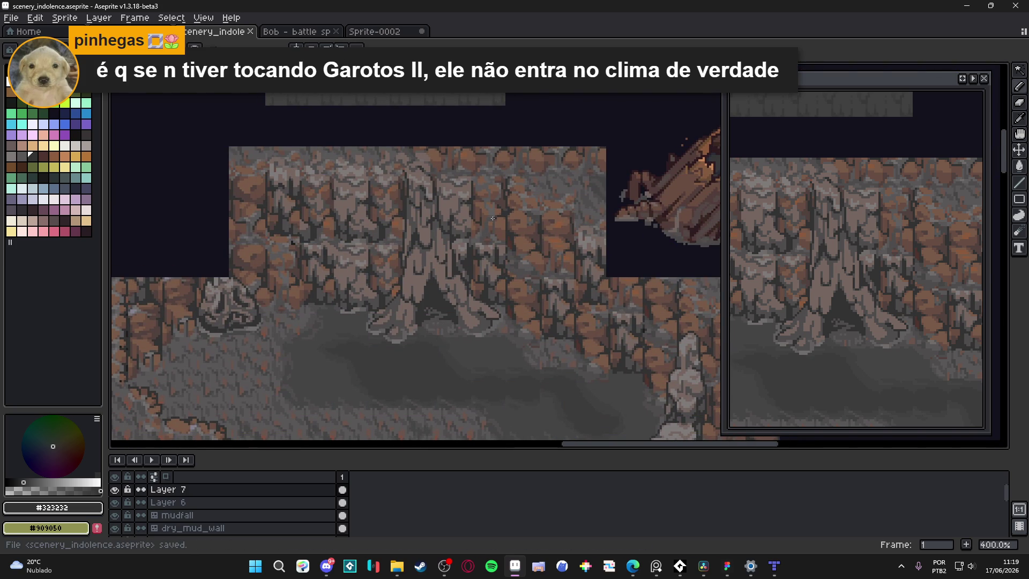
scroll(459, 204, "up", 4)
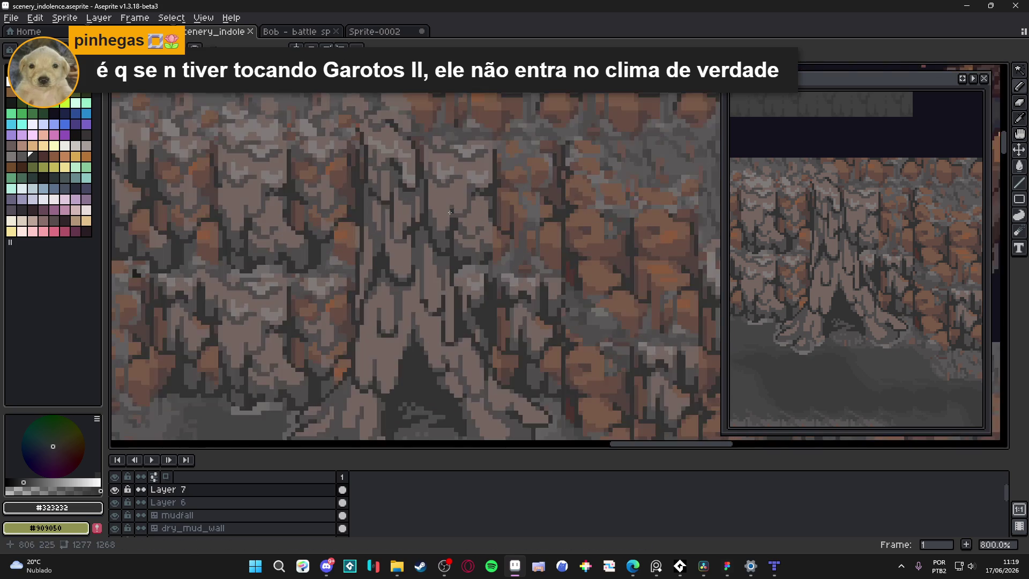
left_click(446, 262, "alt")
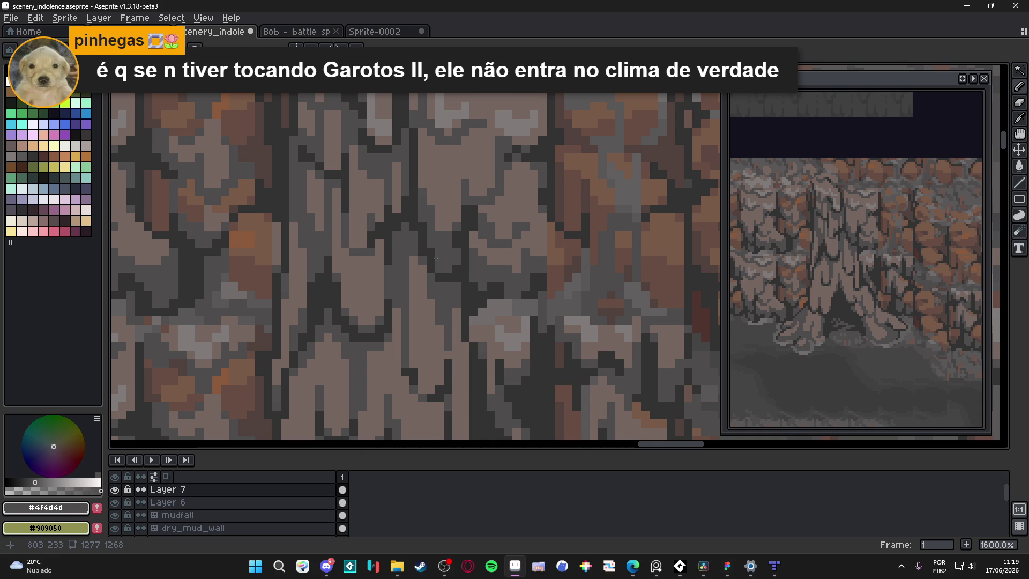
left_click(444, 234, "alt")
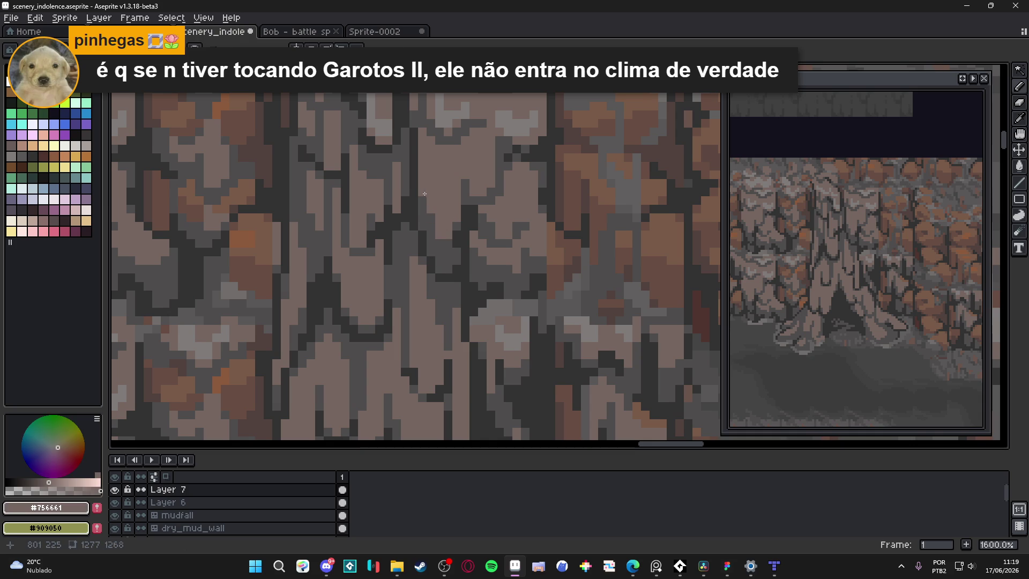
scroll(434, 208, "down", 3)
key("ctrl+s")
Step: Return from the browser, sample dark grey #323232 from the canvas, and save
scroll(435, 177, "down", 2)
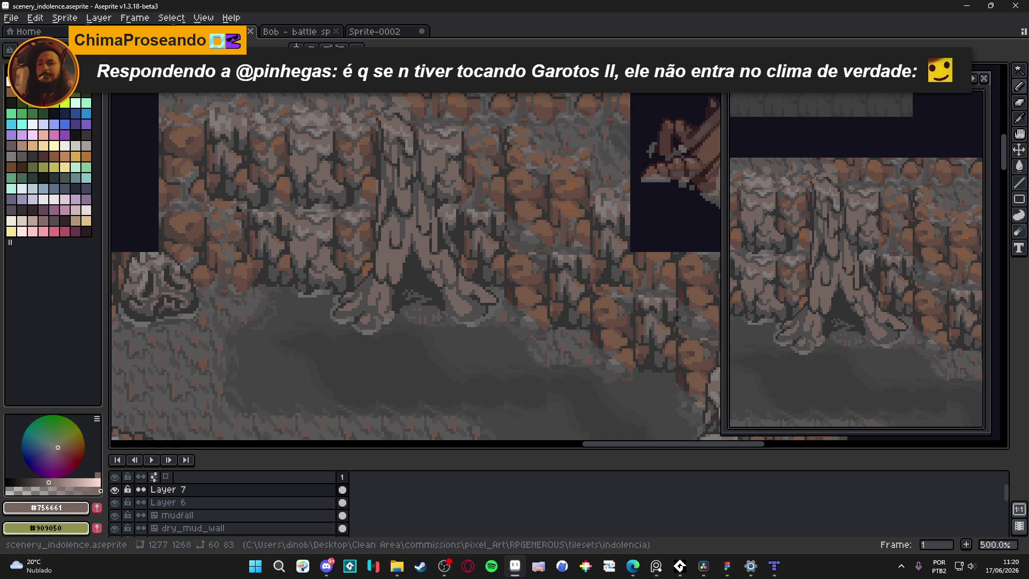
key("alt+Tab")
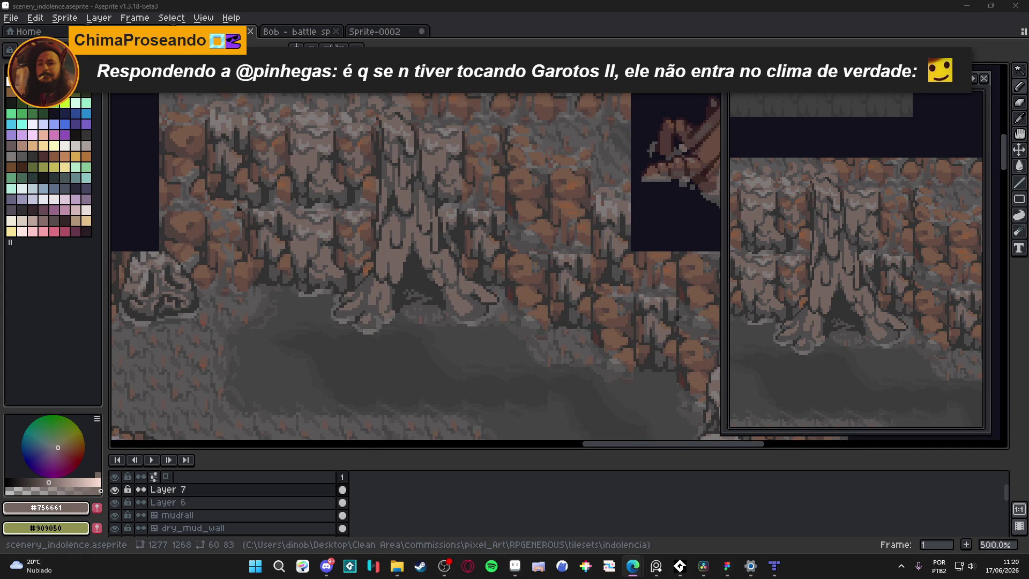
key("alt+Tab")
key("ctrl+s")
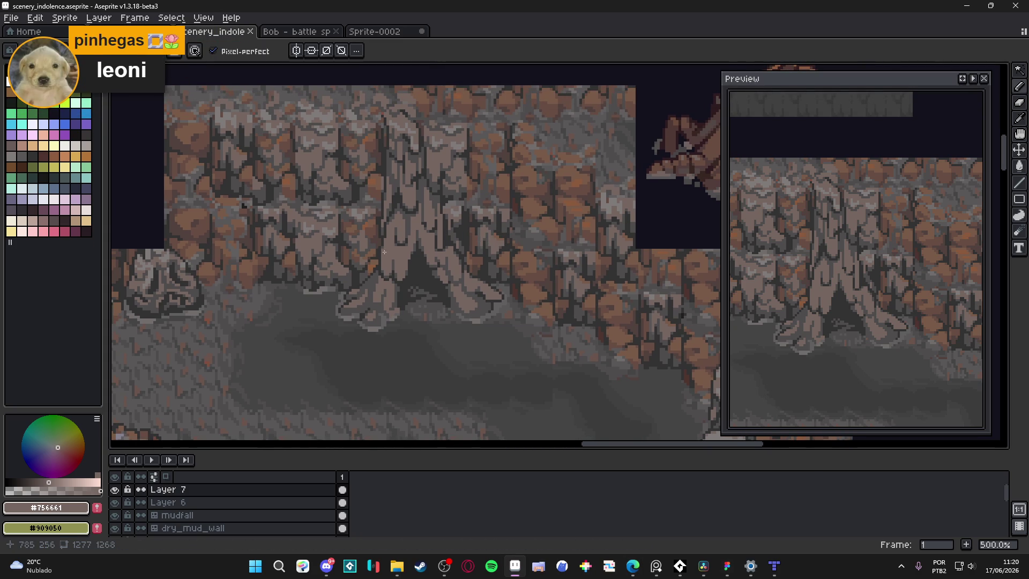
scroll(386, 249, "up", 6)
left_click(395, 283, "alt")
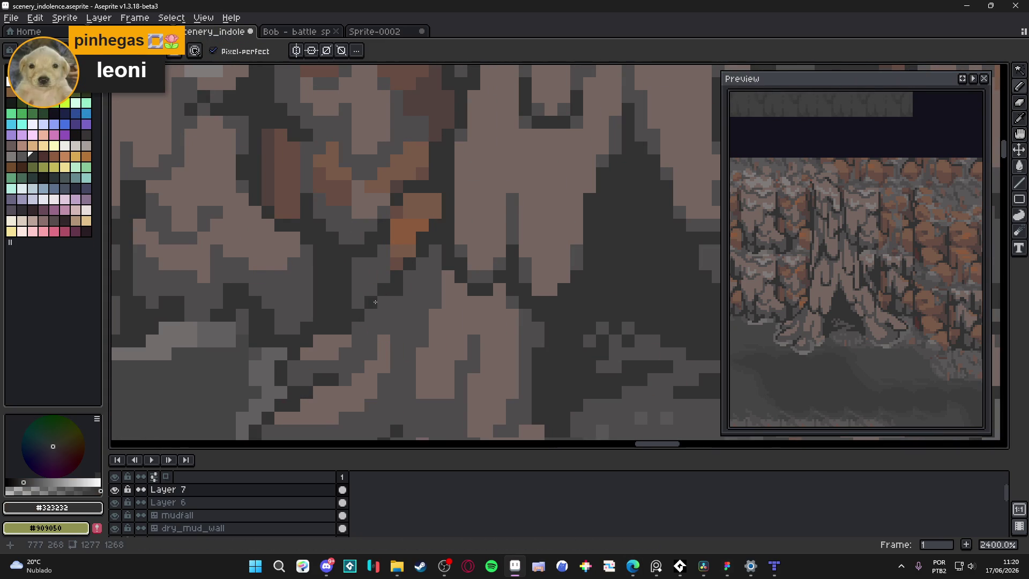
scroll(409, 327, "down", 6)
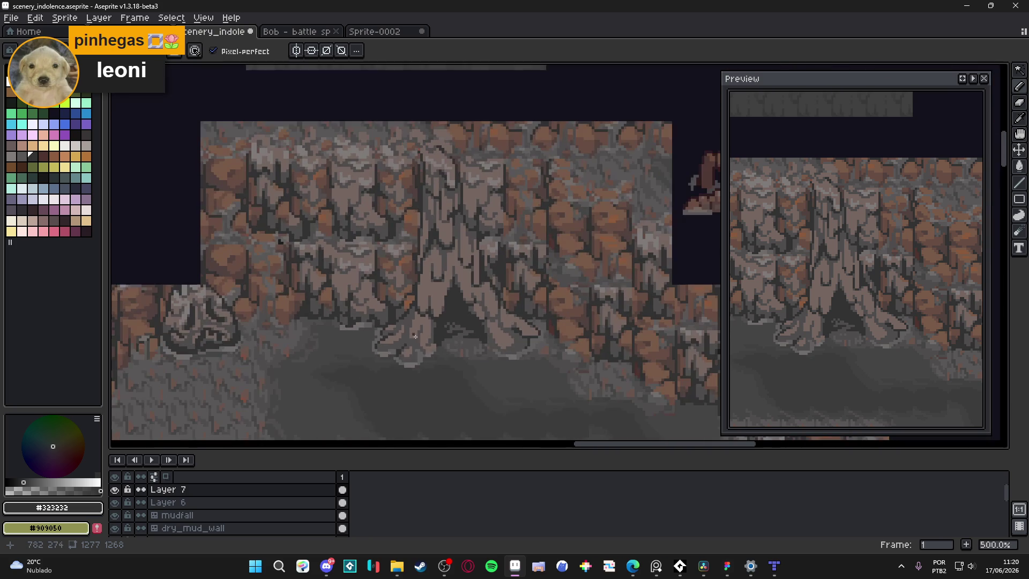
key("ctrl+s")
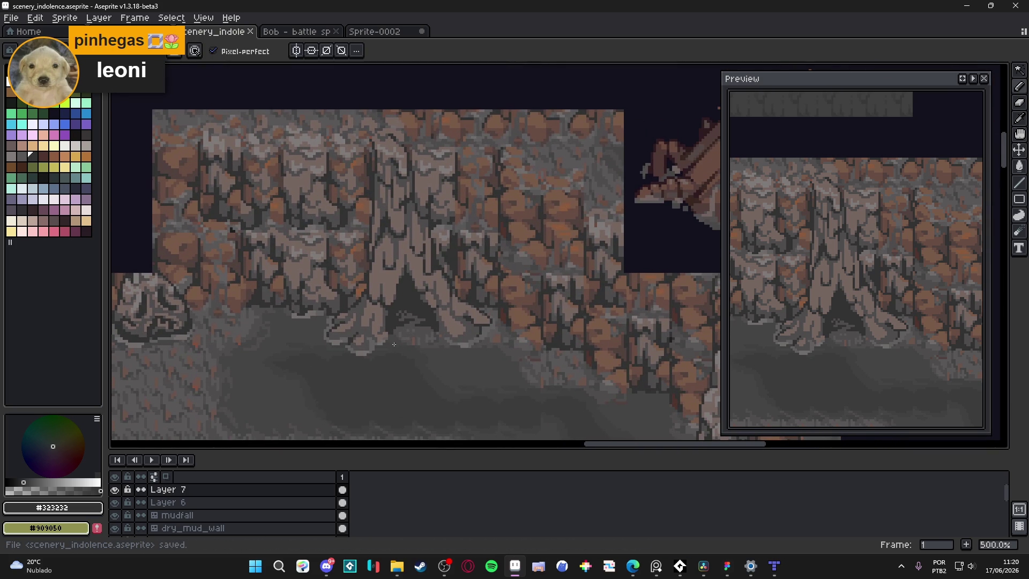
Step: Paint single pixels on the tree roots, using mid grey #4f4d4d, saving after each
scroll(369, 332, "up", 5)
left_click(336, 290)
key("b")
scroll(401, 294, "down", 3)
key("ctrl+s")
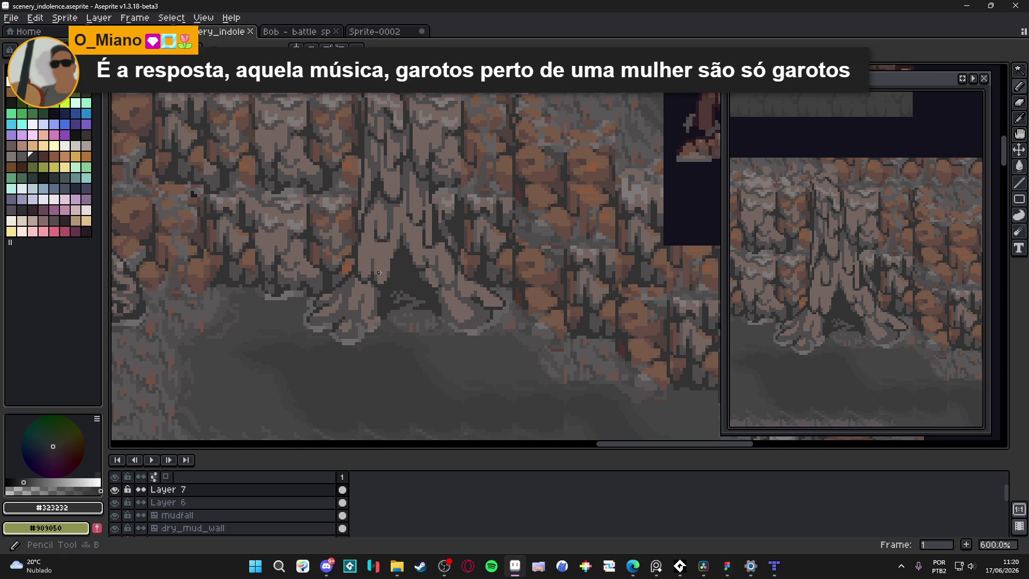
scroll(341, 276, "up", 3)
left_click(342, 276, "alt")
left_click(343, 281)
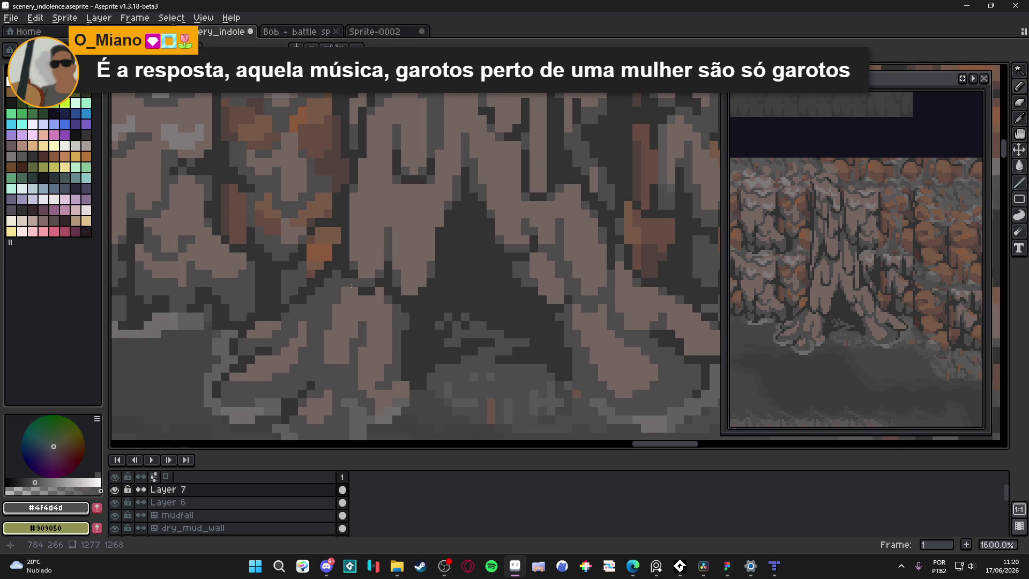
scroll(381, 295, "down", 4)
key("ctrl+s")
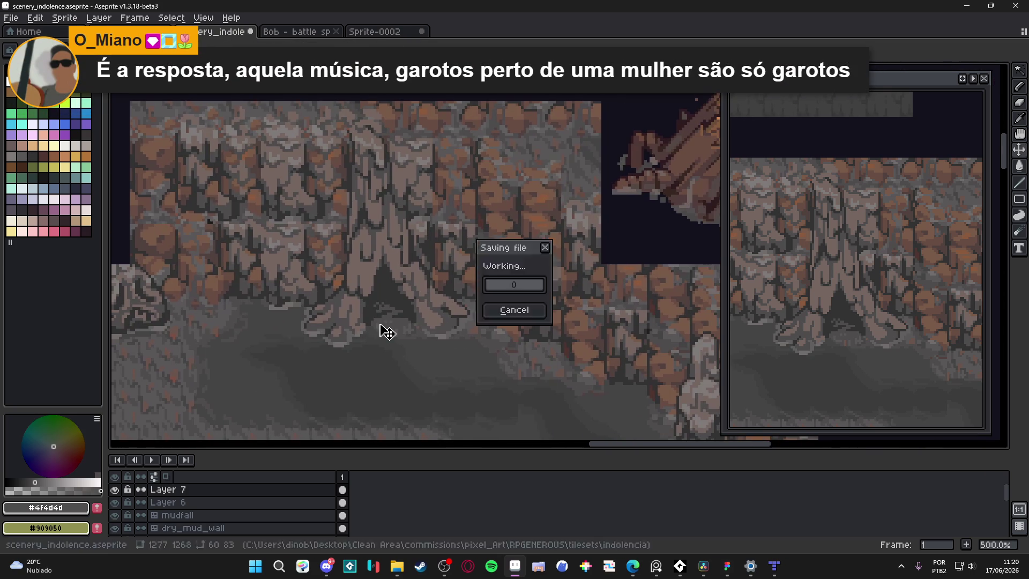
Step: Paint three dark #323232 pixels along the root edge, then switch back to #4f4d4d and save
scroll(414, 302, "up", 4)
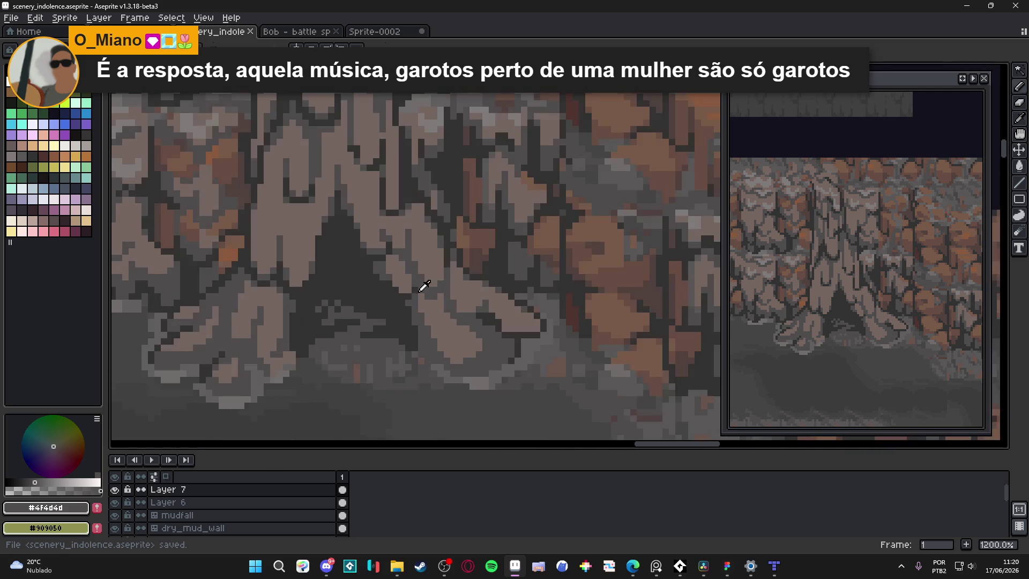
left_click(416, 284, "alt")
scroll(415, 283, "down", 3)
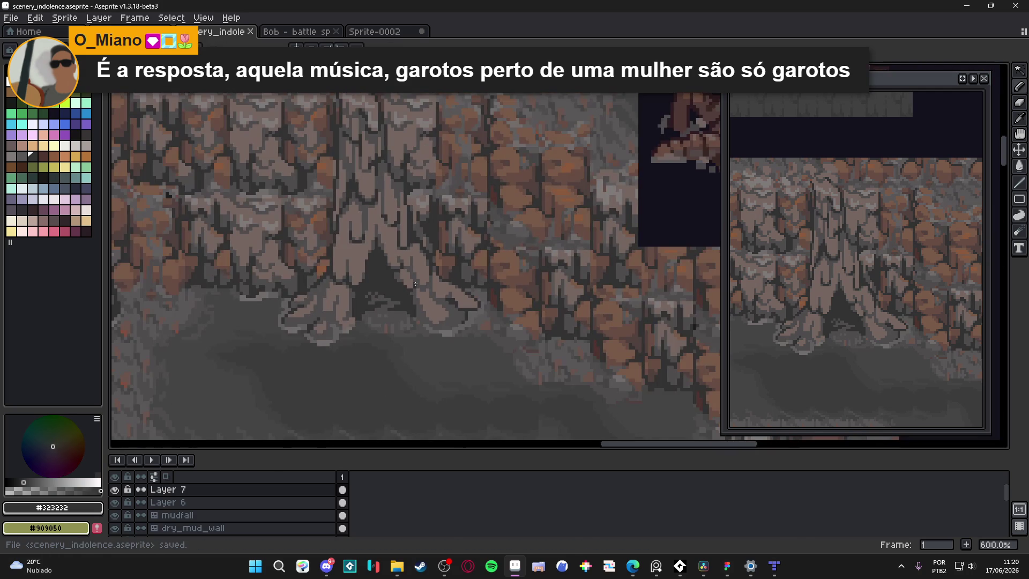
scroll(415, 284, "up", 3)
left_click(403, 280)
left_click(389, 254)
left_click(397, 270)
left_click(409, 271, "alt")
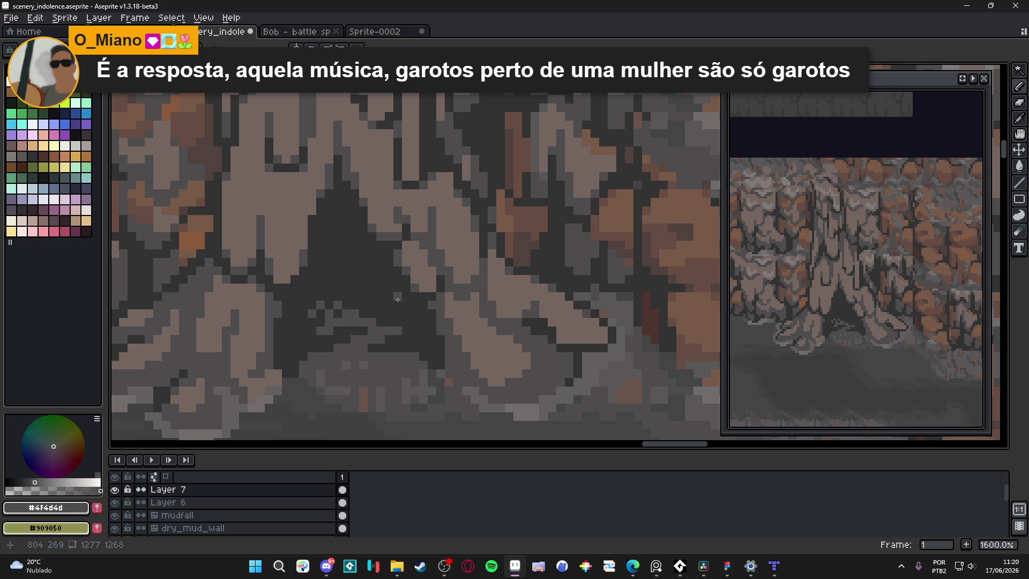
scroll(399, 281, "down", 1)
scroll(399, 281, "down", 4)
key("ctrl+s")
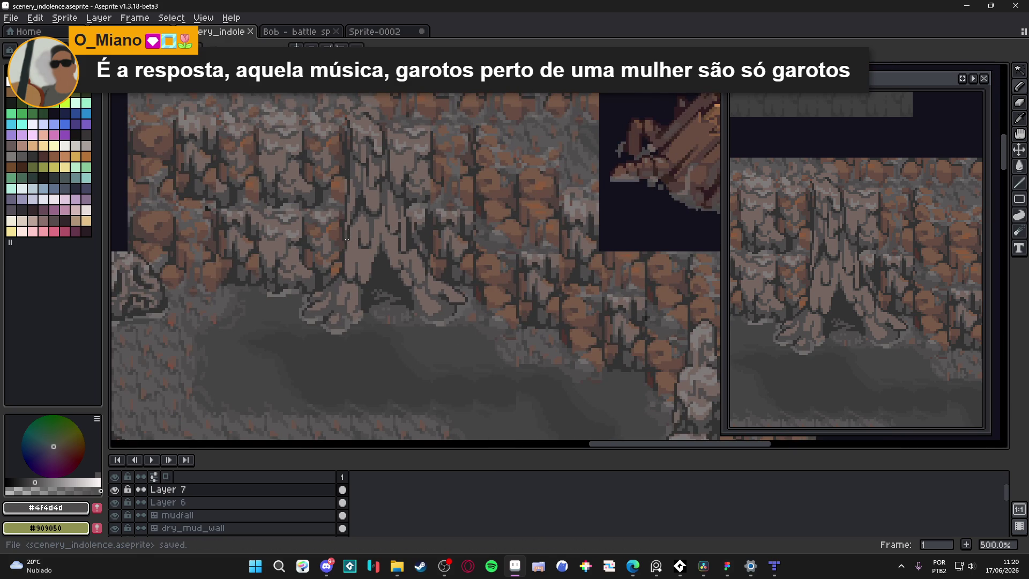
Step: Add another dark #323232 pixel higher on the root, reselect #4f4d4d, and save
scroll(347, 238, "up", 5)
left_click(375, 177, "alt")
left_click(373, 162)
left_click(374, 150, "alt")
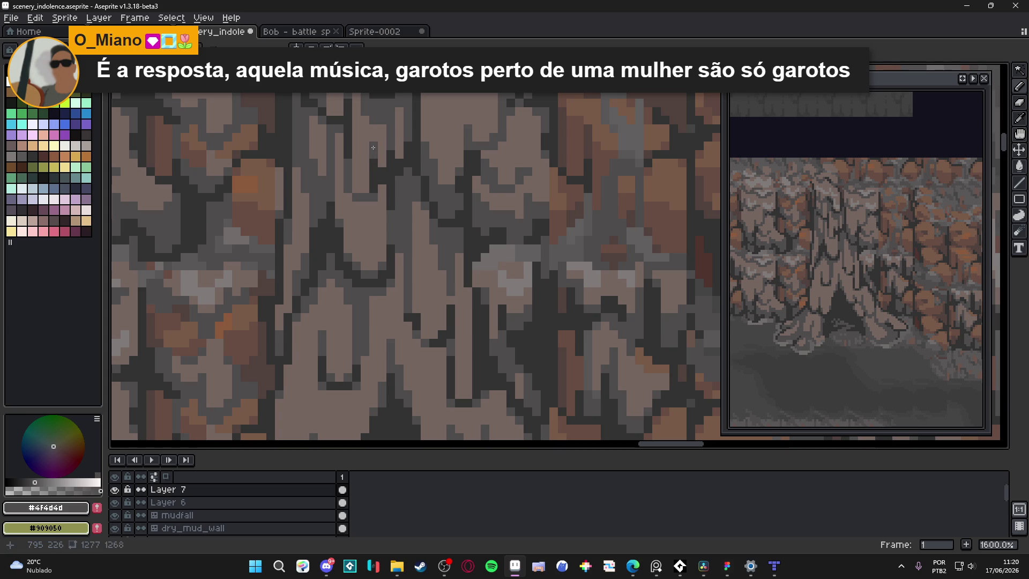
scroll(373, 150, "down", 5)
key("ctrl+s")
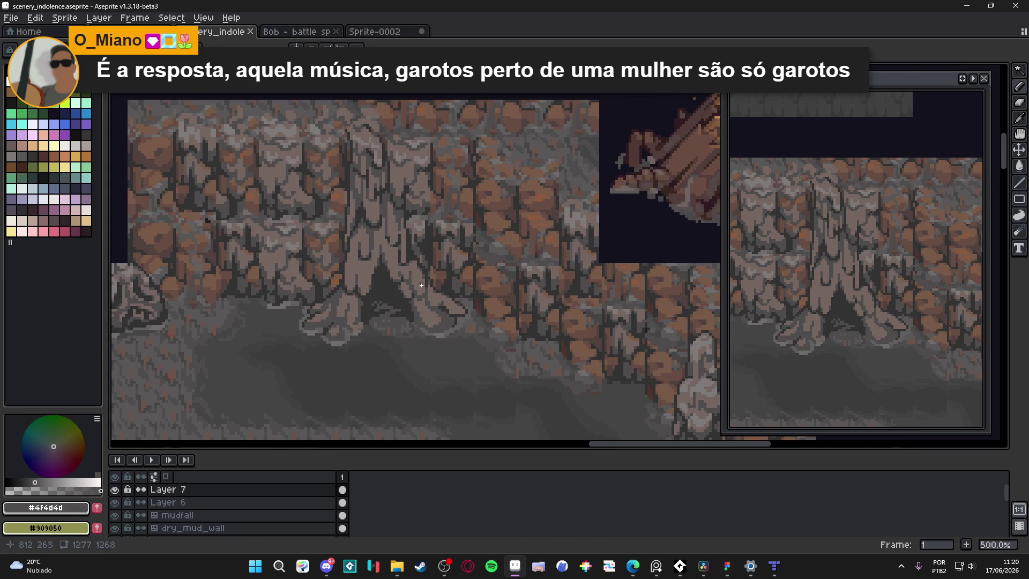
scroll(424, 297, "down", 1)
key("ctrl+s")
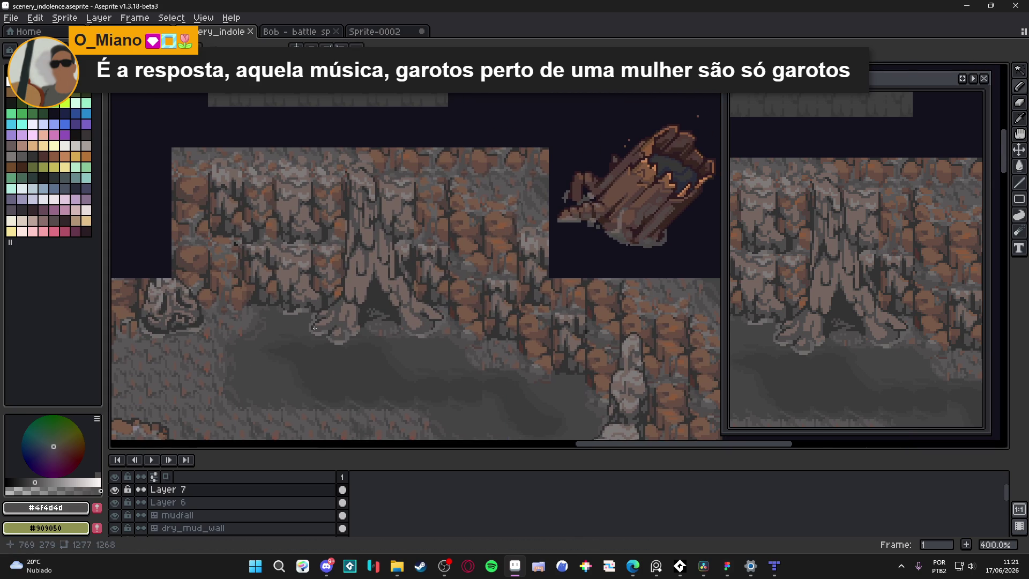
key("ctrl+s")
Step: Draw dark #323232 lines down the root's edge and near its tip
scroll(329, 324, "up", 5)
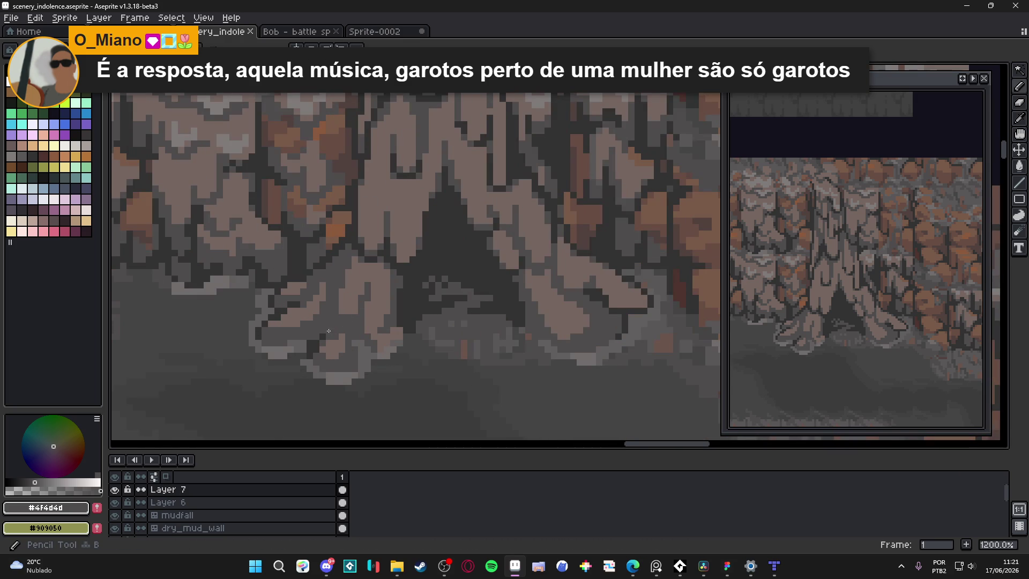
left_click(342, 246, "alt")
mouse_move(342, 247)
left_mouse_down()
mouse_move(335, 317)
mouse_move(354, 325)
left_mouse_up()
key("space")
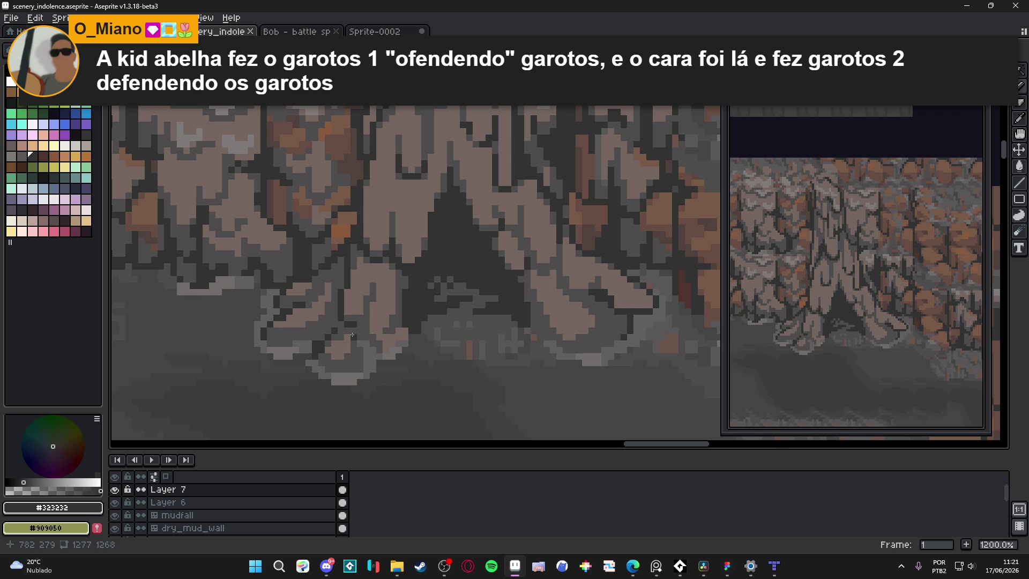
scroll(354, 330, "up", 3)
left_click_drag(376, 320, 388, 249)
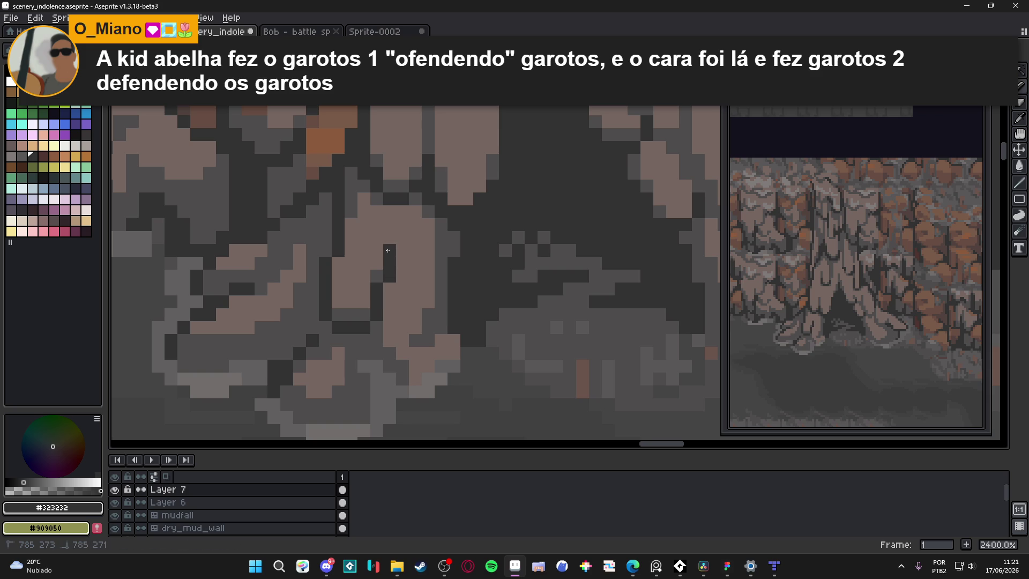
Step: Repaint the ground row in light brown #756661 and extend the dark outline around the root tip
left_click(366, 281, "alt")
left_click_drag(365, 315, 339, 315)
left_click(345, 238, "alt")
left_click_drag(339, 249, 345, 274)
scroll(345, 273, "down", 2)
left_click(376, 249)
mouse_move(376, 257)
left_mouse_down()
mouse_move(376, 241)
mouse_move(393, 251)
left_mouse_up()
left_click(392, 241)
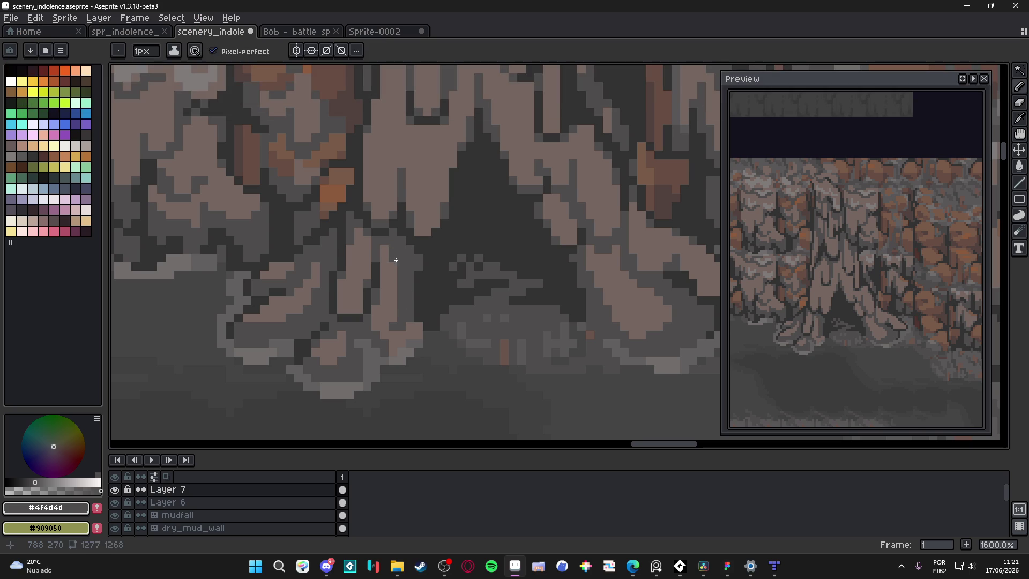
Step: Paint a dark pixel at the left root's tip, saving the scene before and after
key("ctrl+s")
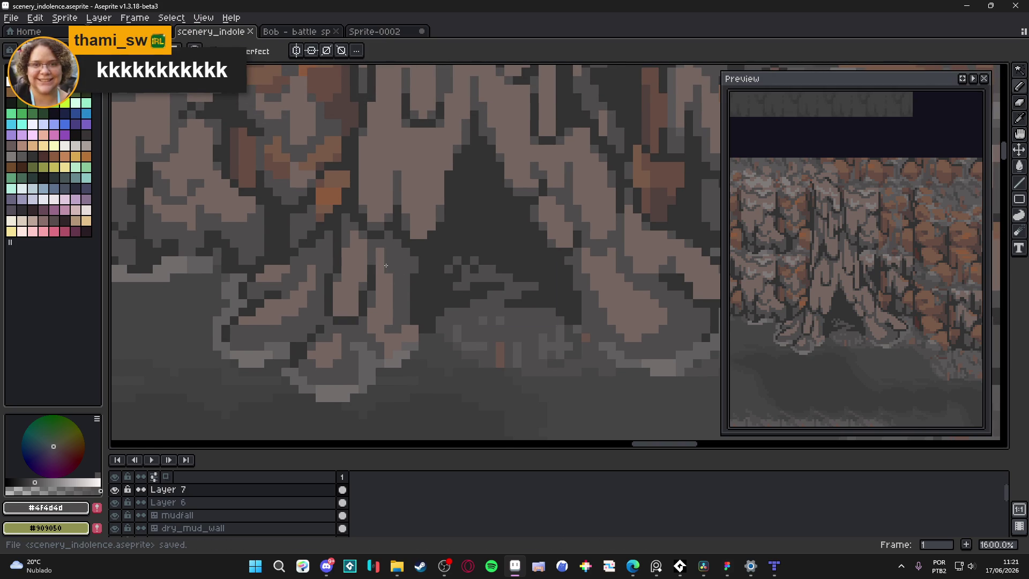
scroll(379, 333, "down", 4)
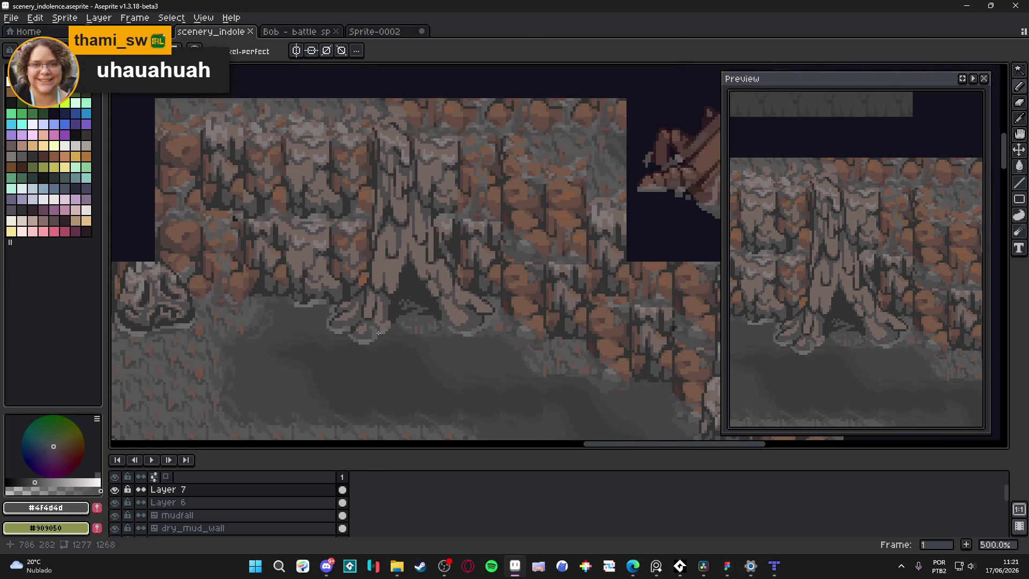
scroll(373, 325, "up", 7)
left_click(385, 348)
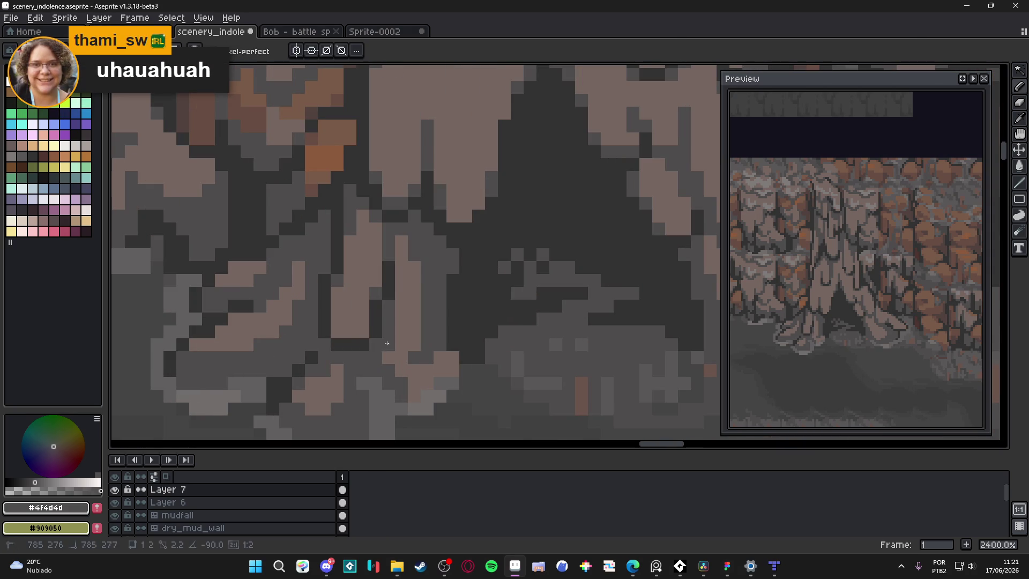
scroll(385, 354, "down", 5)
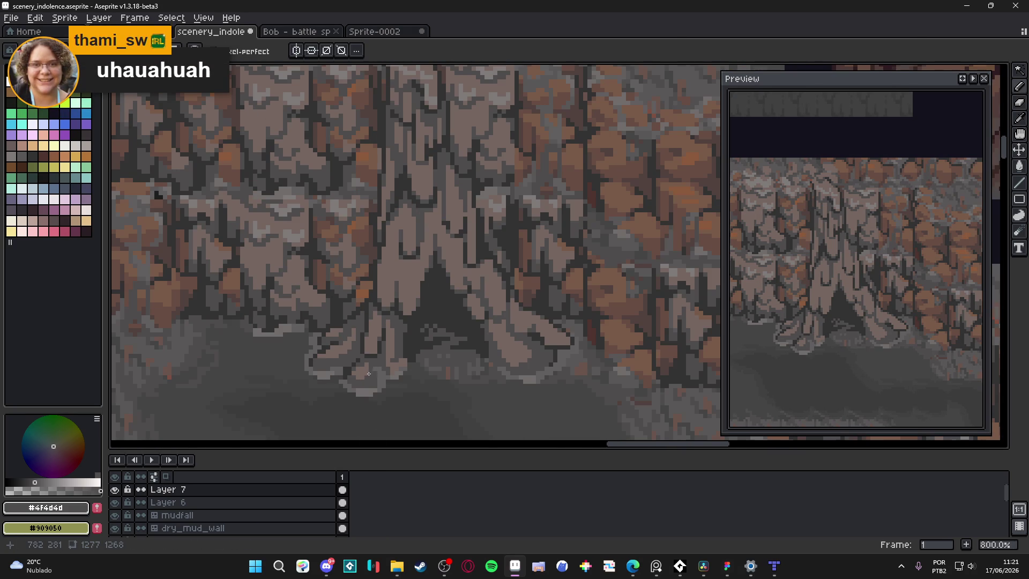
key("ctrl+s")
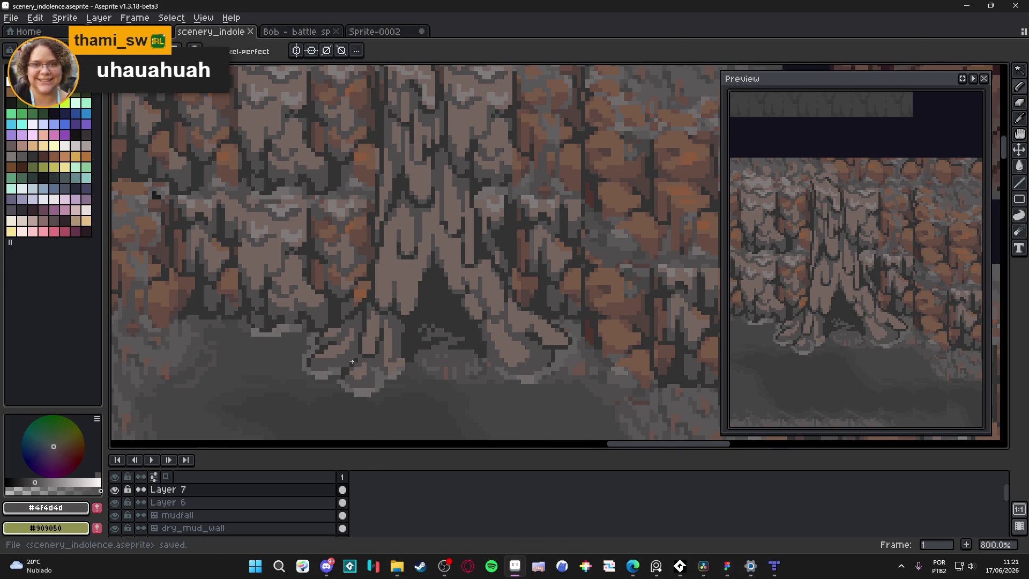
Step: Darken the outline pixels along the lower edge of the left root
scroll(353, 362, "up", 5)
mouse_move(321, 337)
left_mouse_down()
mouse_move(286, 364)
mouse_move(293, 358)
left_mouse_up()
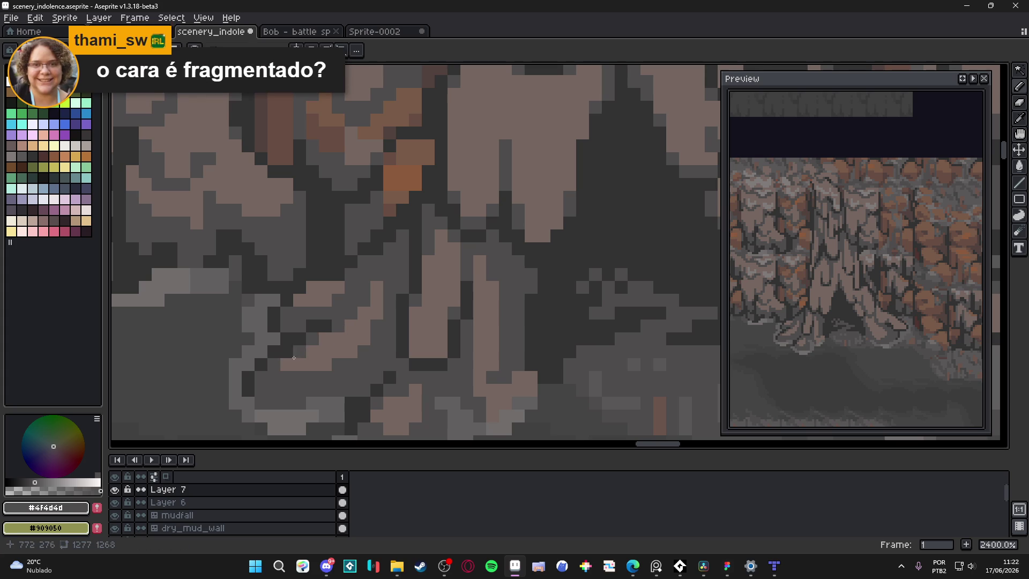
scroll(293, 357, "down", 3)
scroll(317, 349, "up", 2)
Step: Eyedrop the light root colour and mid-grey from the canvas, then save scenery_indolence.aseprite
left_click(320, 351, "alt")
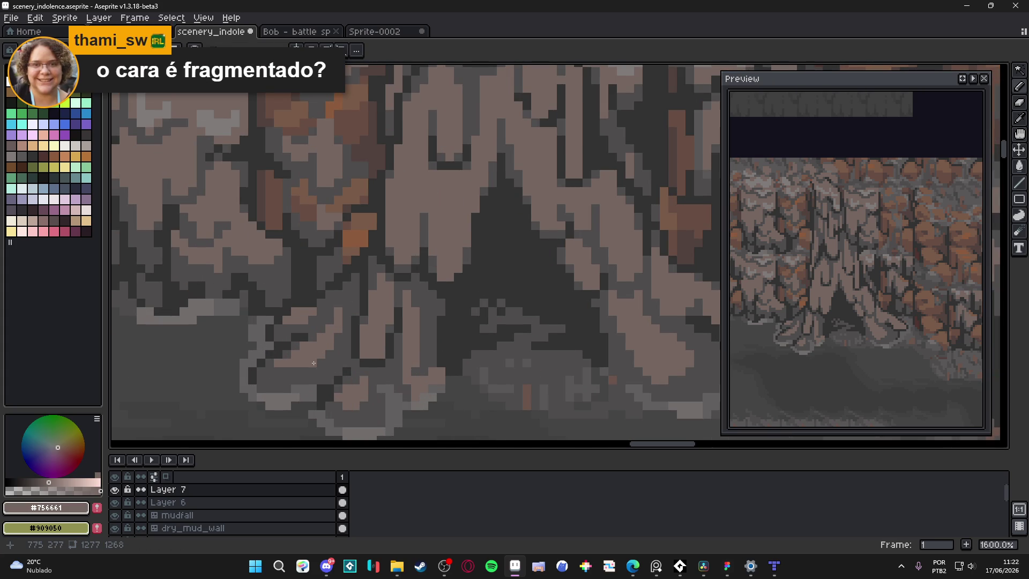
left_click(339, 324, "alt")
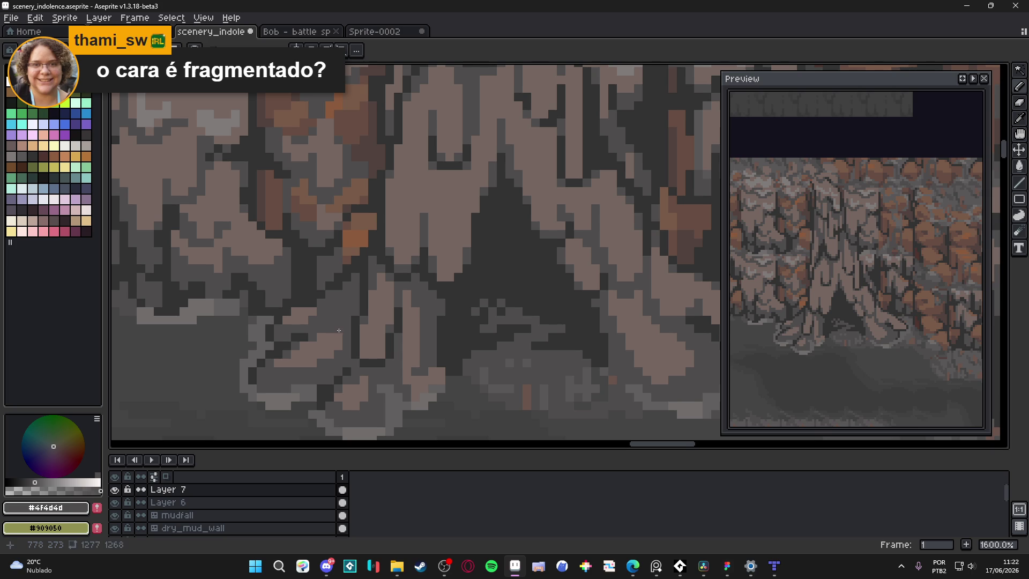
left_click(338, 326, "alt")
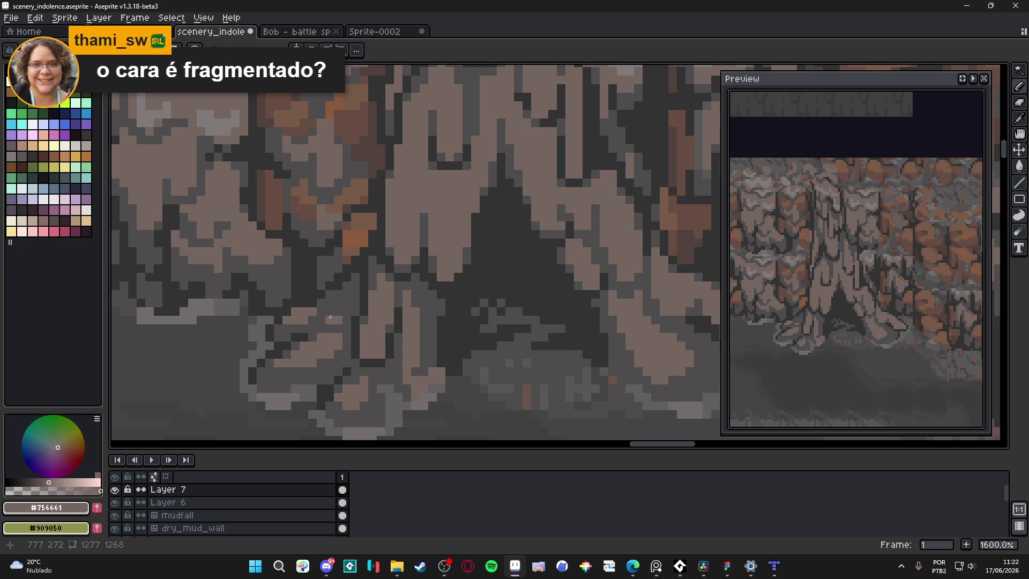
scroll(352, 344, "down", 1)
scroll(352, 344, "down", 2)
scroll(351, 316, "up", 3)
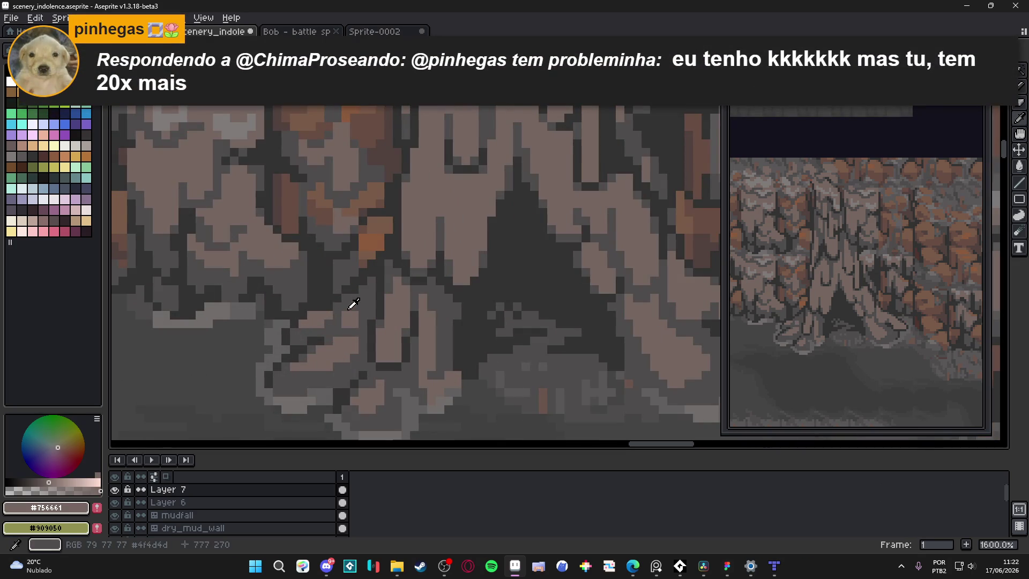
left_click(345, 311, "alt")
scroll(344, 313, "down", 4)
key("ctrl+s")
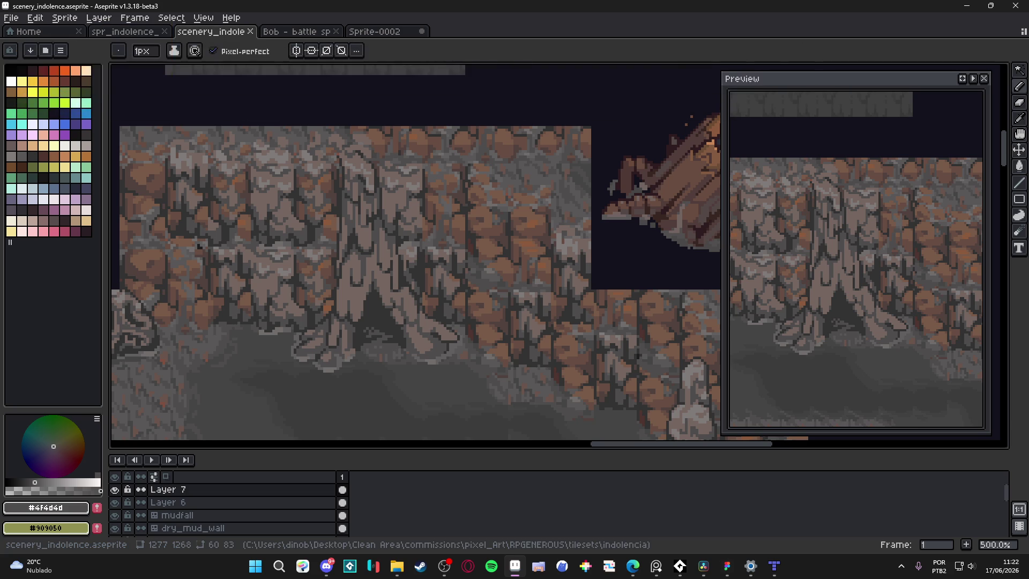
Step: Back in the cave drawing, paint a one-pixel dark vertical line down the trunk's bark
key("alt+Tab")
key("alt+Tab")
scroll(399, 257, "down", 2)
key("ctrl+s")
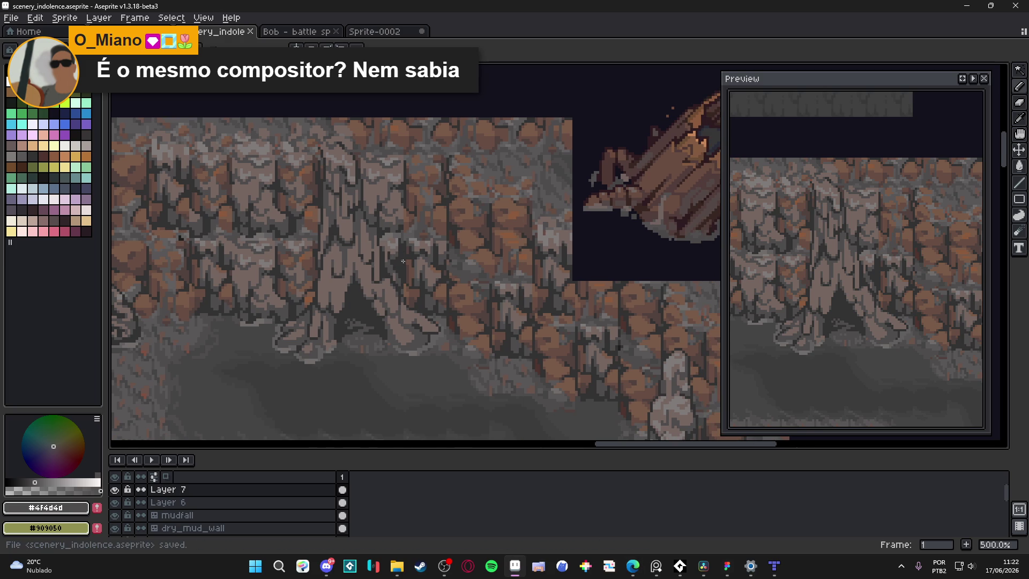
scroll(402, 260, "up", 5)
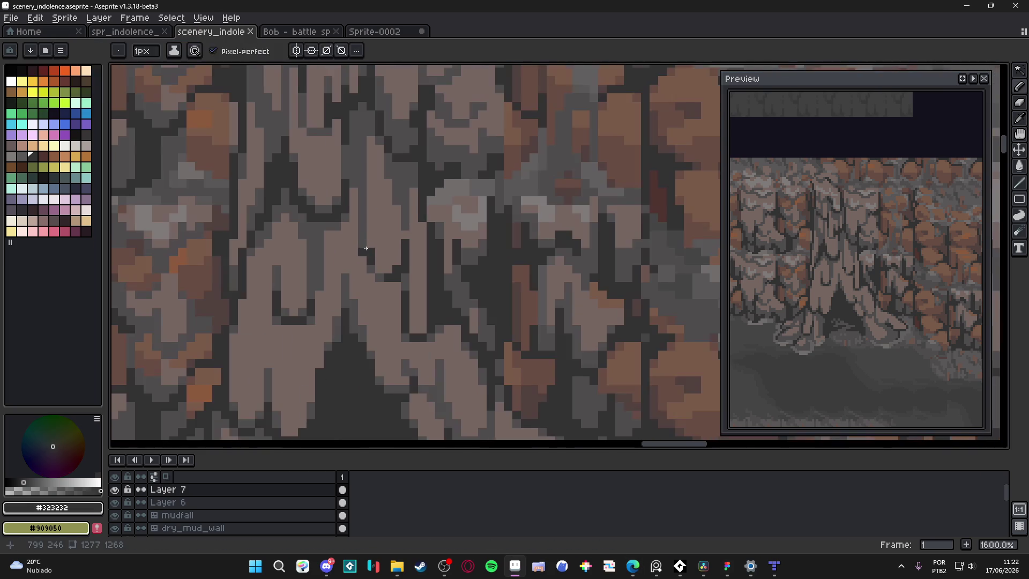
scroll(367, 250, "up", 2)
left_click_drag(357, 155, 357, 201)
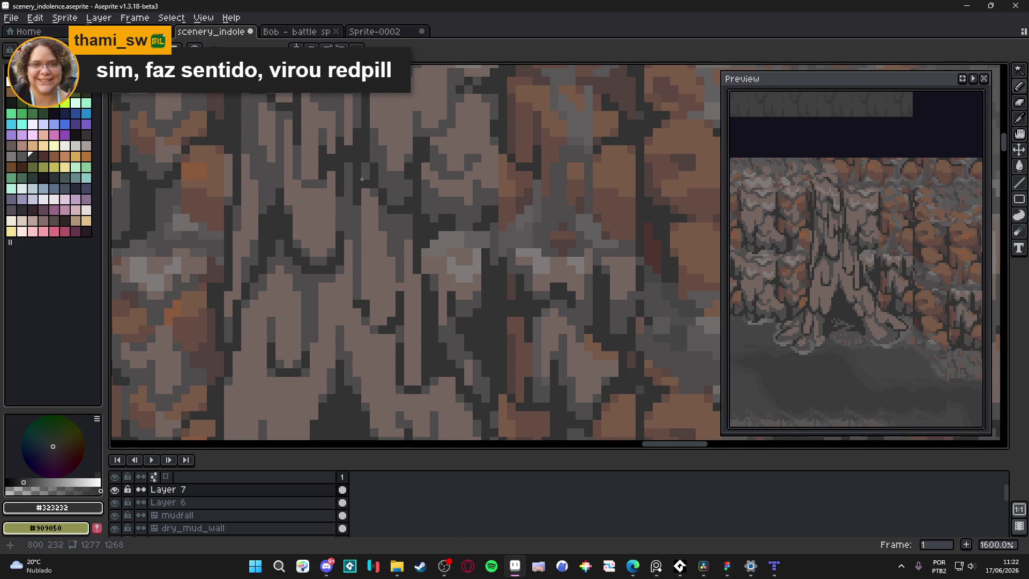
scroll(374, 254, "down", 4)
scroll(374, 254, "up", 4)
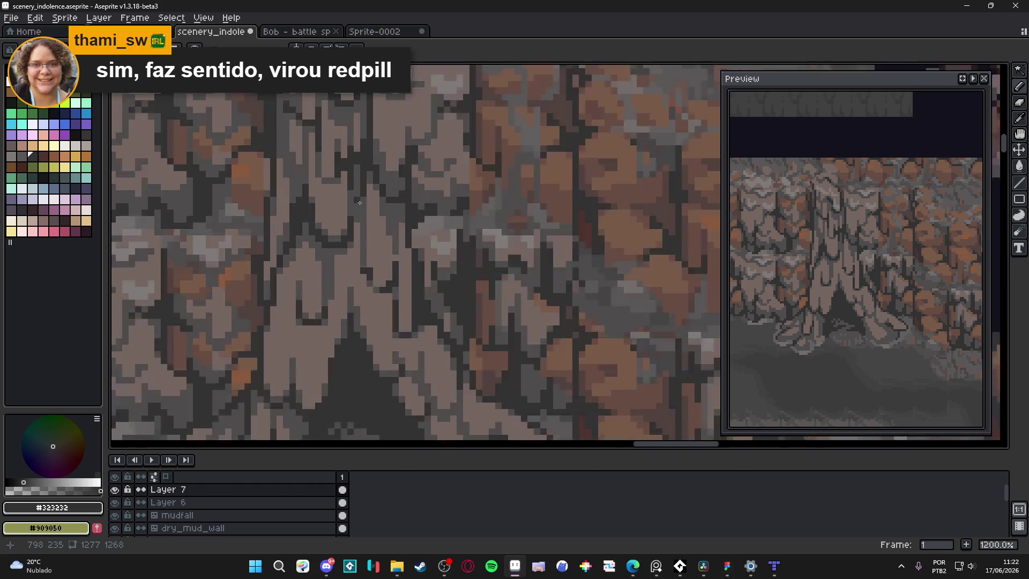
scroll(374, 207, "down", 4)
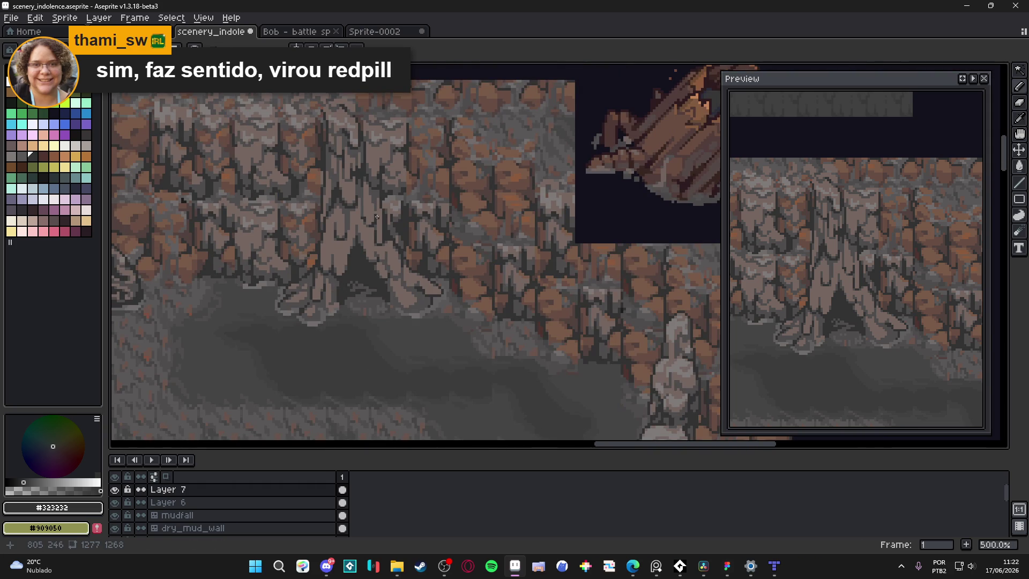
scroll(373, 215, "down", 1)
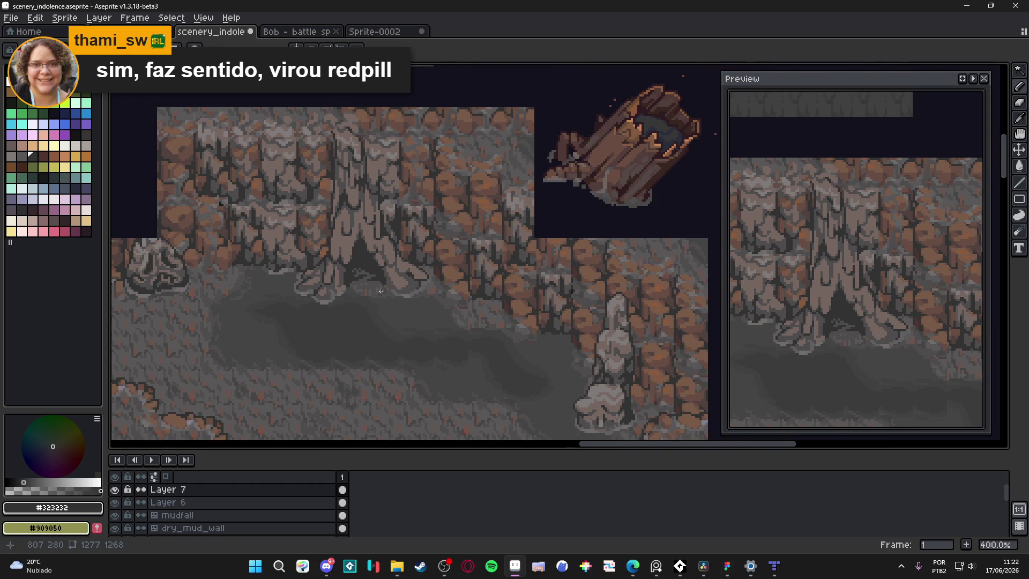
scroll(378, 290, "up", 6)
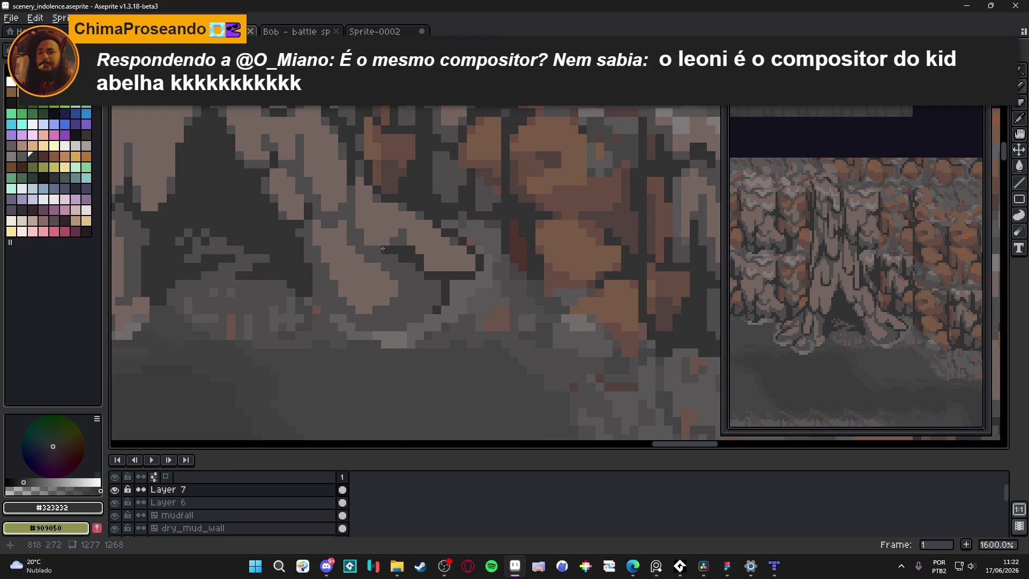
Step: Eyedrop mid-grey and shade the root's edge plus a short vertical run beside it
left_click(403, 232)
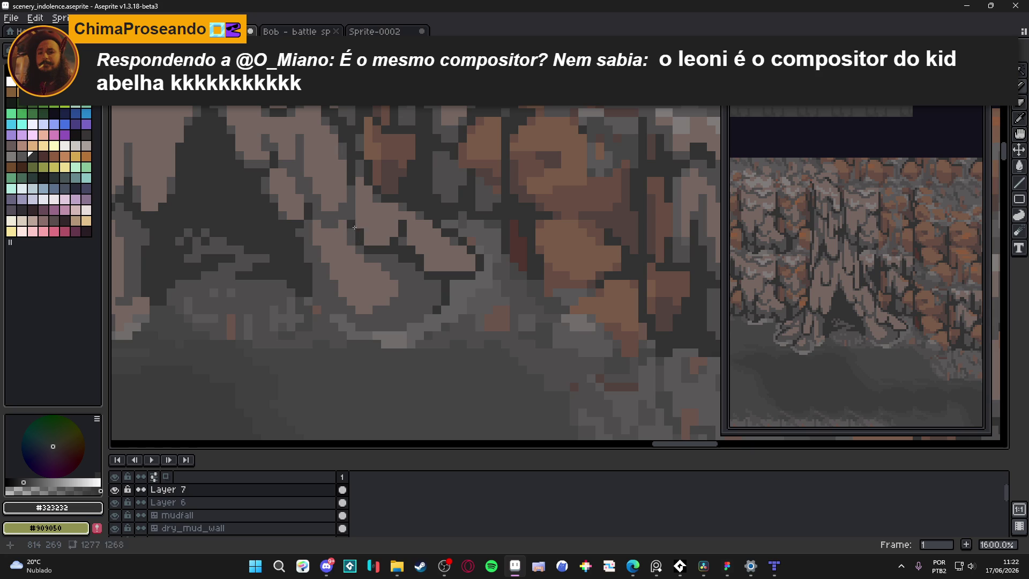
left_click(395, 229, "alt")
mouse_move(396, 228)
left_mouse_down()
mouse_move(394, 212)
mouse_move(405, 214)
mouse_move(360, 189)
left_mouse_up()
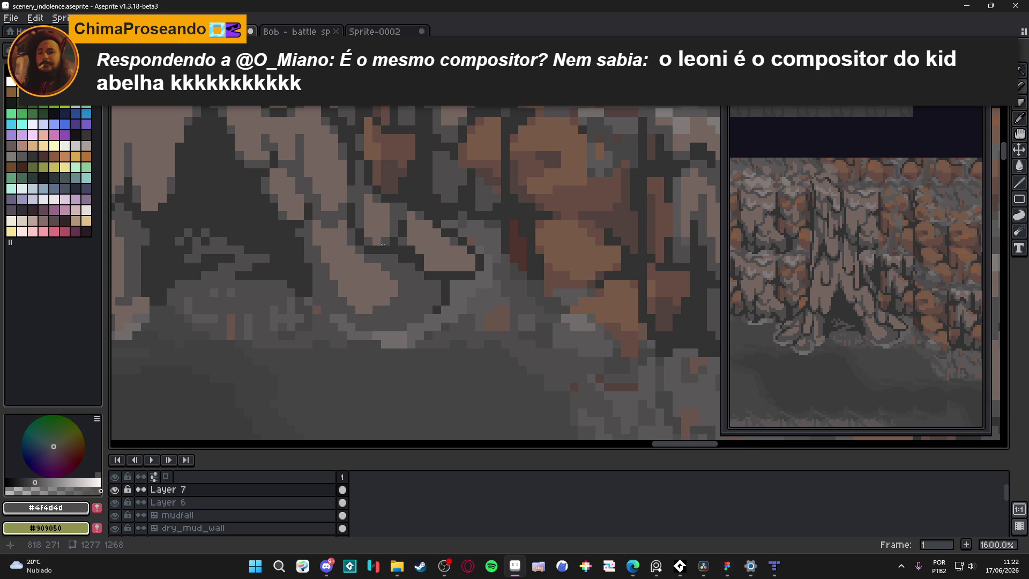
left_click(400, 231, "alt")
left_click(405, 212, "alt")
left_click_drag(411, 220, 412, 252)
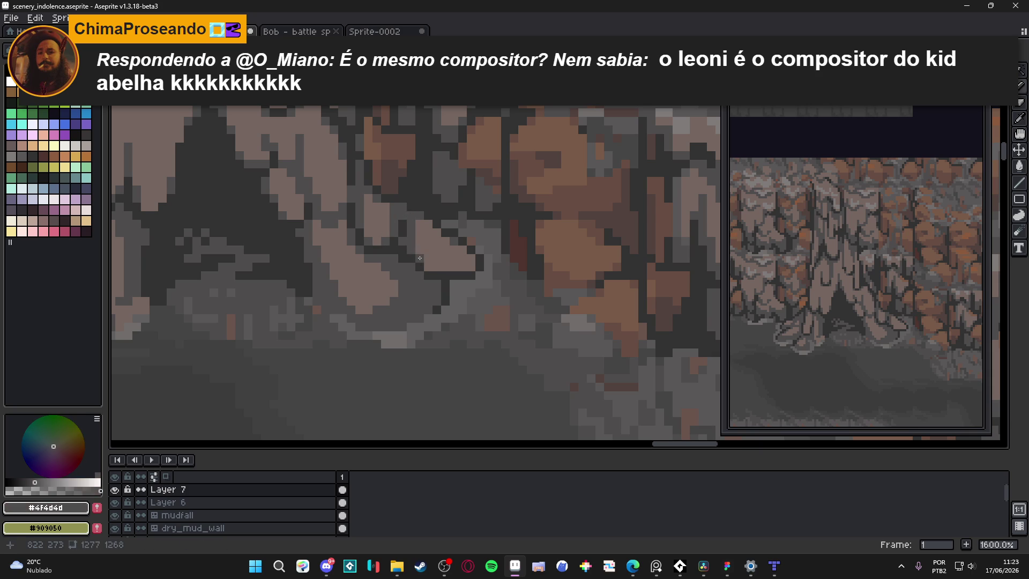
scroll(445, 259, "down", 5)
scroll(445, 259, "up", 7)
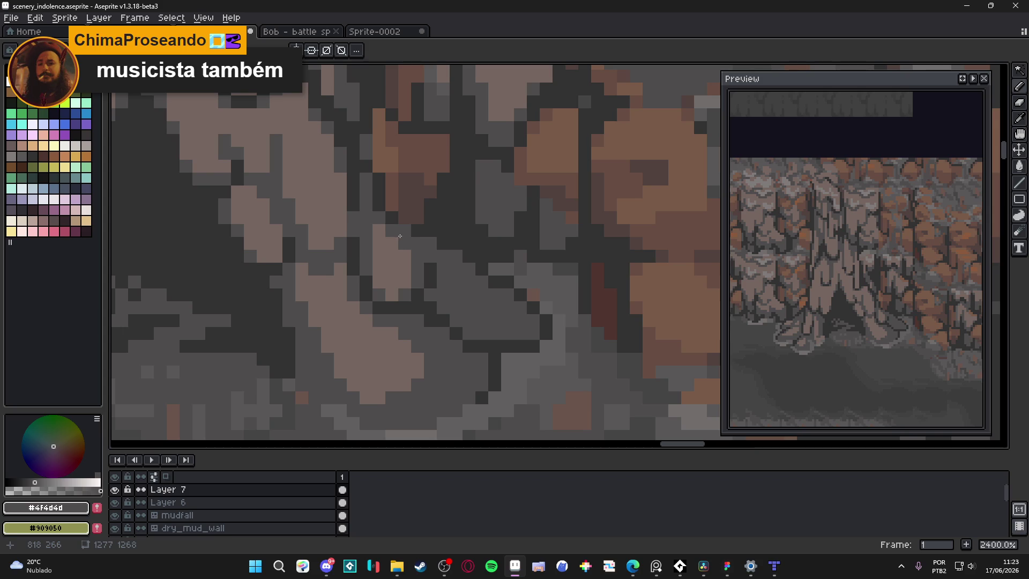
Step: Cover nine light root pixels at the trunk base with dark grey
left_click(403, 255)
left_click(392, 249)
left_click(380, 232)
left_click(378, 242)
left_click(395, 257)
left_click(404, 269)
left_click(404, 282)
left_click(392, 295)
left_click(379, 284)
scroll(388, 300, "down", 3)
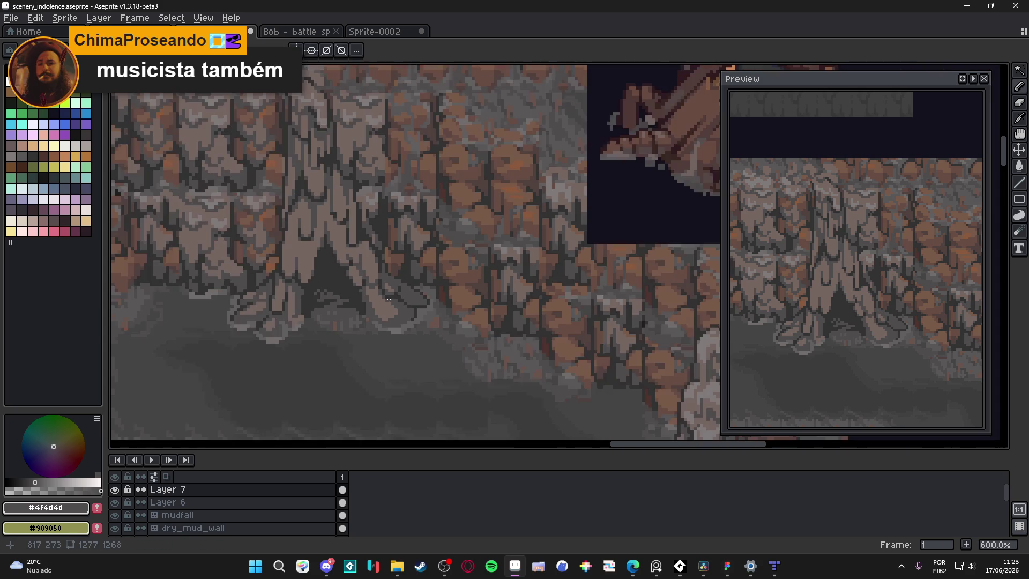
Step: Eyedrop the darkest and mid greys (#323232, #4f4d4d), save the scene, and return to the pencil
left_click(374, 271, "alt")
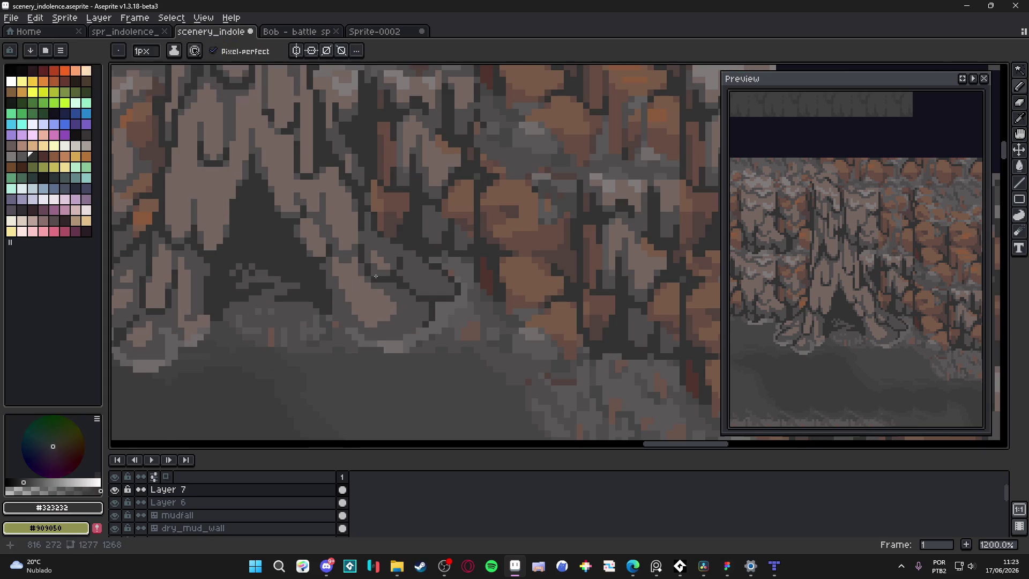
scroll(386, 323, "down", 3)
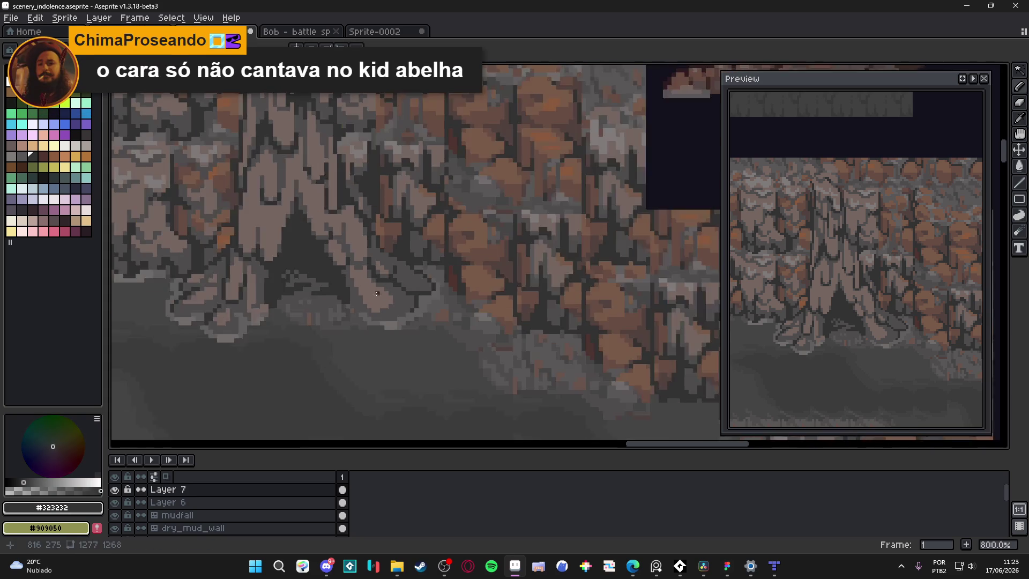
scroll(385, 320, "up", 4)
left_click(381, 285, "alt")
key("ctrl+s")
left_click(381, 284, "alt")
scroll(387, 294, "down", 3)
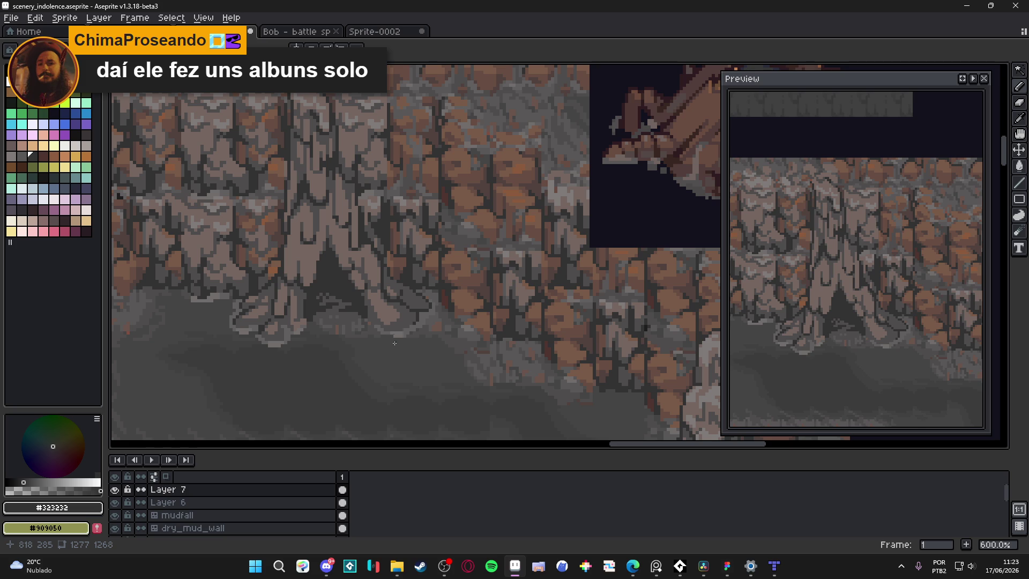
key("b")
scroll(372, 289, "up", 4)
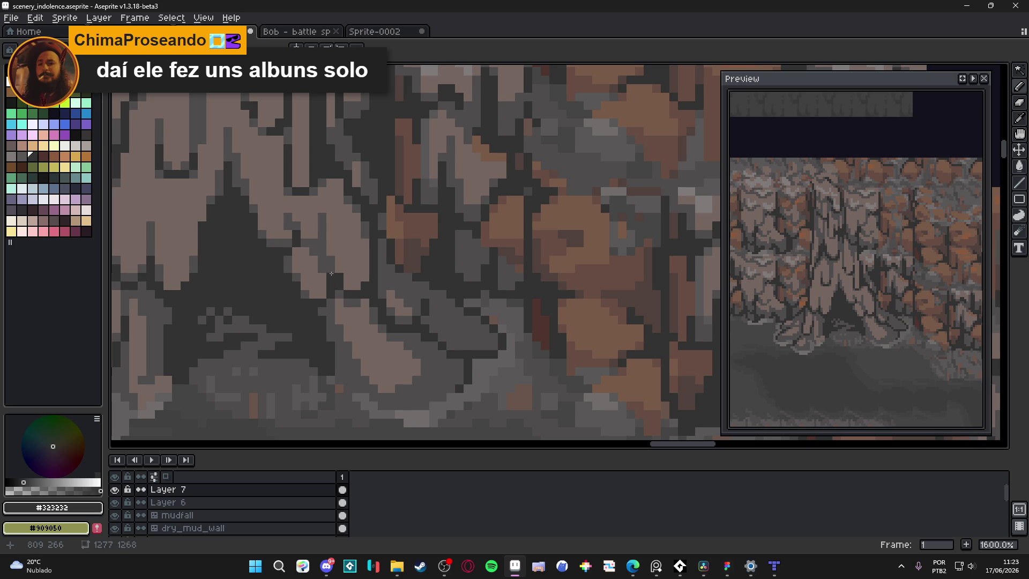
scroll(342, 267, "down", 2)
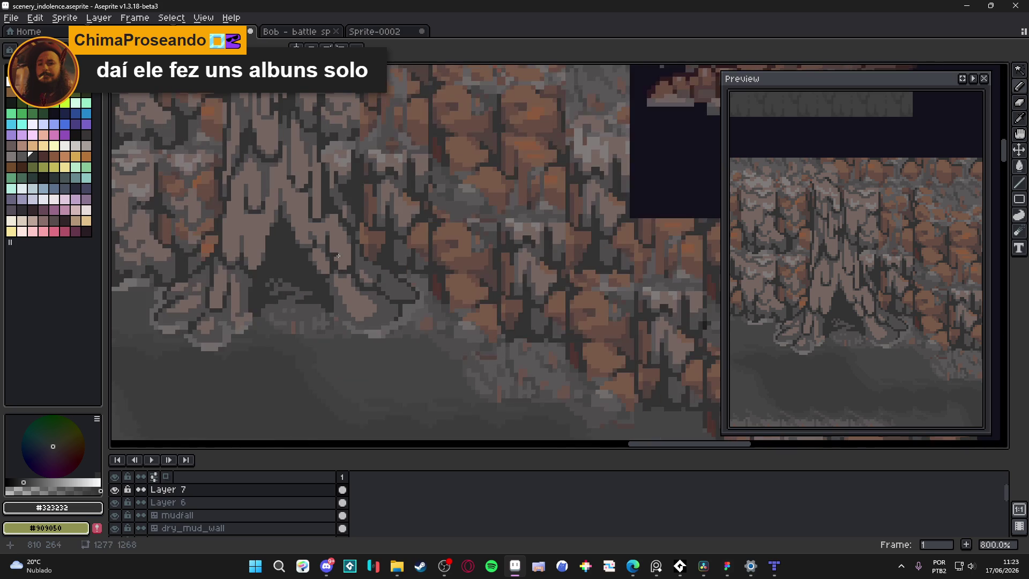
Step: Eyedrop the mid-grey and paint a short dark strip plus a tall dark column on the trunk
scroll(353, 271, "up", 2)
left_click(340, 275, "alt")
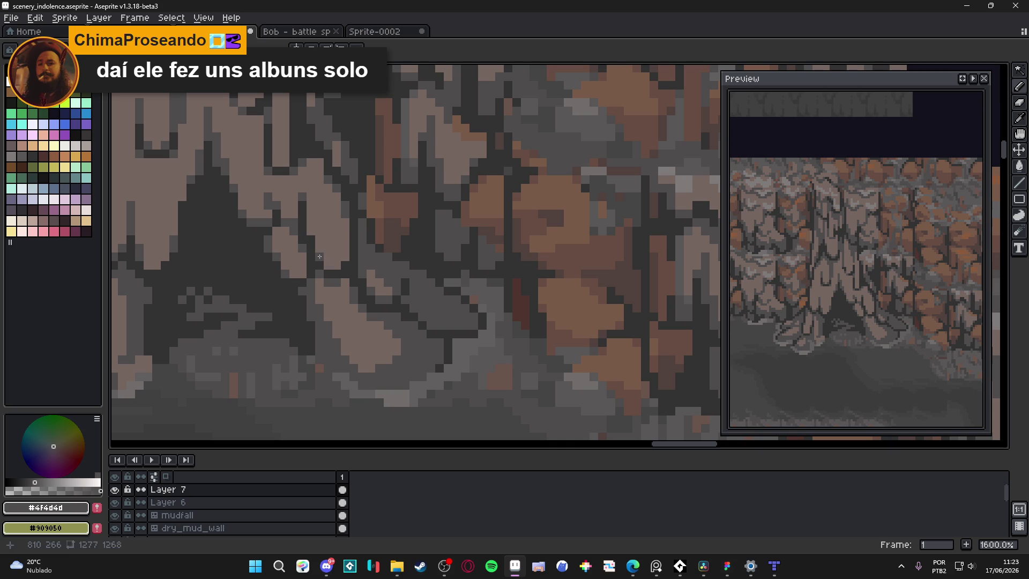
scroll(312, 241, "up", 2)
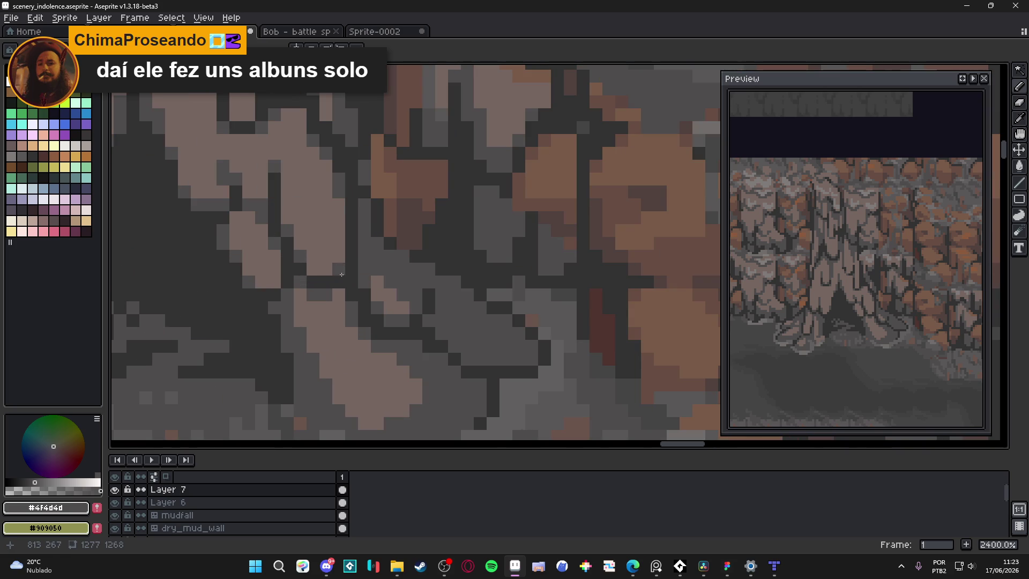
scroll(339, 280, "down", 3)
scroll(339, 280, "up", 3)
mouse_move(336, 250)
left_mouse_down()
mouse_move(336, 199)
mouse_move(333, 240)
left_mouse_up()
left_click(324, 263)
key("ctrl+z")
left_click_drag(324, 159, 325, 265)
Step: Paint a grey line up the trunk's left side and save the scene
scroll(320, 267, "down", 4)
scroll(321, 268, "up", 3)
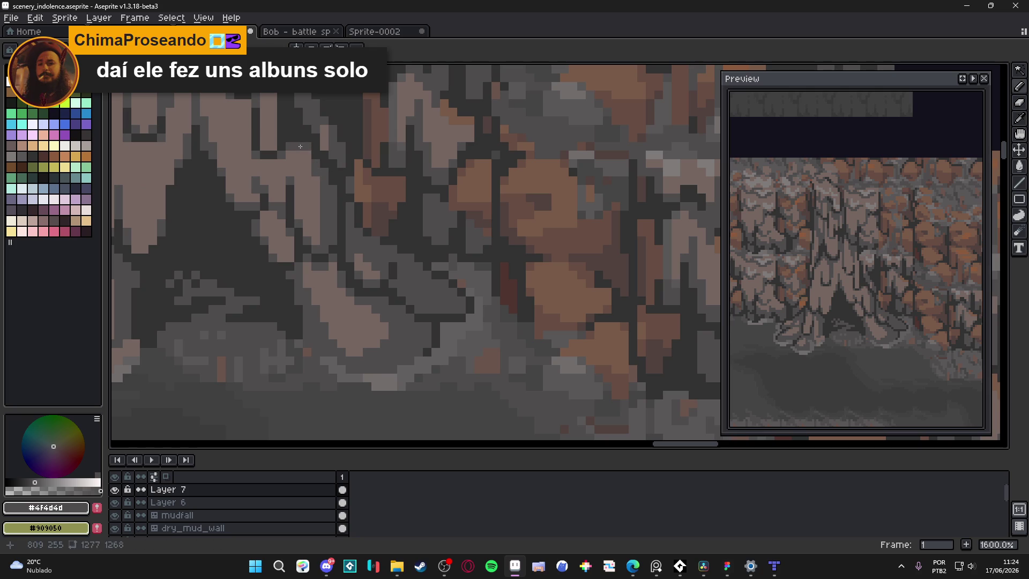
scroll(310, 174, "down", 4)
scroll(310, 204, "up", 3)
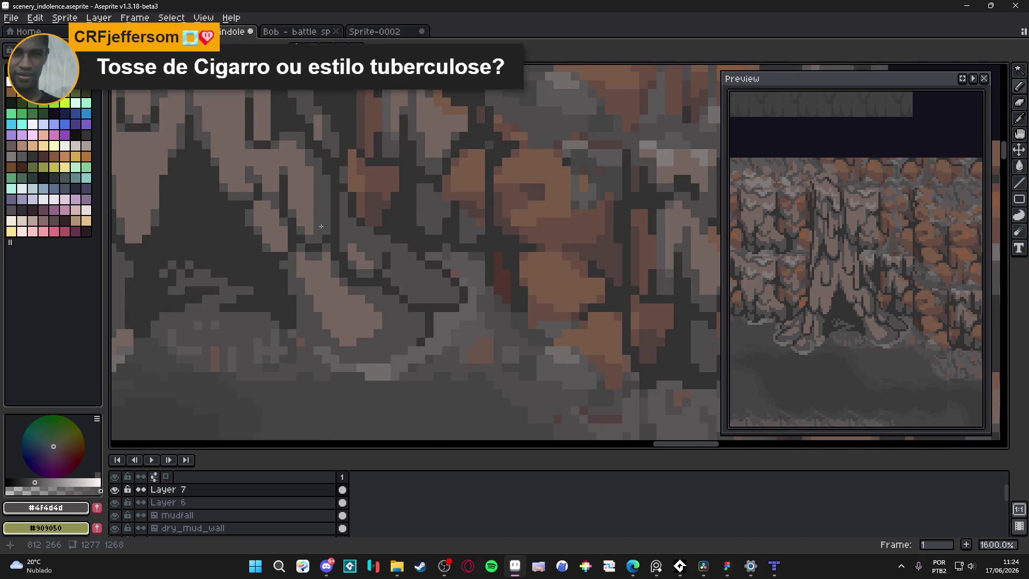
scroll(308, 230, "down", 3)
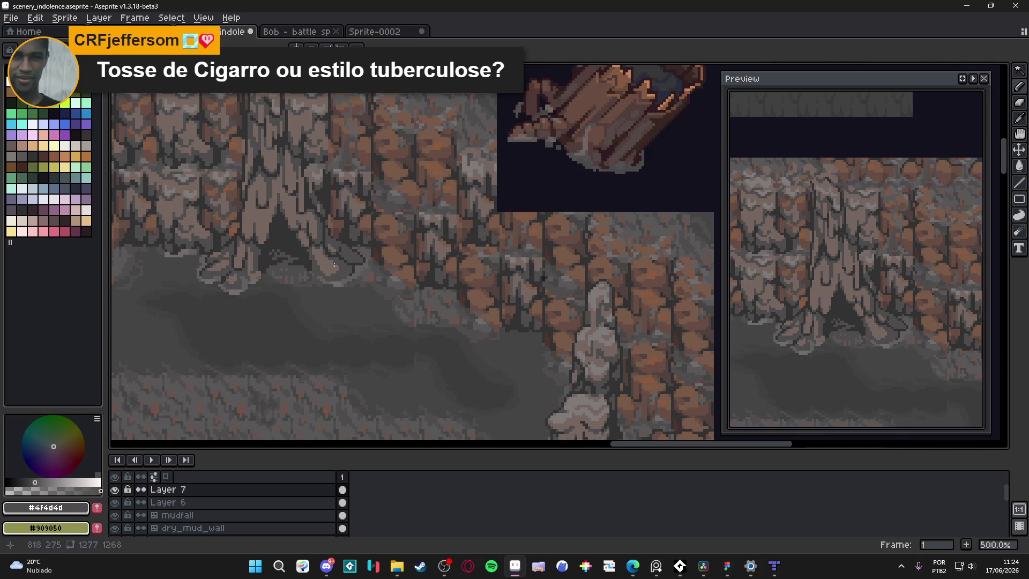
scroll(323, 254, "up", 4)
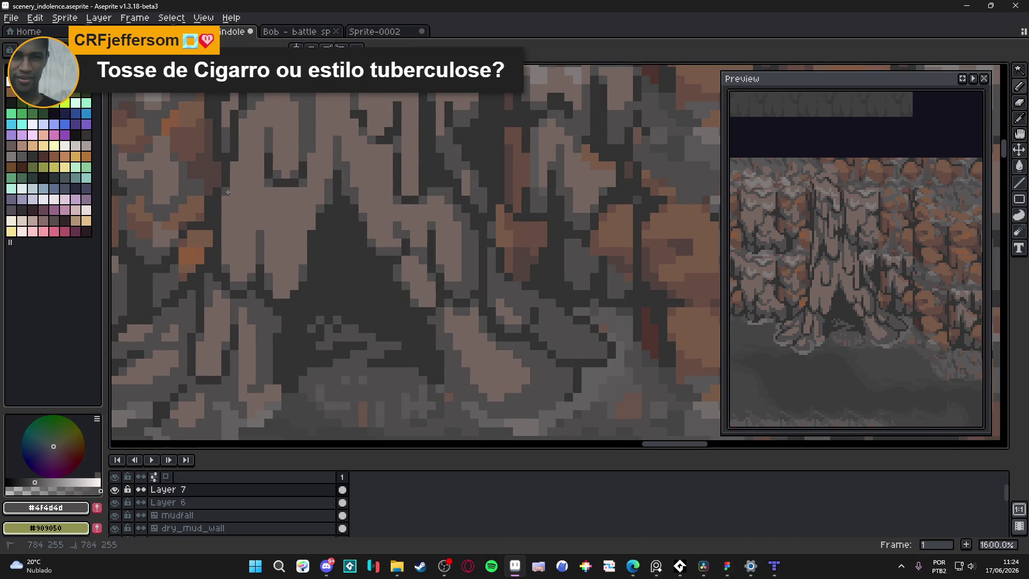
mouse_move(232, 256)
left_mouse_down()
mouse_move(235, 177)
mouse_move(234, 204)
left_mouse_up()
scroll(234, 204, "down", 4)
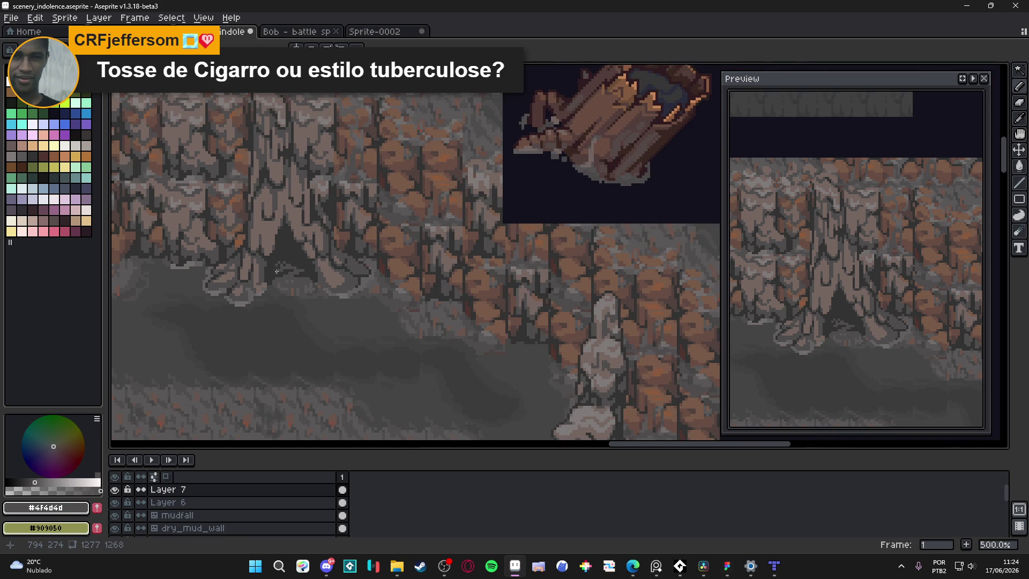
key("ctrl+s")
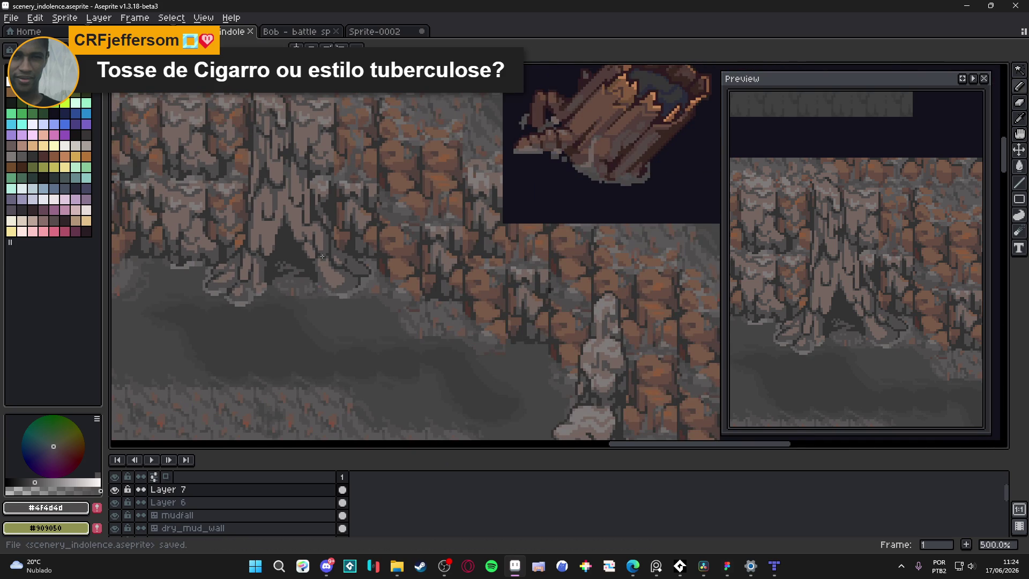
Step: Eyedrop the trunk greys and repaint a single mid-grey pixel at the trunk base, then save
scroll(308, 279, "up", 4)
left_click(332, 237, "alt")
scroll(335, 246, "down", 4)
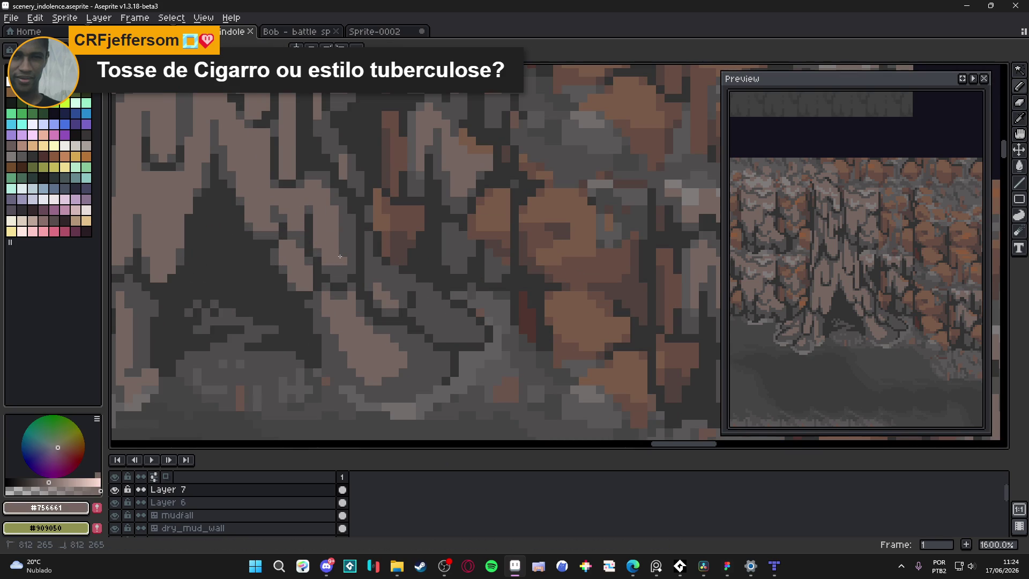
key("ctrl+s")
scroll(352, 258, "up", 6)
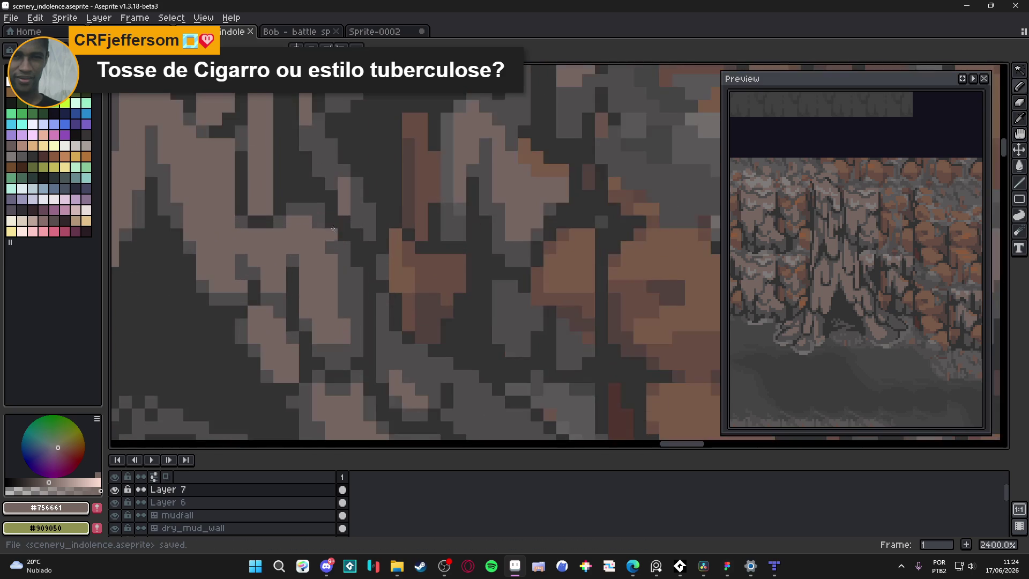
left_click(299, 195, "alt")
left_click(298, 195)
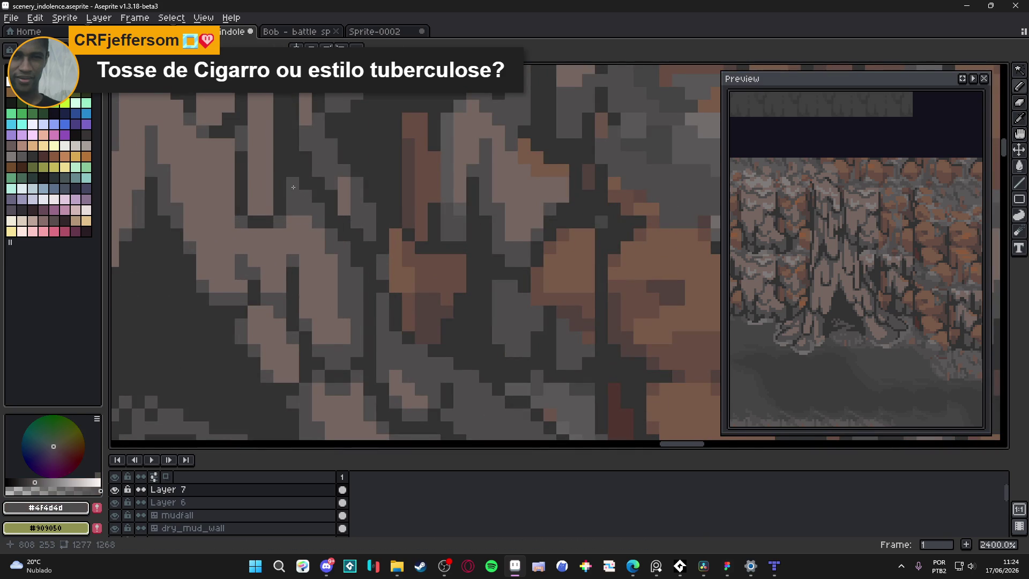
scroll(298, 251, "down", 6)
key("ctrl+s")
Step: Draw a short dark vertical line down the base of the trunk
scroll(305, 242, "up", 6)
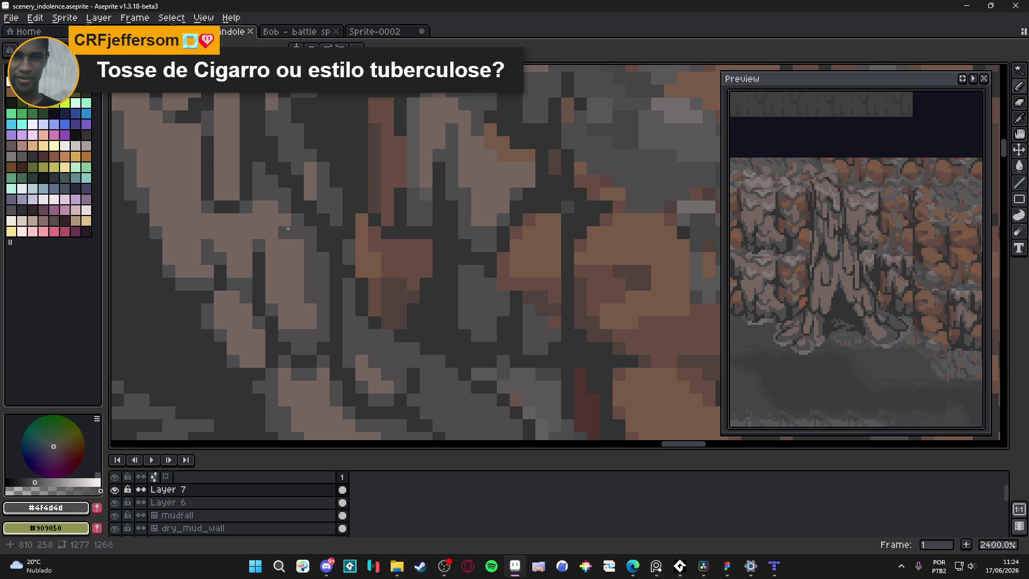
scroll(292, 238, "down", 3)
scroll(279, 214, "up", 1)
left_click_drag(288, 225, 301, 303)
left_click(309, 295, "shift")
scroll(309, 279, "down", 3)
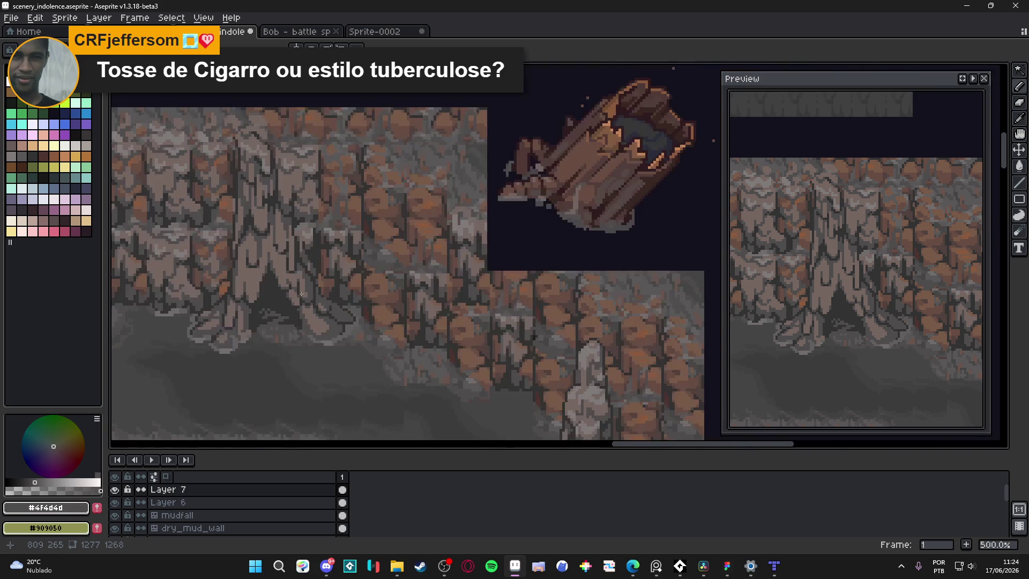
scroll(306, 257, "up", 3)
Step: Eyedrop the lighter trunk grey and save scenery_indolence.aseprite
left_click(306, 238, "alt")
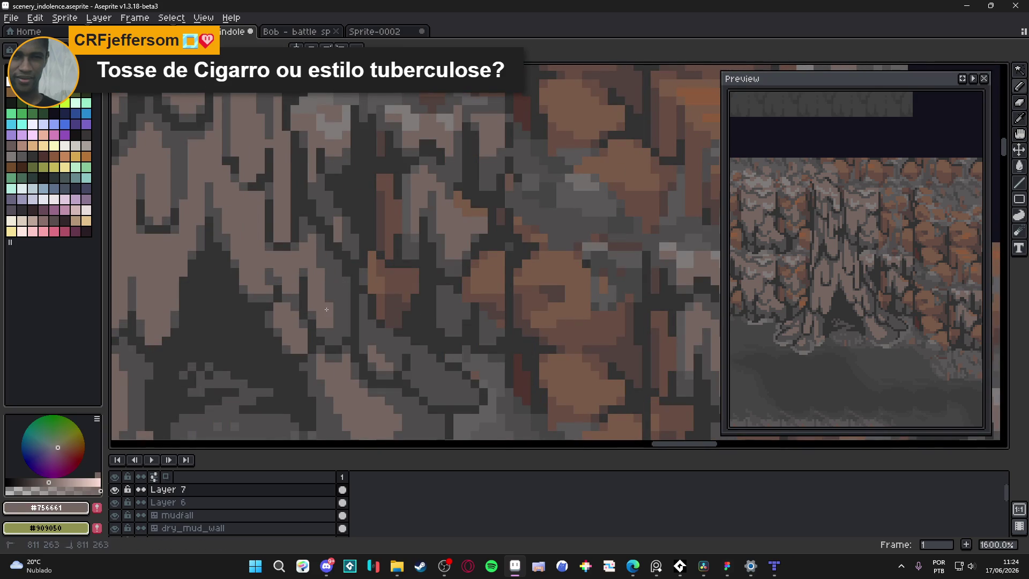
scroll(342, 364, "down", 5)
key("ctrl+s")
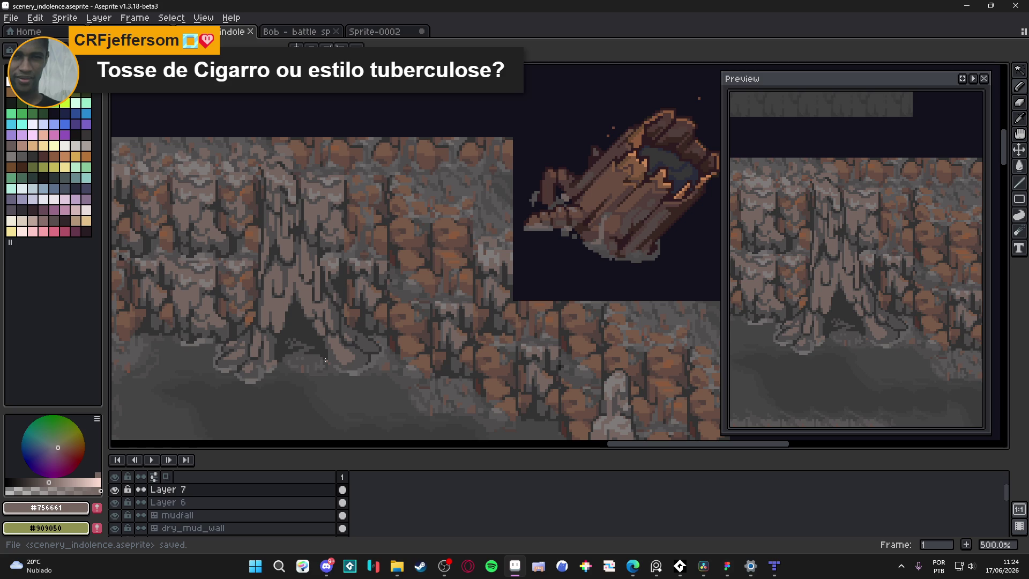
scroll(317, 337, "up", 7)
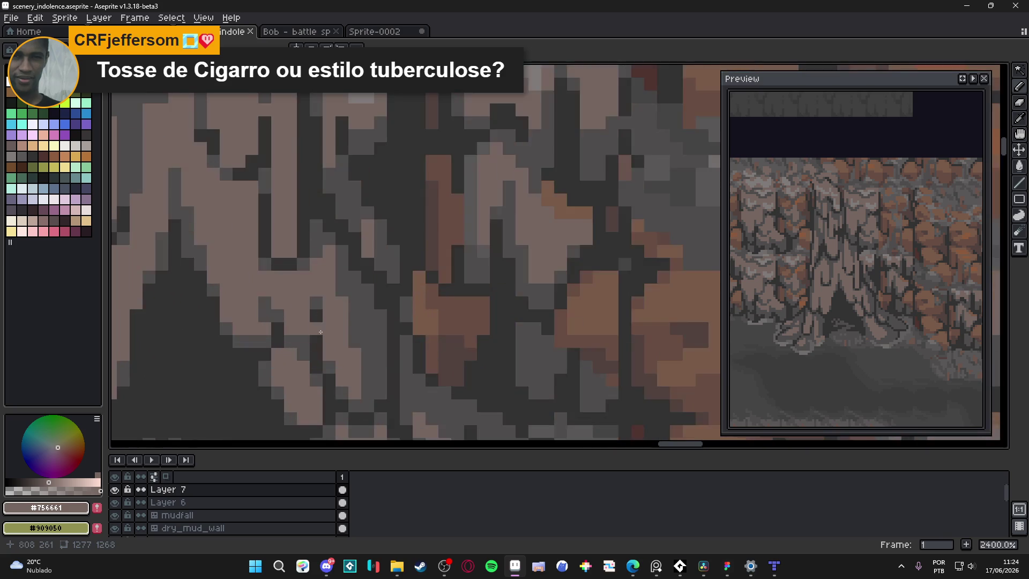
scroll(318, 337, "down", 6)
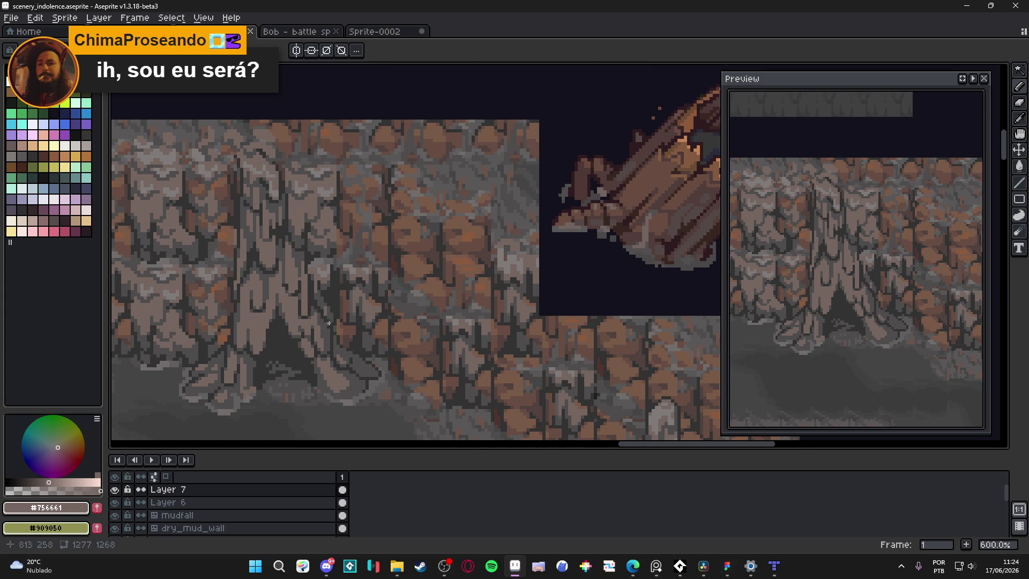
scroll(322, 319, "down", 1)
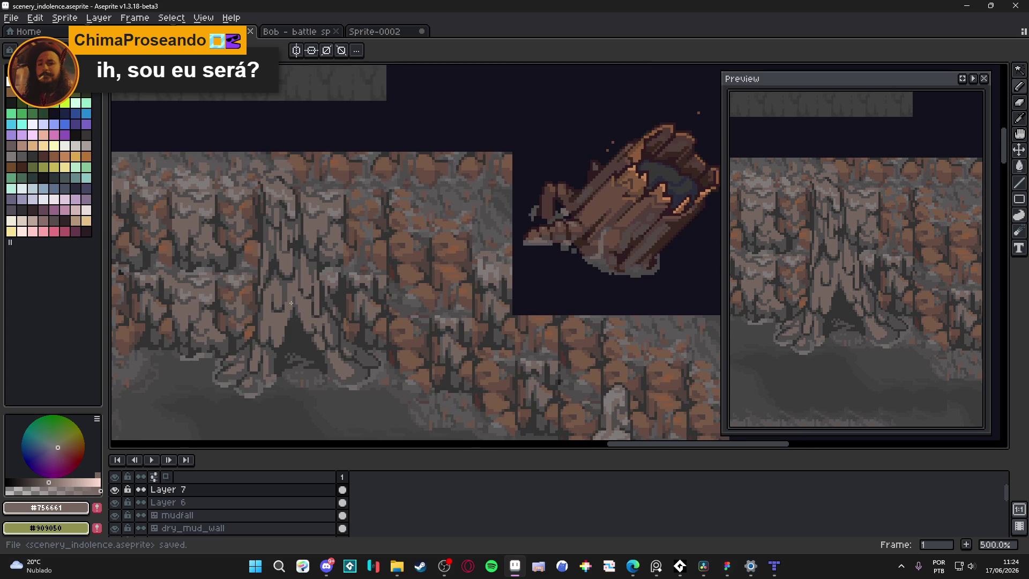
scroll(288, 303, "down", 1)
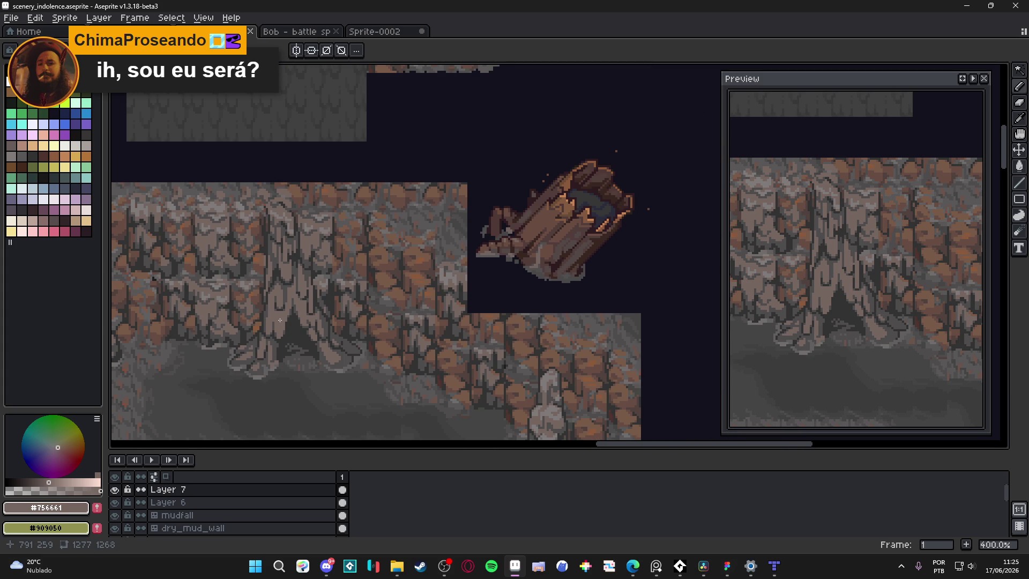
scroll(288, 308, "up", 5)
Step: Save, then paint a mid-grey #4f4d4d stroke along the tree roots
left_click(290, 285, "alt")
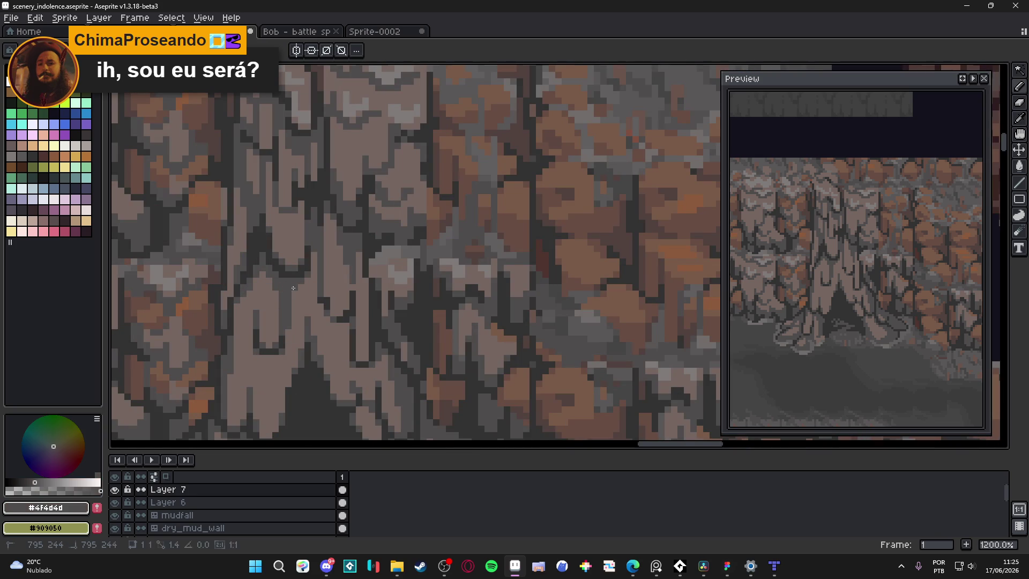
scroll(292, 285, "down", 5)
key("ctrl+s")
scroll(391, 359, "left", 3)
scroll(387, 367, "up", 6)
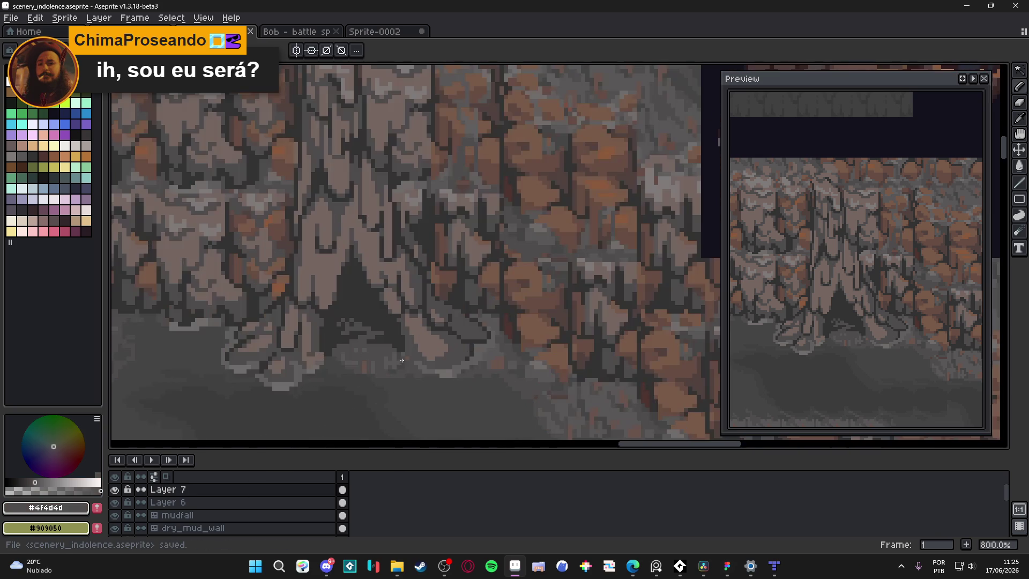
left_click_drag(432, 338, 436, 333)
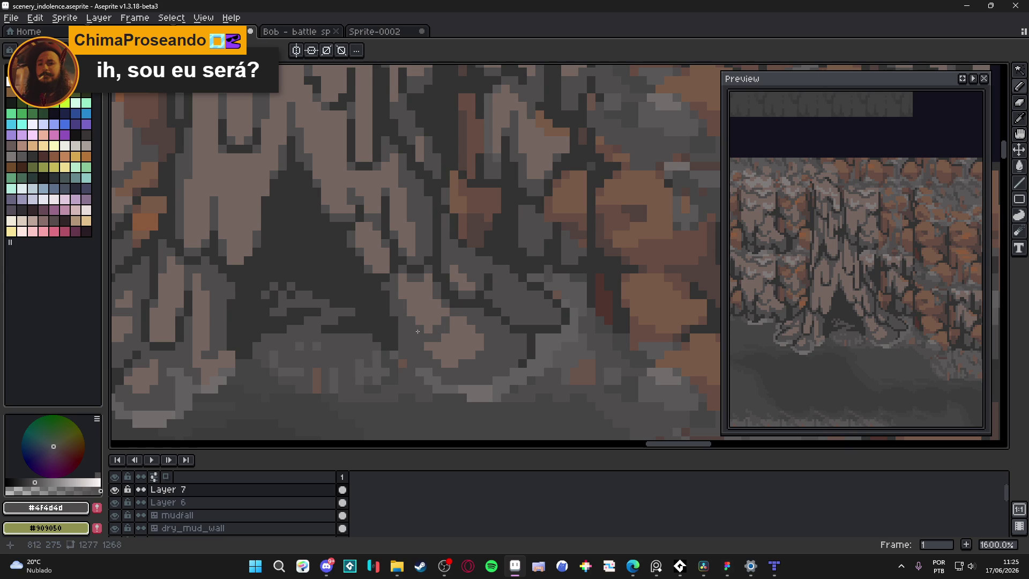
Step: Darken a couple of pixels on the root edge with the darkest outline grey
left_click(397, 340, "alt")
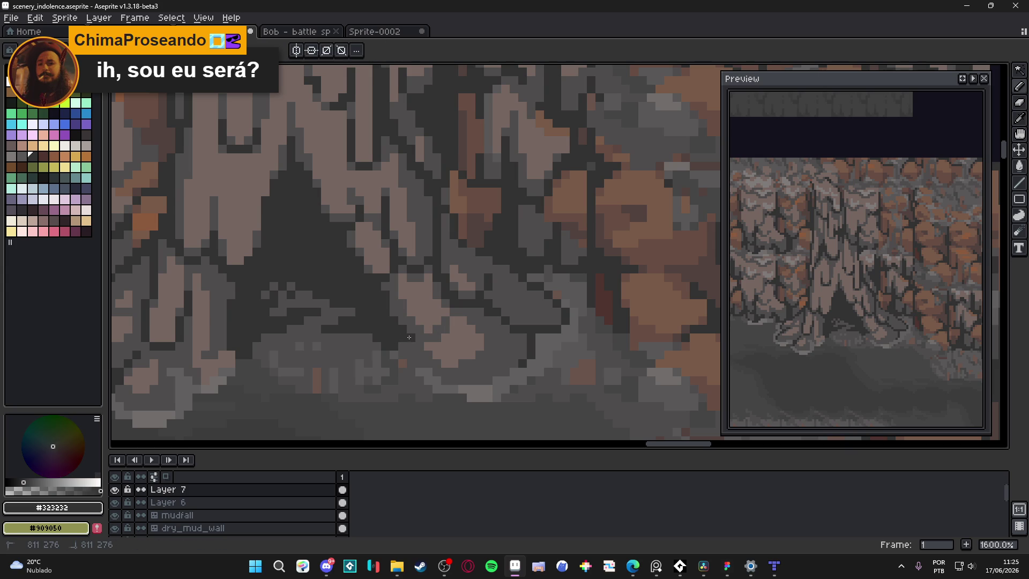
left_click(424, 339)
scroll(424, 338, "down", 4)
scroll(434, 342, "up", 3)
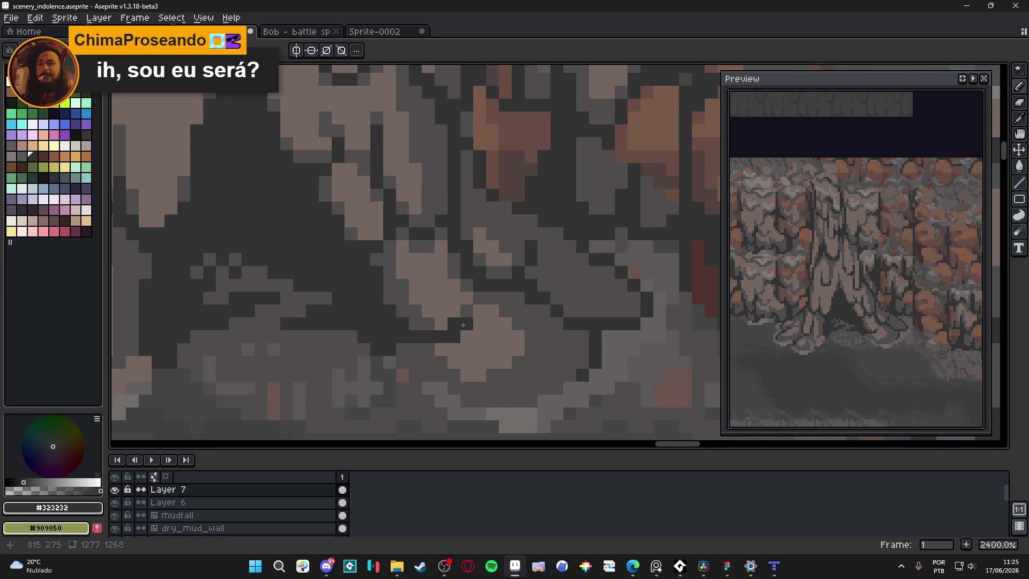
scroll(447, 350, "down", 2)
scroll(446, 349, "up", 5)
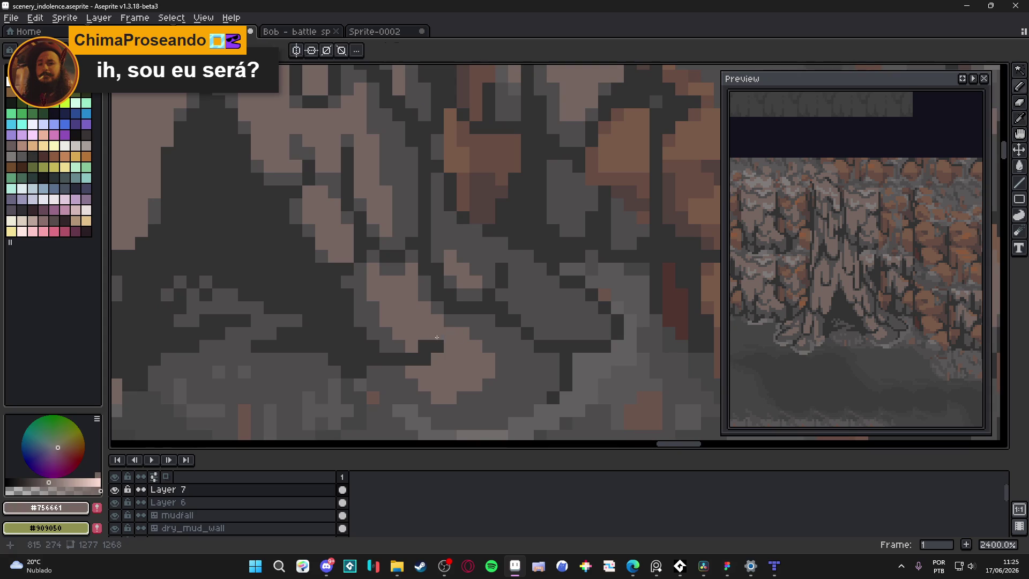
Step: Re-sample the roots' mid-grey and the dark outline grey #323232, then save
left_click(431, 345, "alt")
scroll(435, 370, "down", 6)
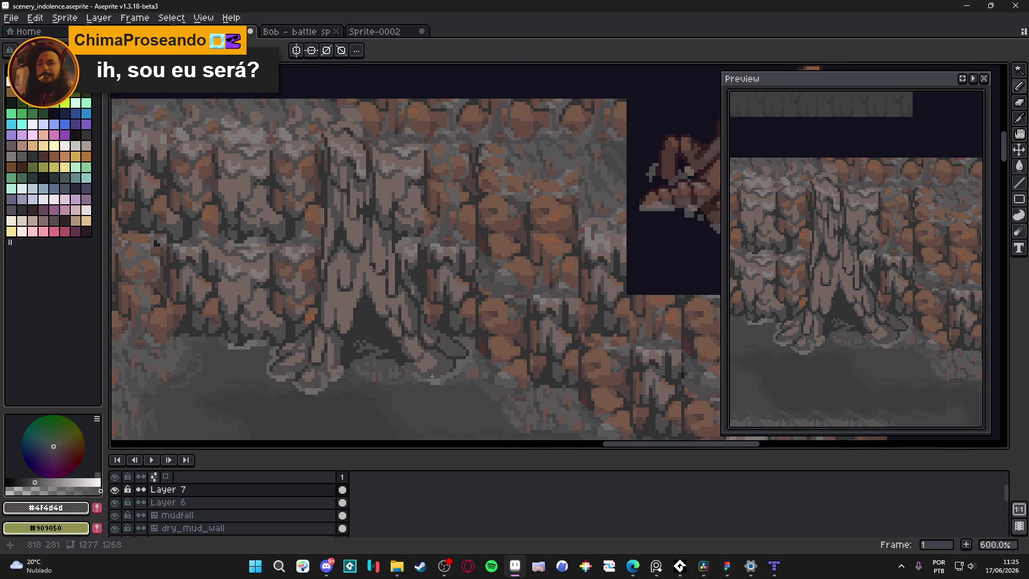
scroll(447, 370, "up", 4)
left_click(449, 360, "alt")
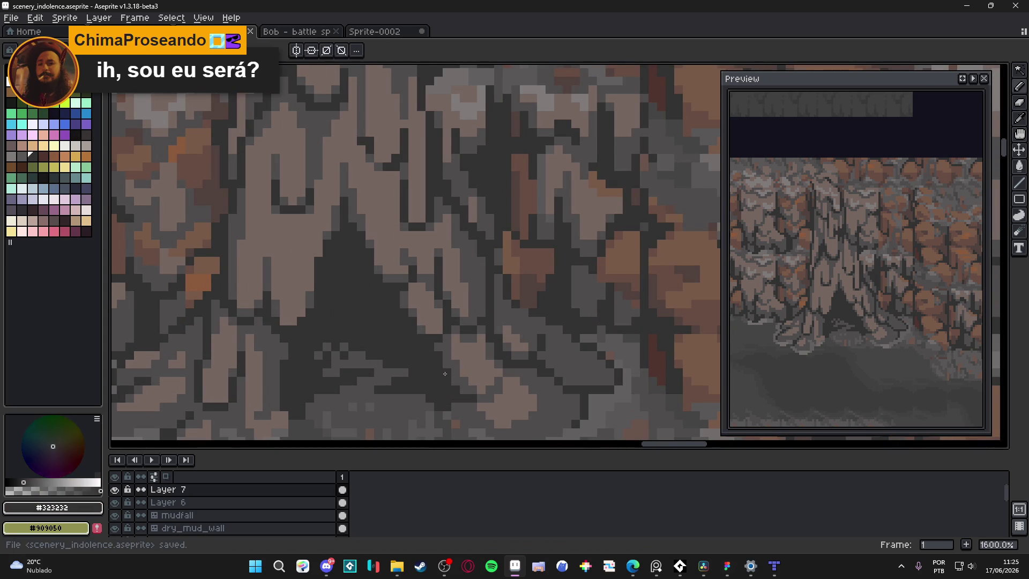
scroll(444, 380, "down", 5)
key("ctrl+s")
scroll(445, 379, "up", 4)
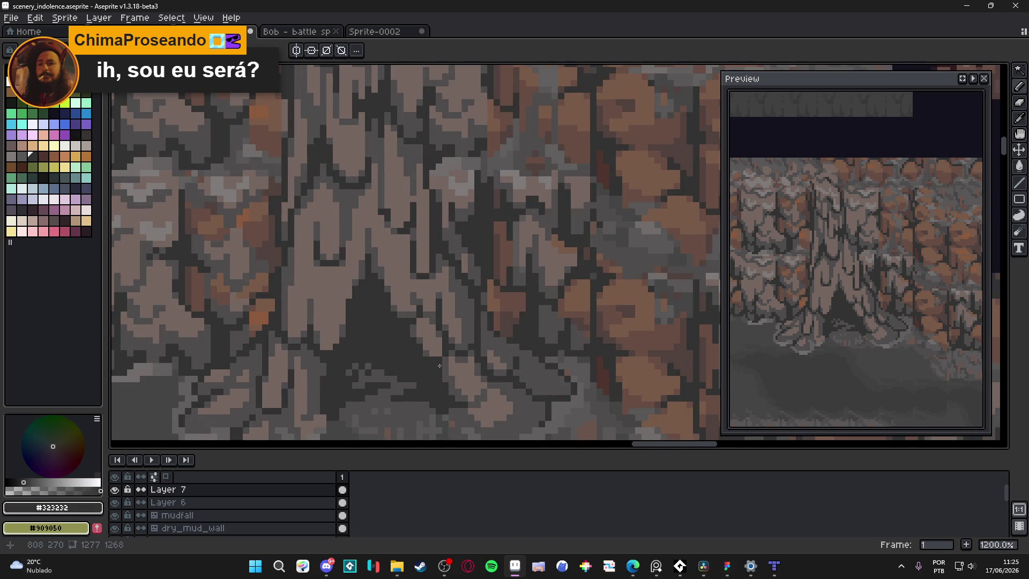
Step: Save the cave scene file a couple more times
scroll(430, 374, "down", 3)
scroll(430, 374, "down", 1)
scroll(428, 369, "up", 4)
scroll(427, 364, "down", 4)
key("ctrl+s")
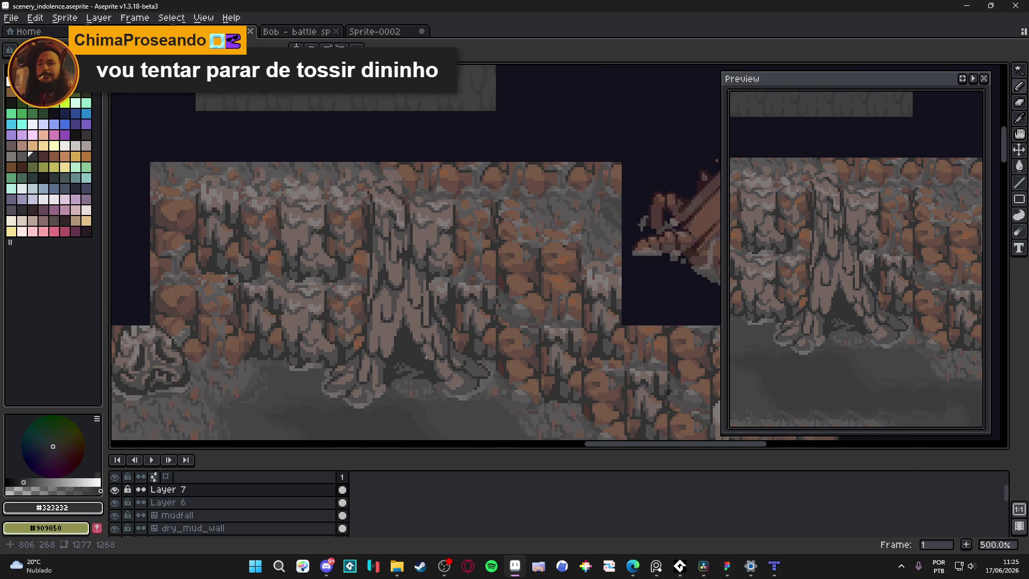
key("ctrl+s")
scroll(427, 356, "up", 4)
Step: Pick up the lighter trunk grey #756661 and save the file
left_click(422, 351, "alt")
key("g")
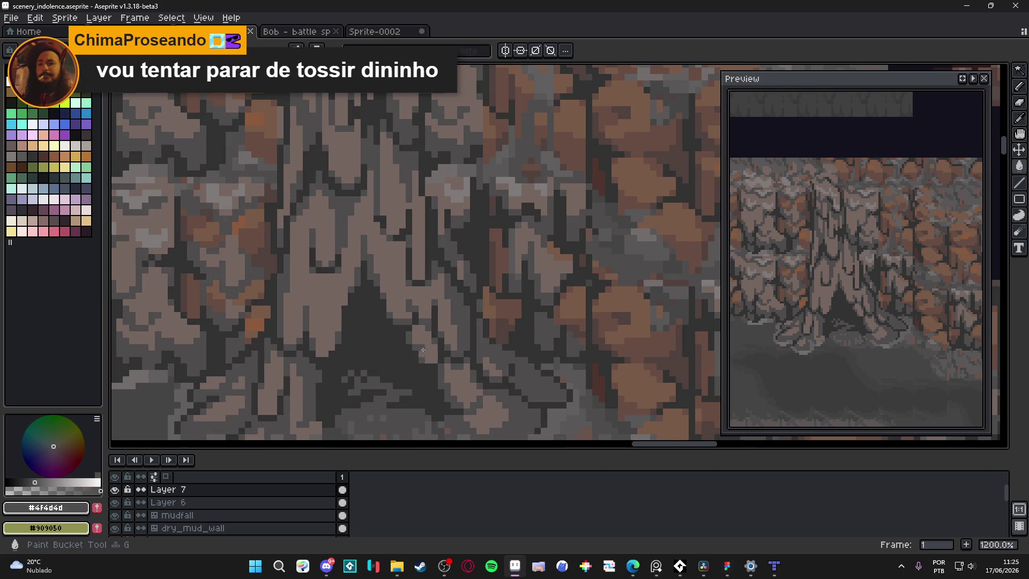
scroll(422, 351, "down", 4)
scroll(432, 319, "up", 4)
left_click(438, 328, "alt")
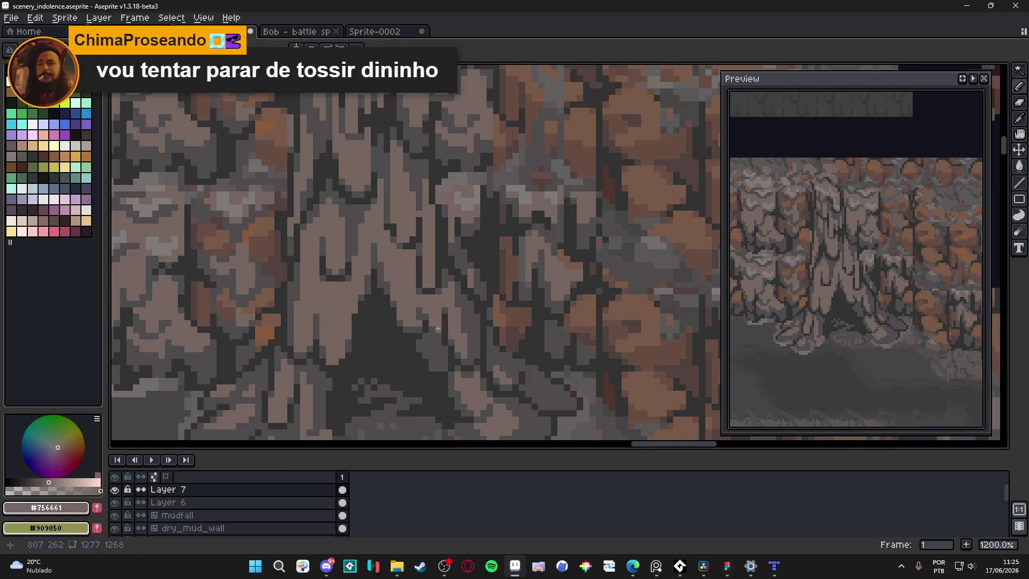
scroll(446, 358, "down", 5)
key("ctrl+s")
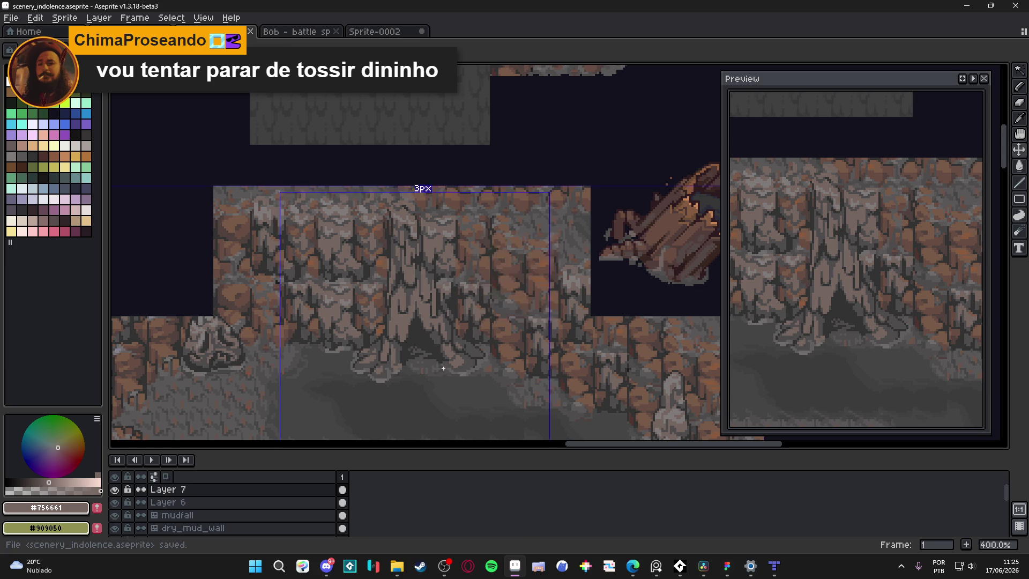
Step: Add light grey #756661 highlight pixels to the trunk base
scroll(432, 338, "up", 5)
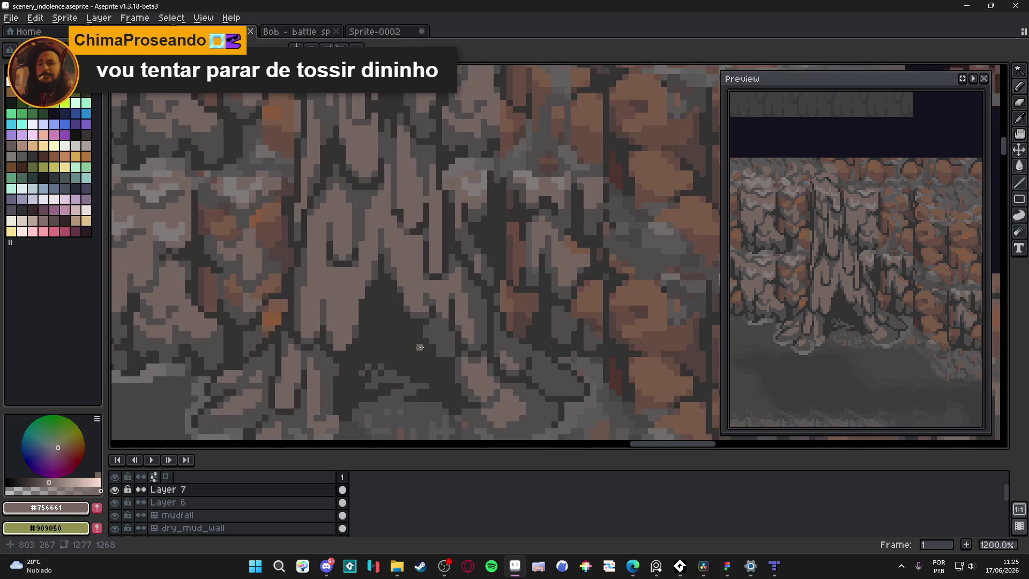
left_click(429, 346, "alt")
left_click(445, 327, "alt")
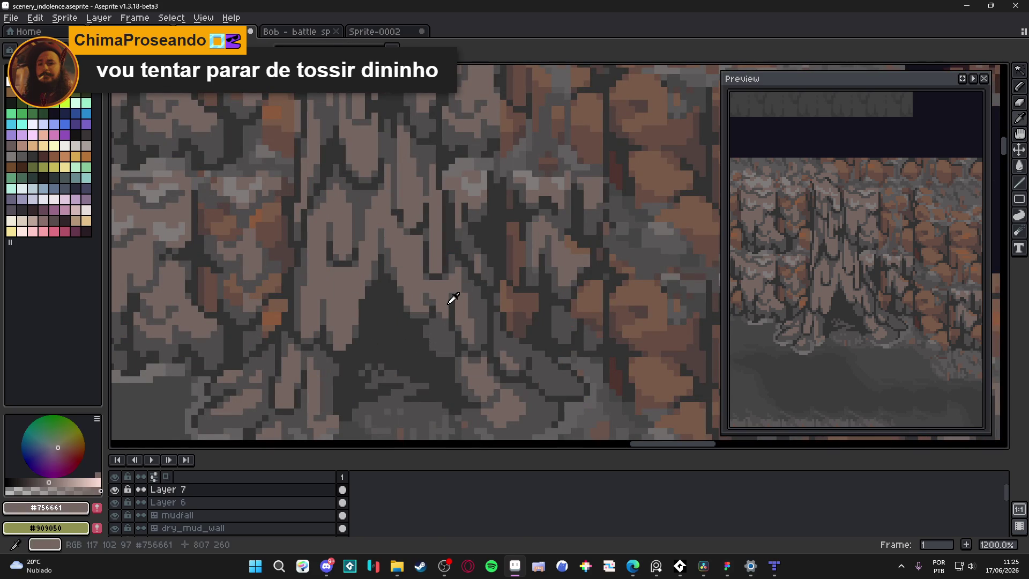
left_click(444, 345)
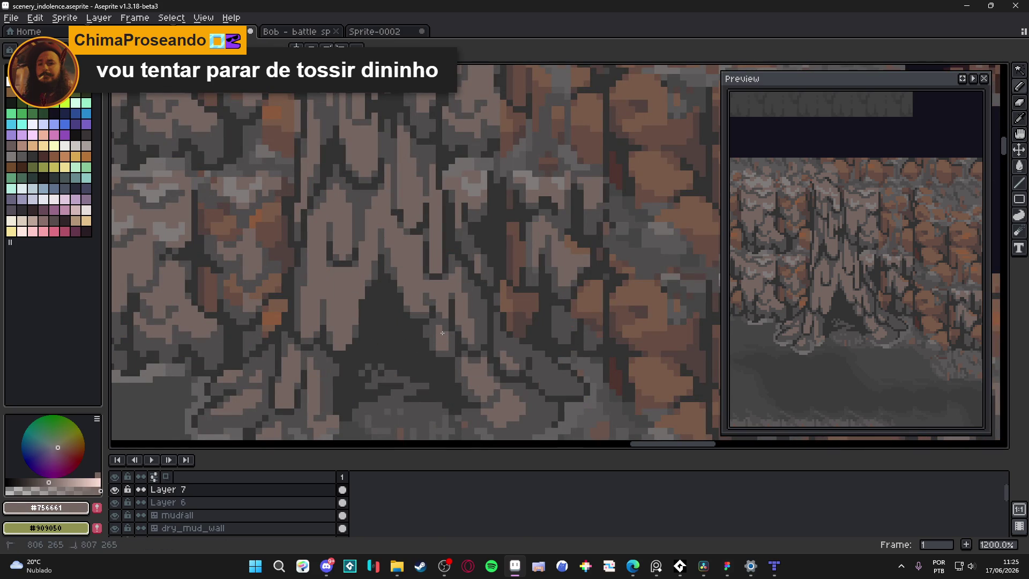
Step: Switch back to mid-grey #4f4d4d and save scenery_indolence.aseprite
left_click(437, 346, "alt")
scroll(440, 385, "down", 3)
key("ctrl+s")
scroll(438, 385, "down", 1)
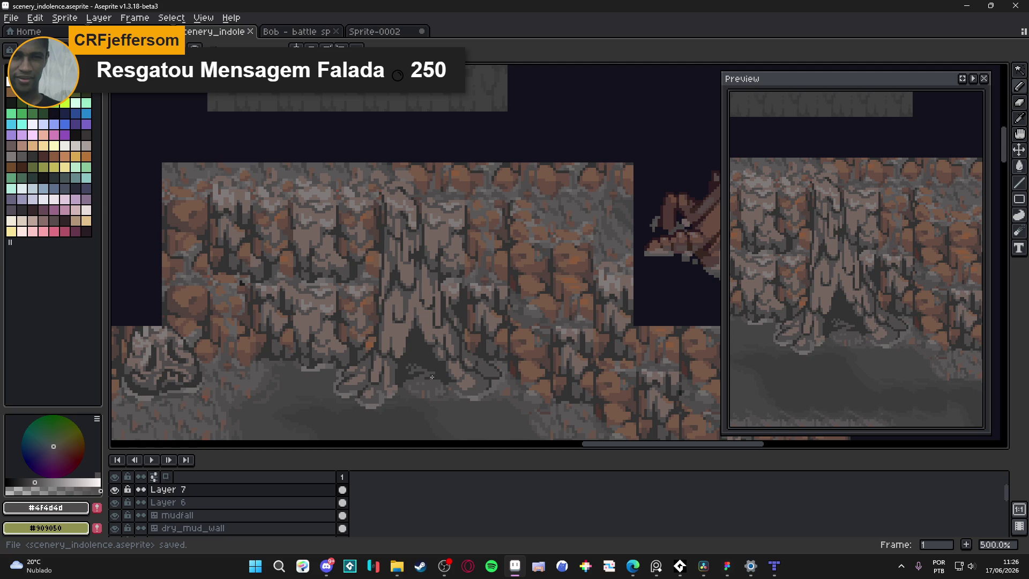
Step: Draw a dark line on the rock column, sample its light grey, and save the scenery file
scroll(394, 291, "up", 2)
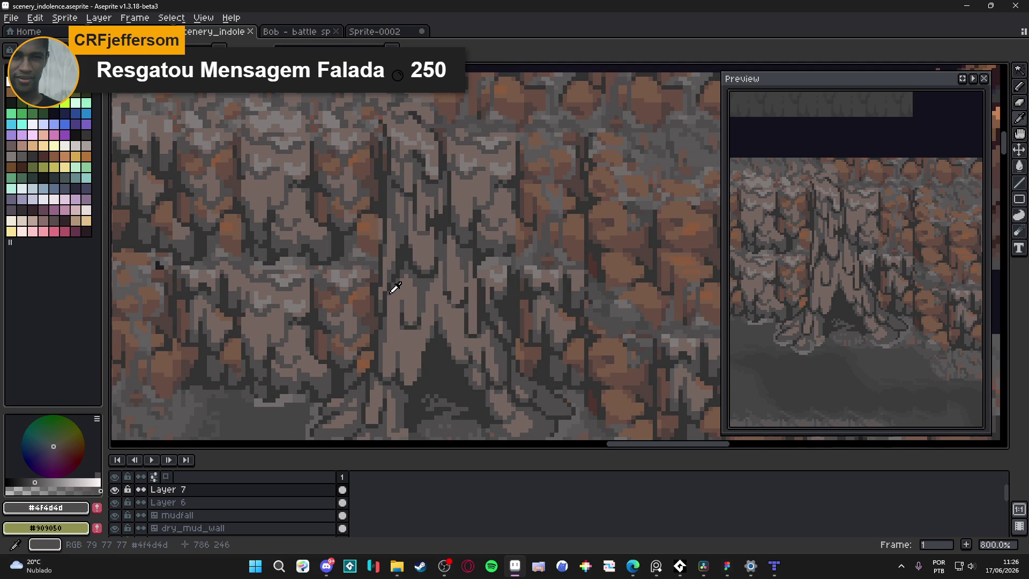
left_click(385, 340)
left_click(386, 369, "shift")
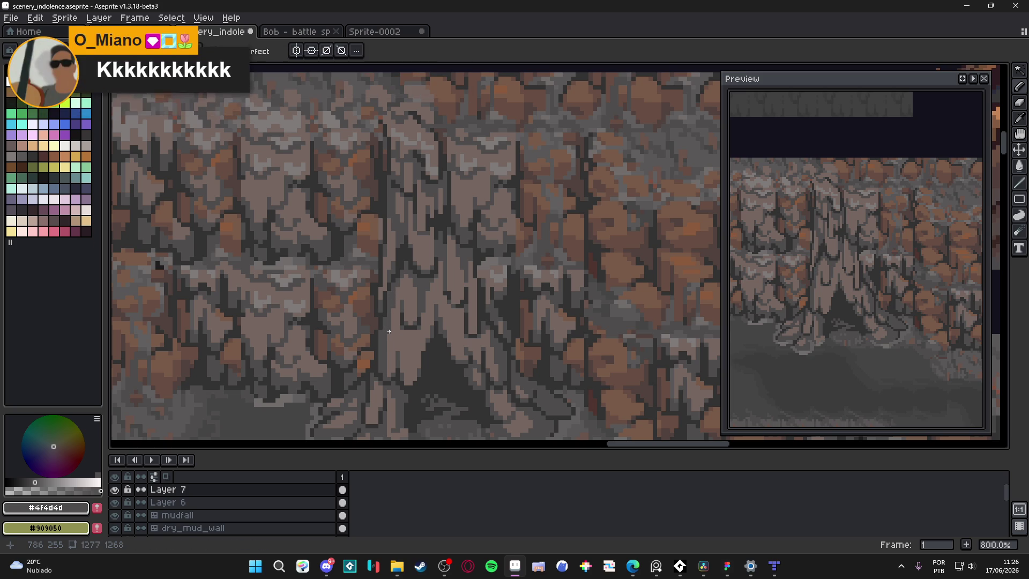
scroll(408, 367, "down", 3)
scroll(396, 362, "up", 5)
left_click(388, 356, "alt")
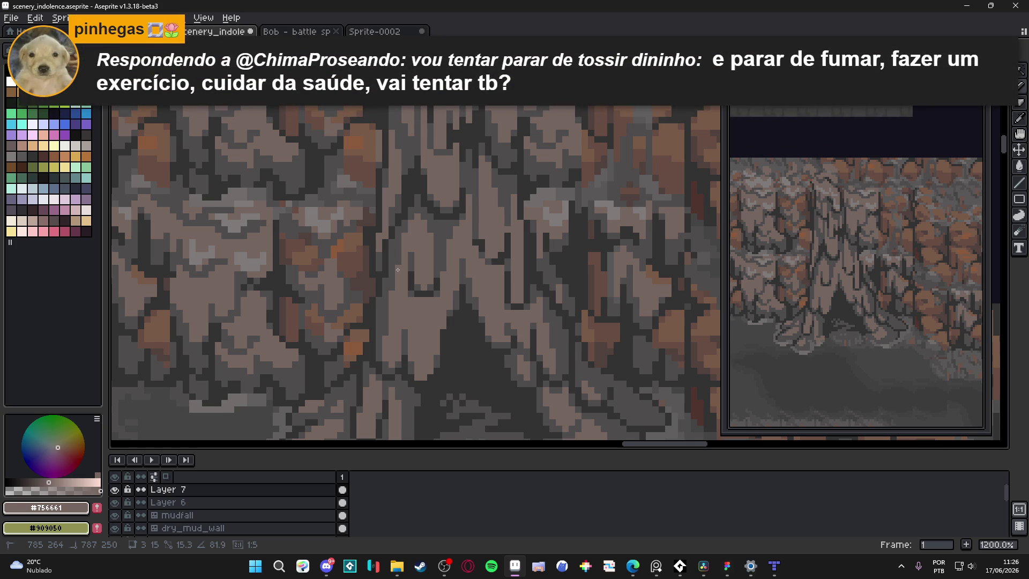
scroll(410, 275, "down", 2)
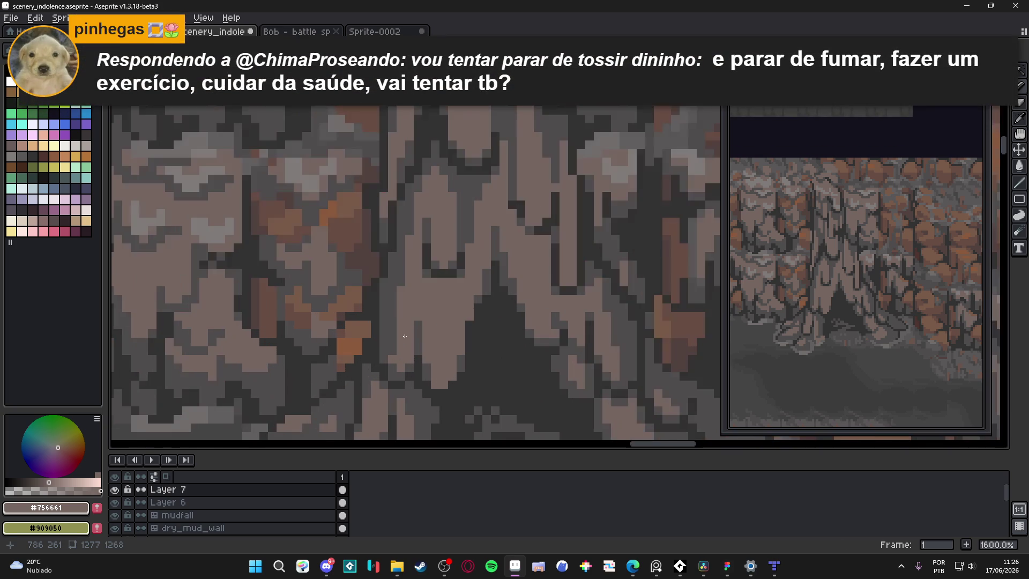
scroll(410, 326, "down", 1)
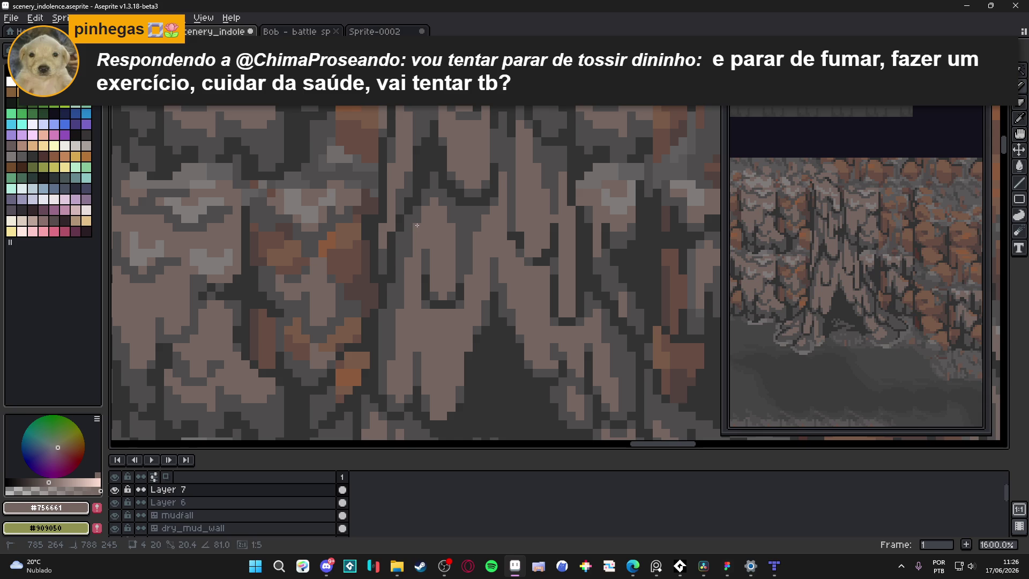
scroll(421, 297, "down", 1)
key("ctrl+s")
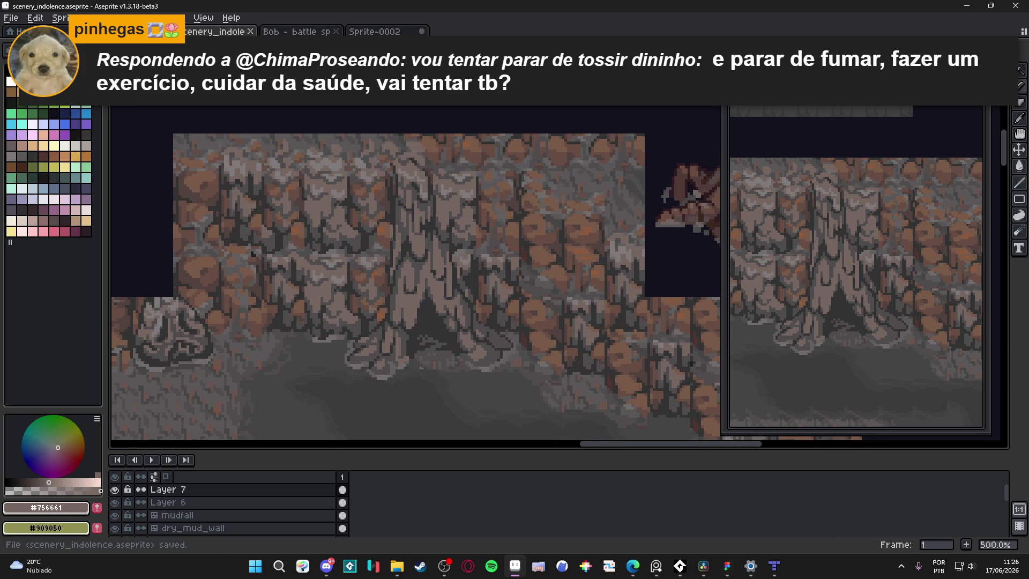
Step: Paint a dark grey stroke down the rock column and fill a small patch dark
scroll(414, 363, "down", 1)
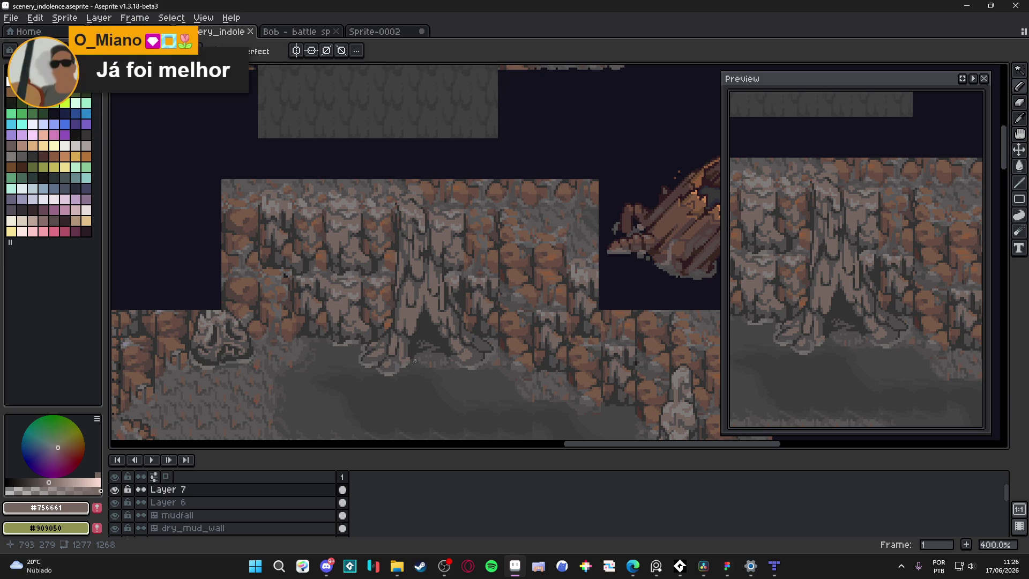
scroll(387, 332, "up", 5)
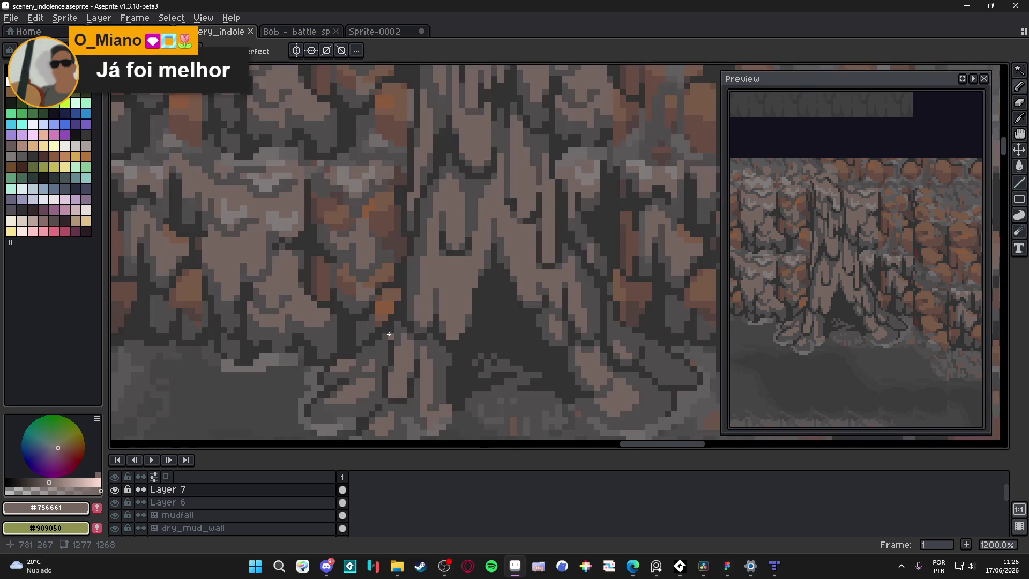
left_click(402, 333, "alt")
left_click_drag(399, 335, 386, 393)
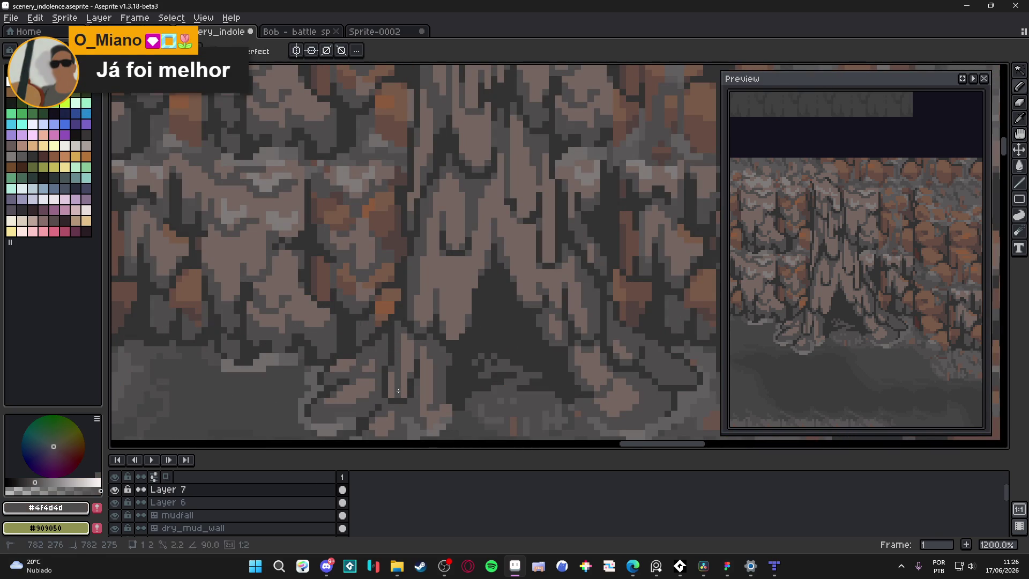
key("g")
left_click(391, 389)
scroll(410, 393, "down", 4)
Step: Add a light rock pixel to the column, resample the dark grey, and save
key("b")
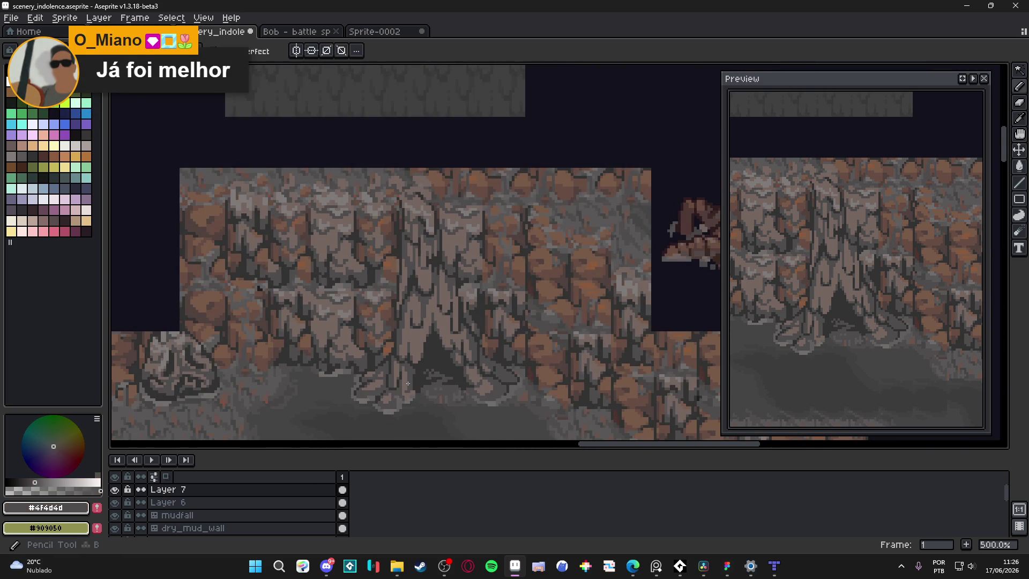
scroll(411, 393, "up", 4)
left_click(379, 382, "alt")
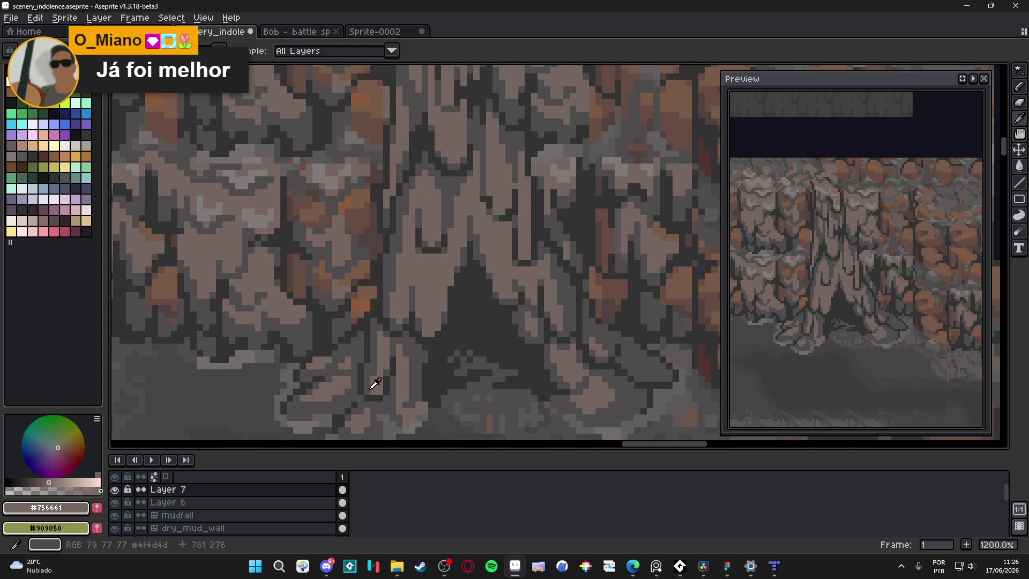
left_click(371, 383, "alt")
scroll(370, 375, "down", 4)
scroll(371, 352, "up", 4)
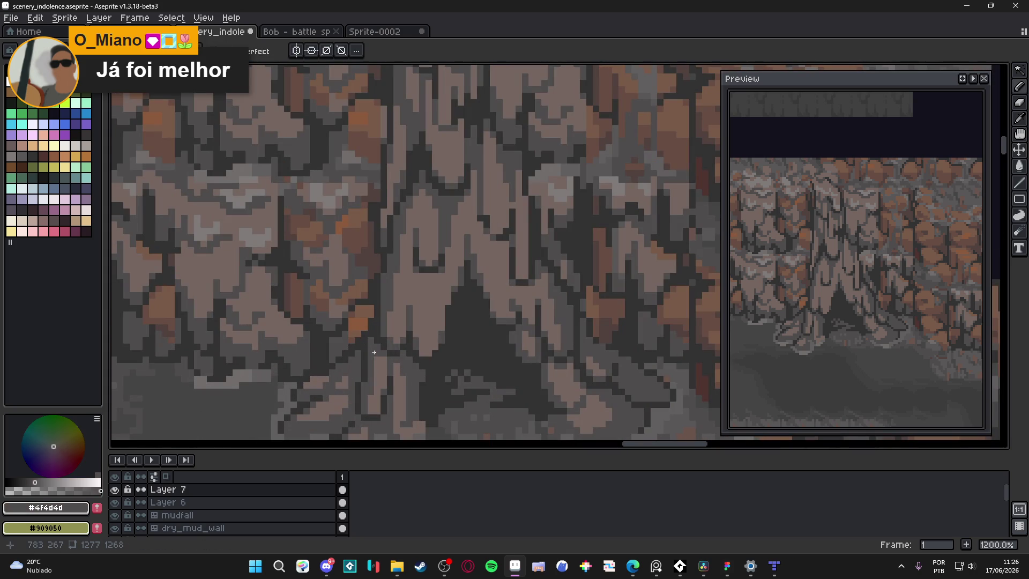
scroll(375, 358, "down", 4)
scroll(373, 355, "up", 4)
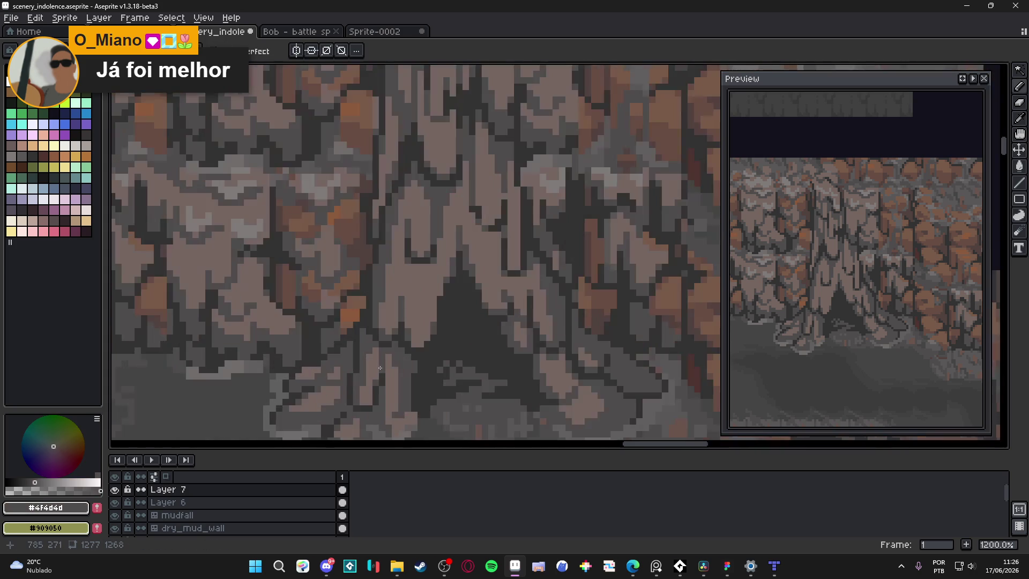
scroll(371, 353, "down", 4)
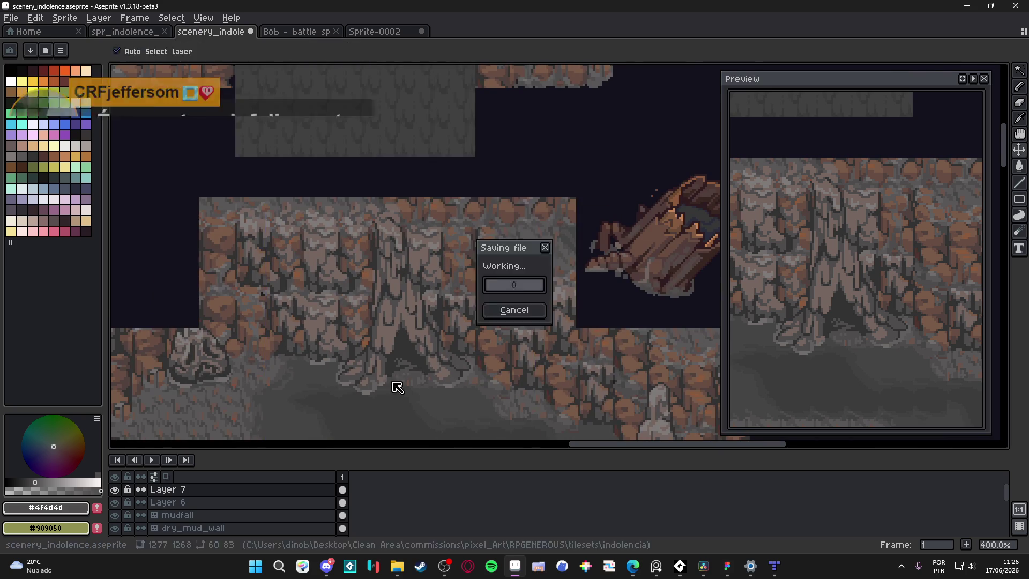
key("ctrl+s")
scroll(390, 383, "up", 3)
Step: Paint dark grey outline pixels along the foot of the rock column
scroll(438, 368, "up", 5)
left_click(413, 369)
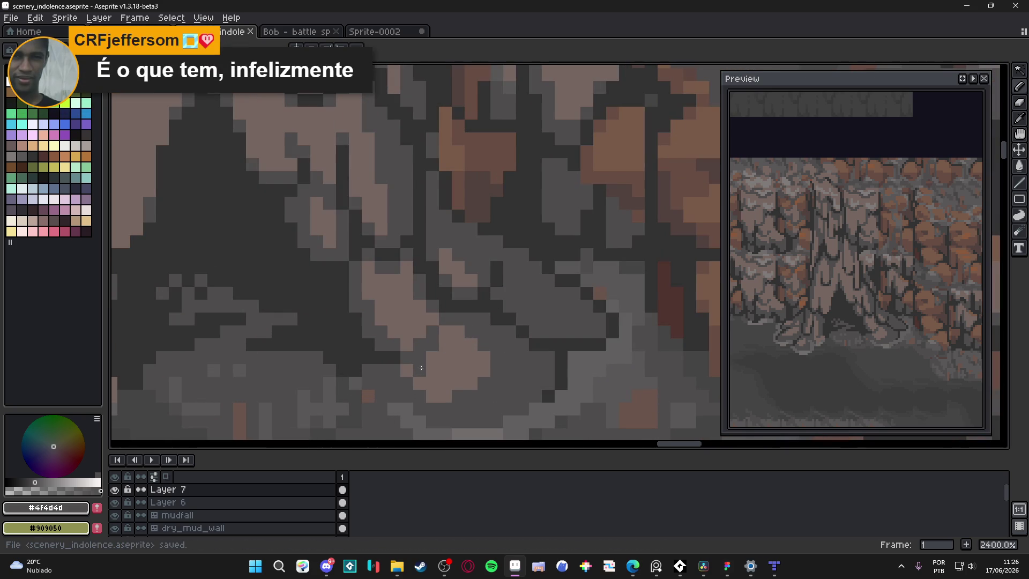
left_click(429, 367)
left_click_drag(458, 383, 419, 389)
left_click(394, 357)
Step: Sample the near-black #323232 grey, paint one outline pixel, and save the file
left_click(404, 355, "alt")
left_click(414, 352)
scroll(377, 353, "down", 6)
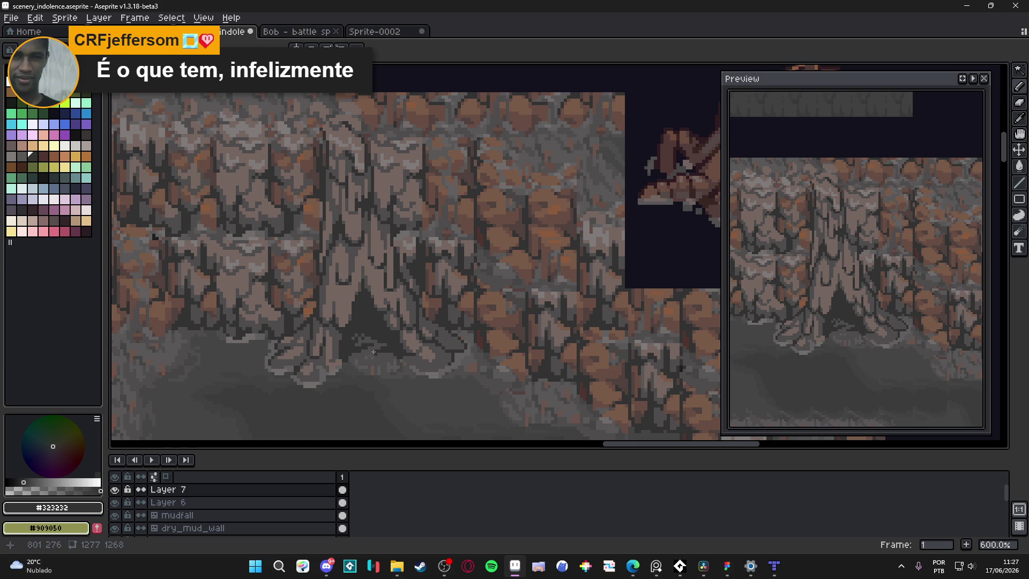
scroll(322, 328, "up", 3)
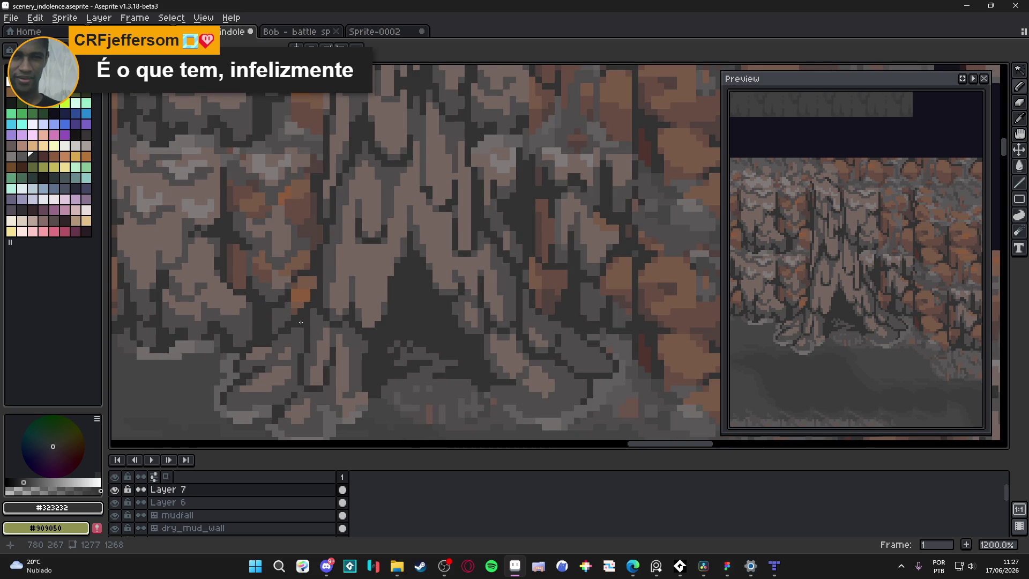
scroll(299, 330, "down", 4)
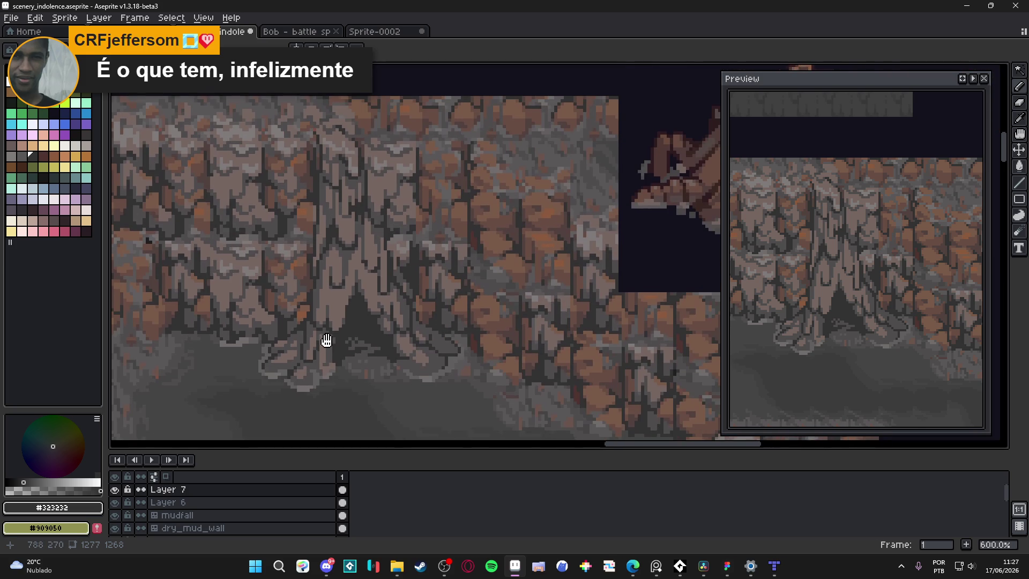
scroll(323, 340, "up", 5)
scroll(345, 344, "down", 4)
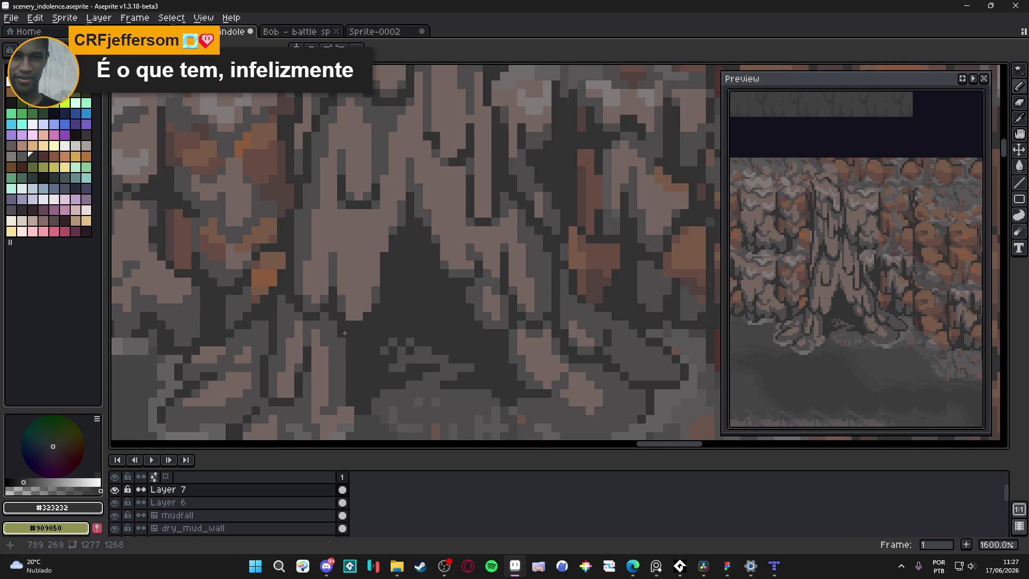
key("ctrl+s")
Step: Switch to the Move tool, inspect the rock base at different zooms, and save
key("v")
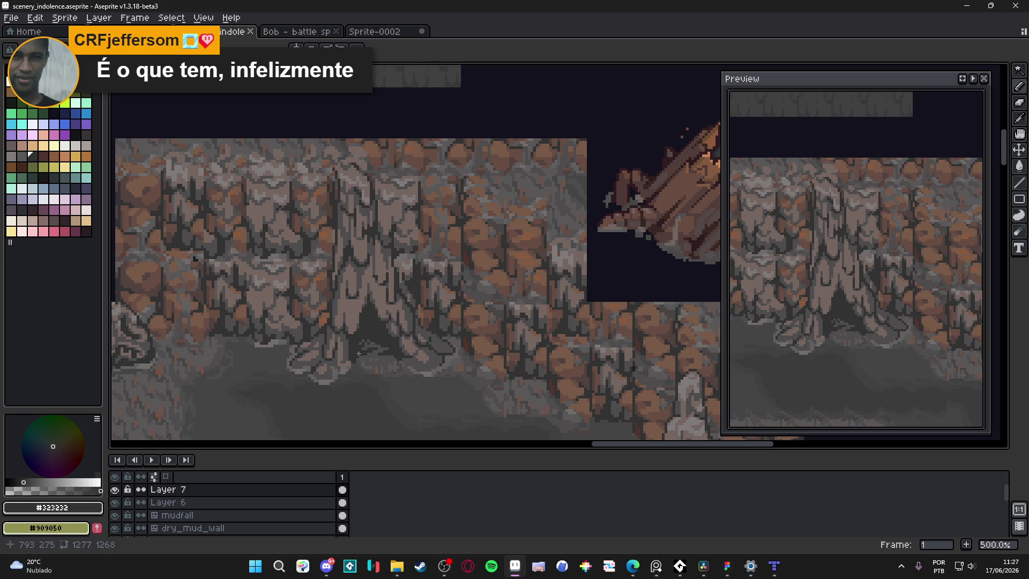
scroll(353, 352, "up", 5)
scroll(345, 354, "down", 2)
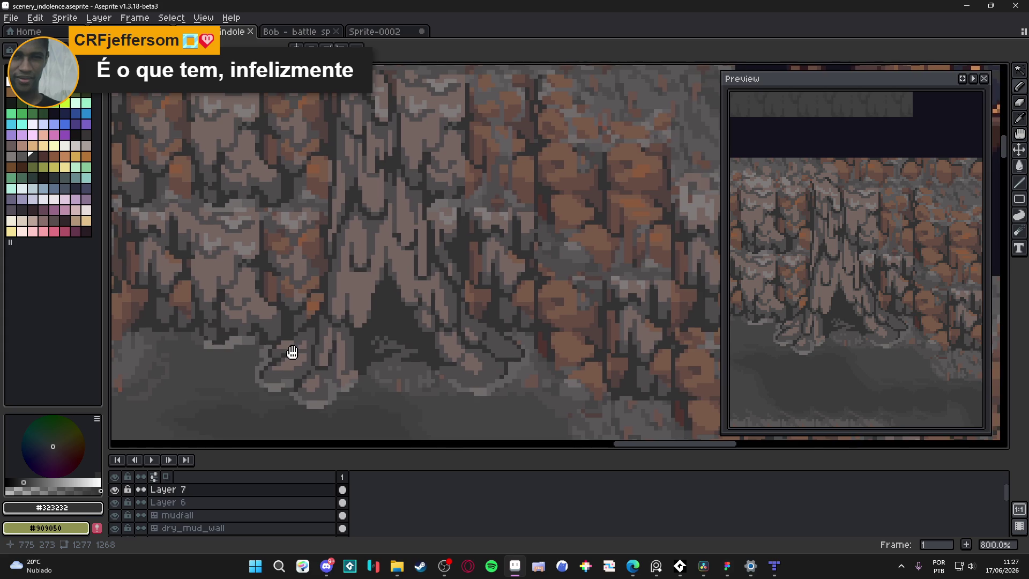
scroll(353, 349, "down", 2)
scroll(342, 335, "up", 2)
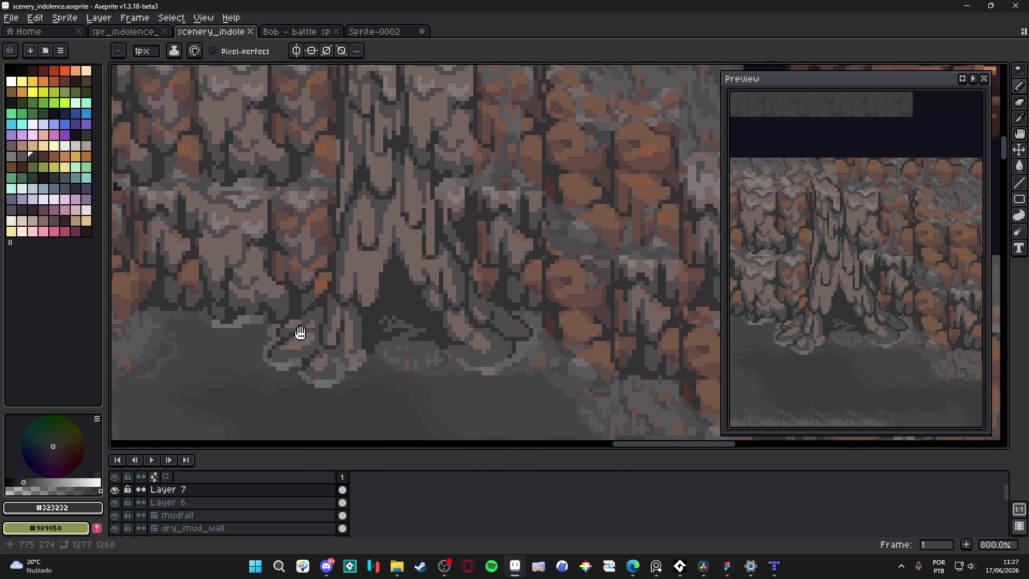
scroll(306, 329, "down", 1)
key("ctrl+s")
scroll(309, 338, "down", 1)
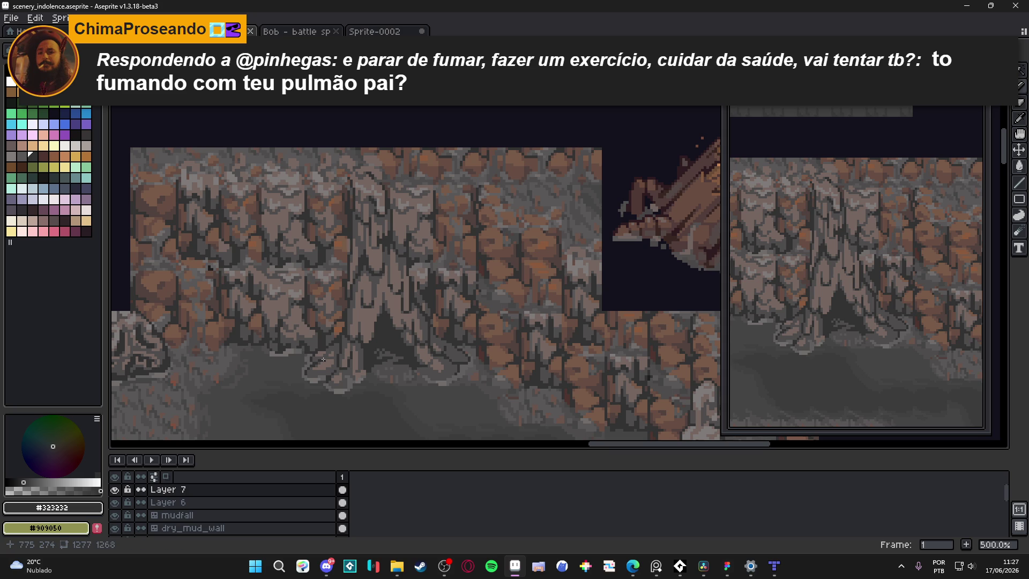
scroll(324, 356, "up", 5)
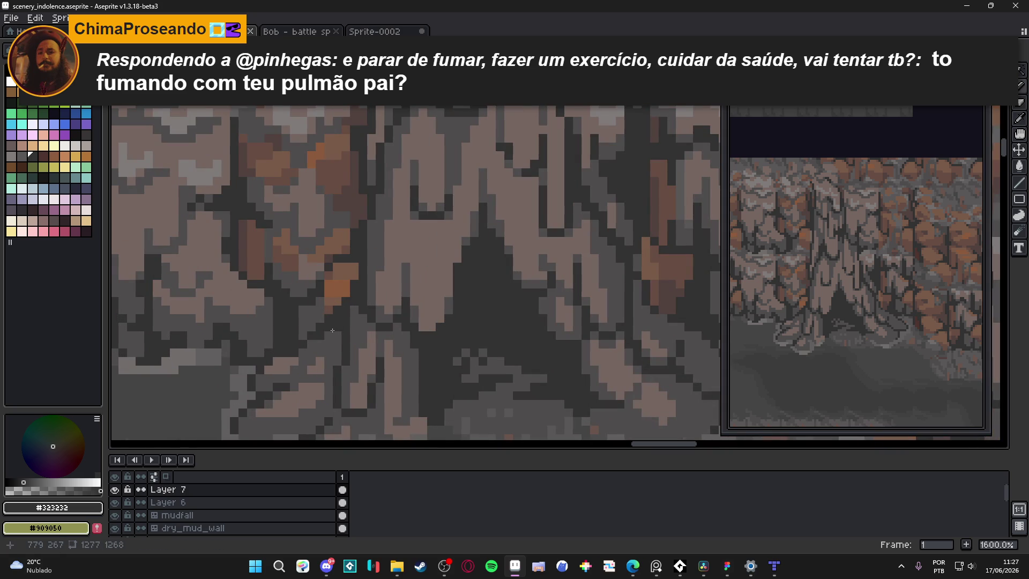
scroll(391, 379, "down", 5)
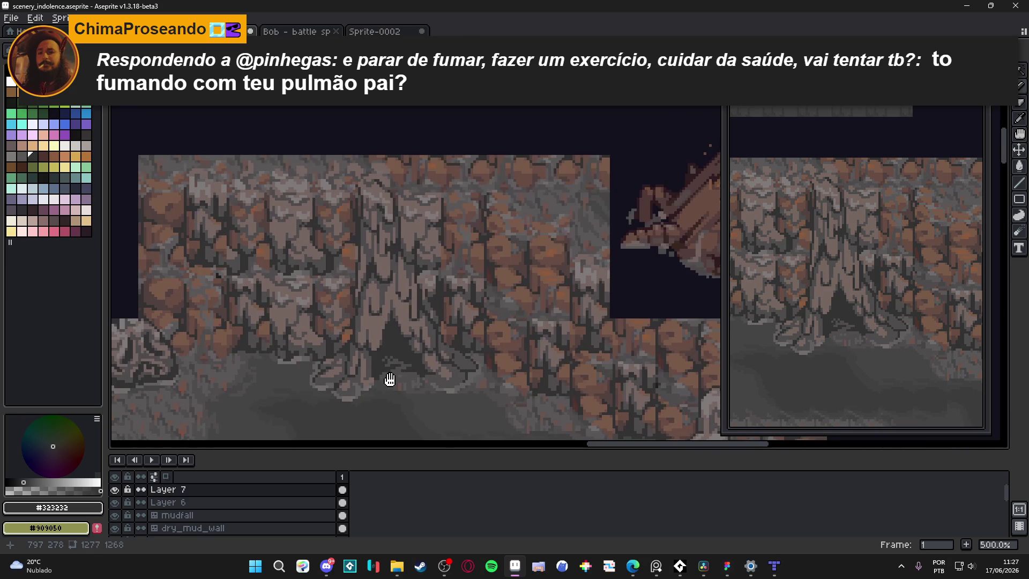
key("ctrl+s")
Step: Review the reshaded column across the cave wall and save scenery_indolence.aseprite again
scroll(441, 339, "up", 4)
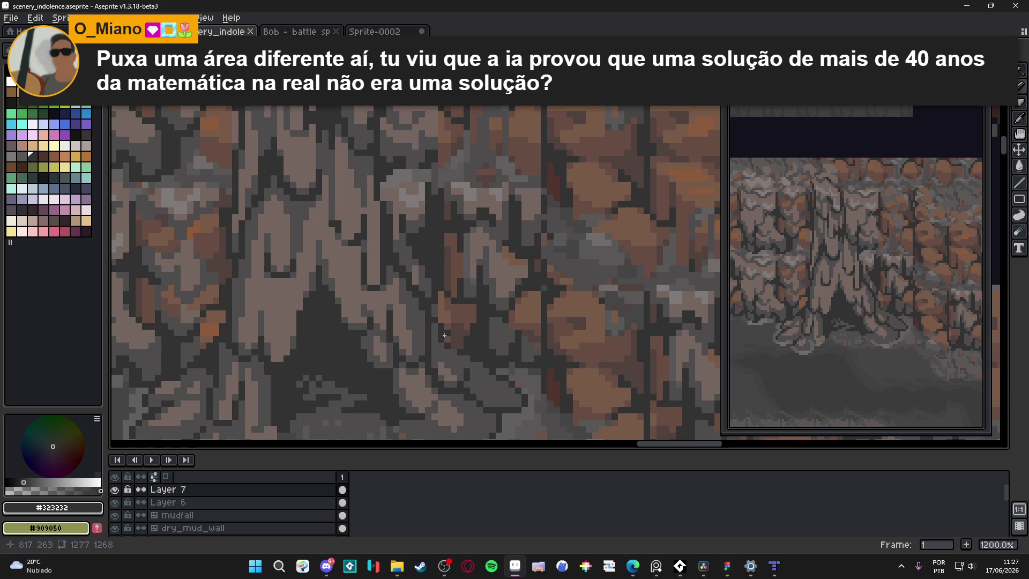
scroll(440, 335, "up", 1)
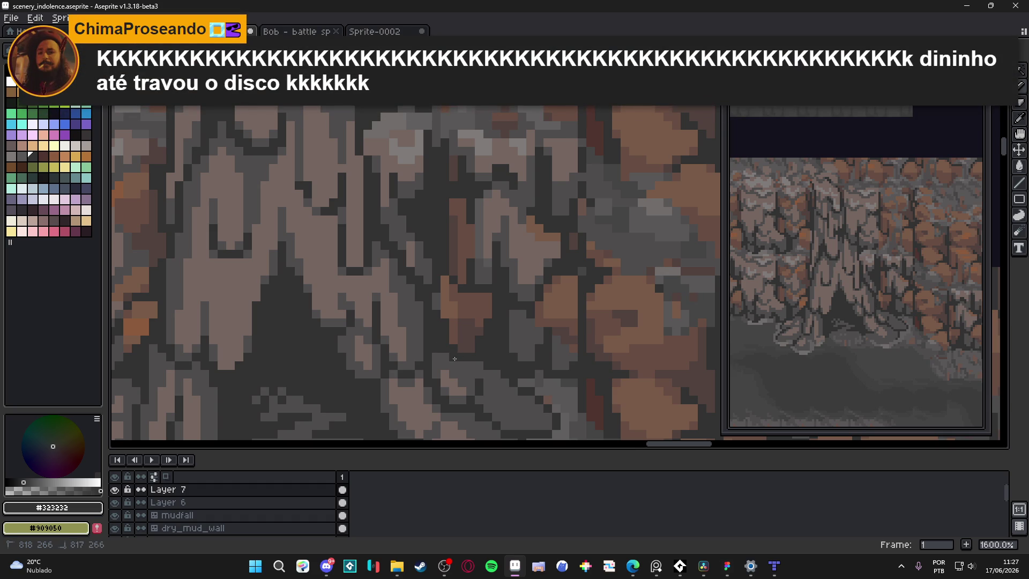
scroll(469, 370, "down", 3)
scroll(469, 370, "up", 3)
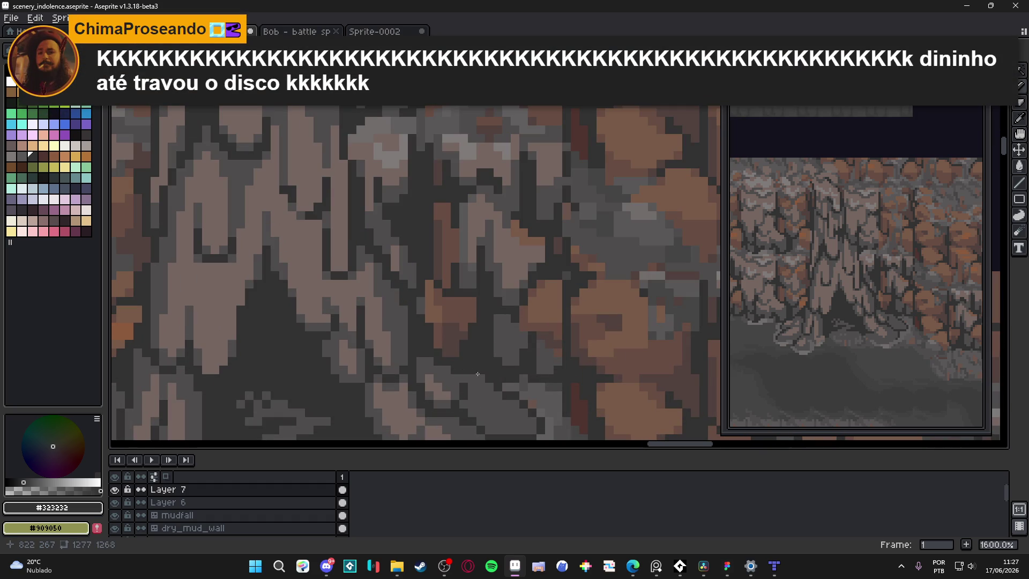
scroll(478, 376, "down", 4)
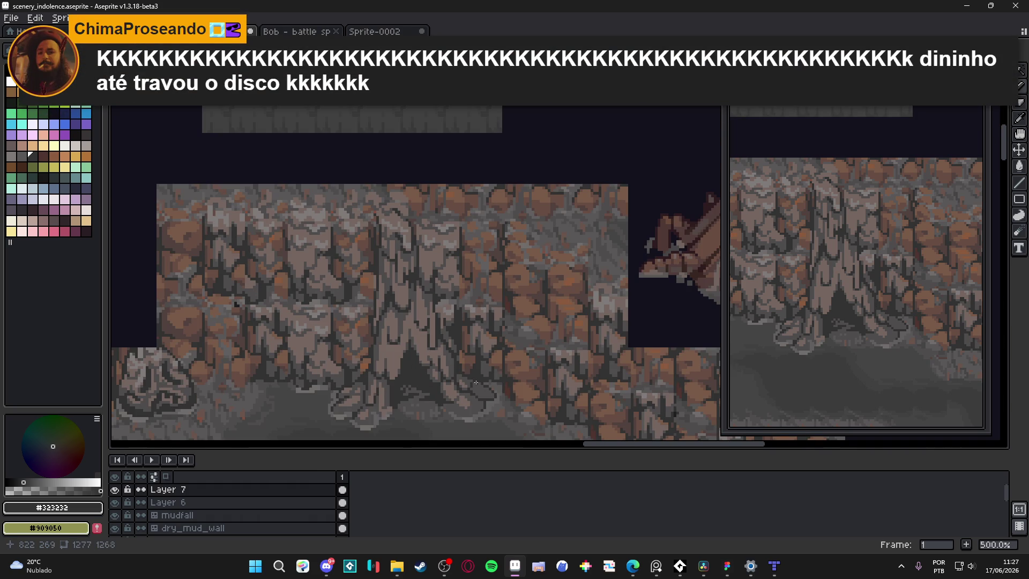
scroll(482, 394, "down", 1)
key("ctrl+s")
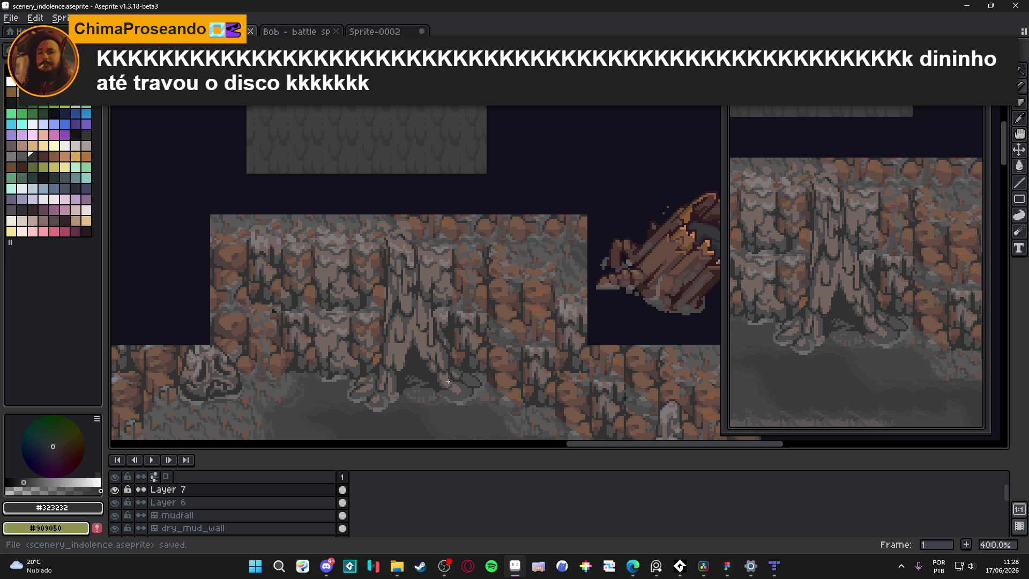
Step: Zoom in on the tall stalactite column and pick its light grey rock colour
scroll(432, 361, "down", 3)
scroll(489, 345, "right", 1)
scroll(382, 326, "down", 1)
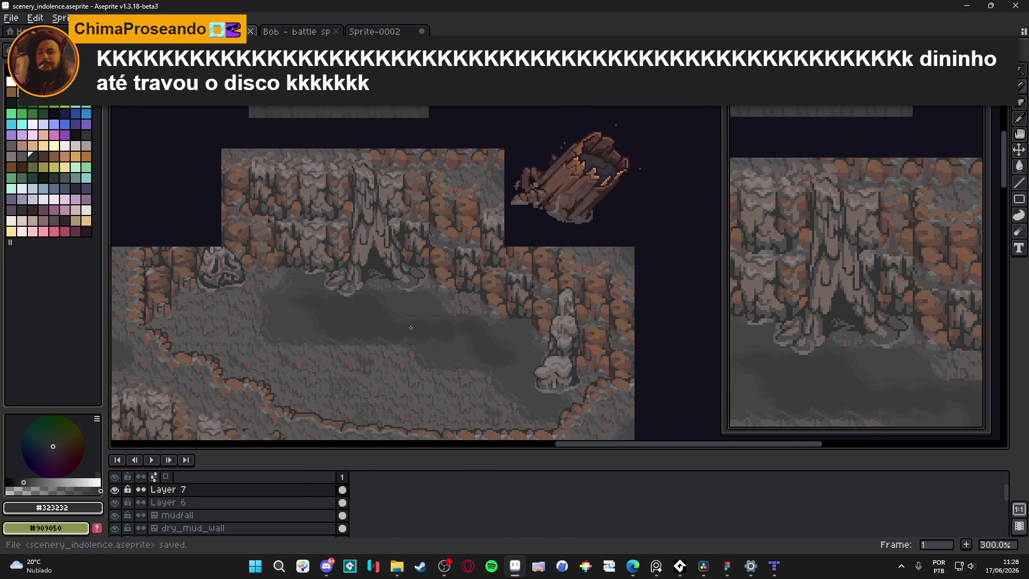
scroll(418, 309, "up", 1)
scroll(417, 310, "left", 1)
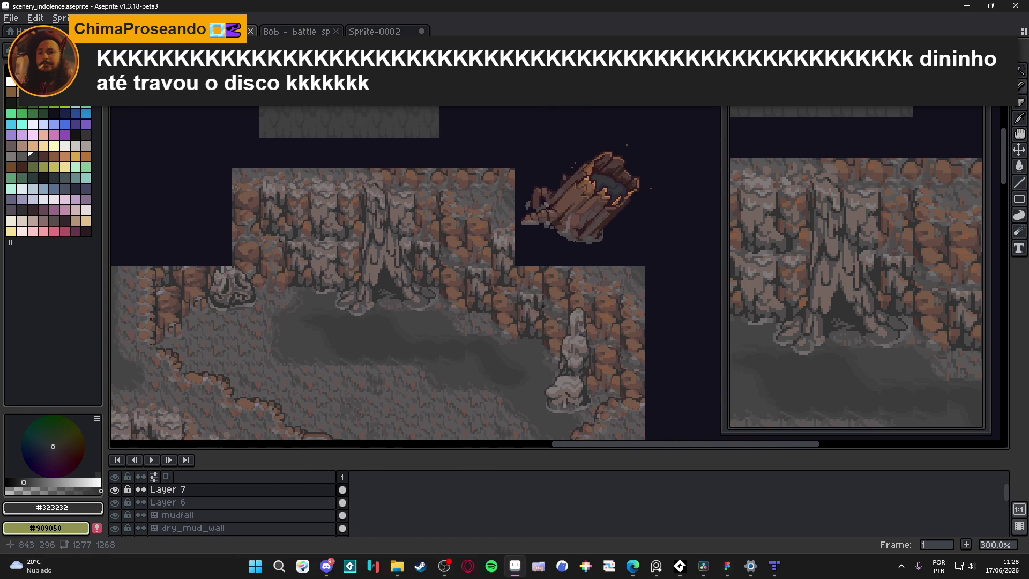
scroll(509, 338, "up", 1)
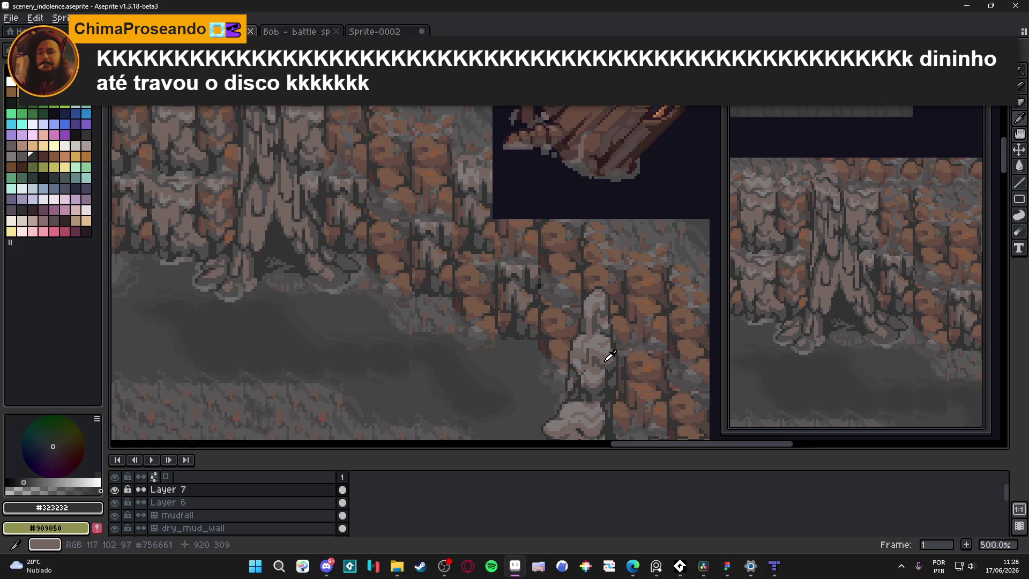
scroll(315, 271, "up", 1)
scroll(315, 271, "up", 1)
scroll(428, 295, "right", 2)
scroll(535, 321, "down", 2)
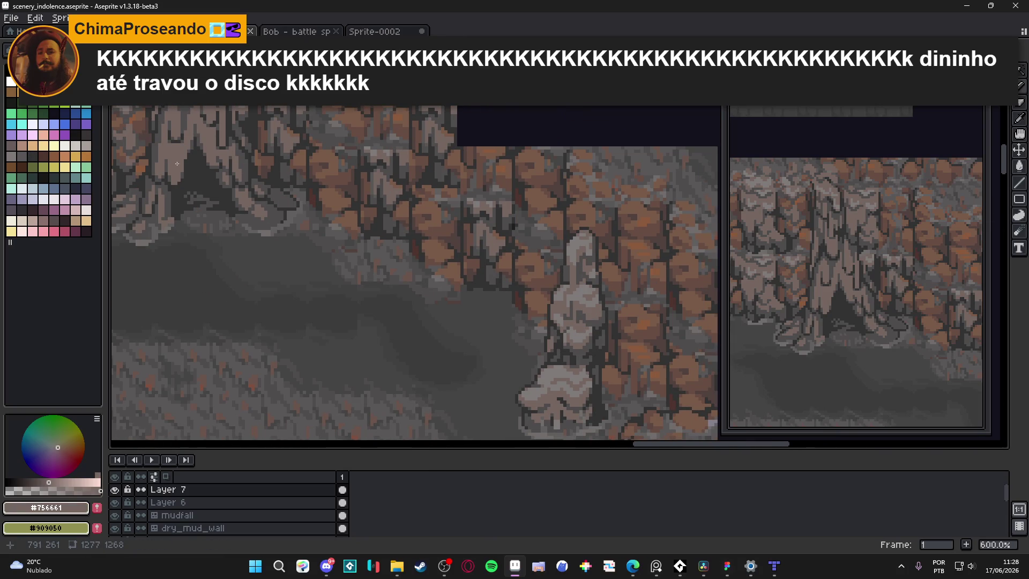
scroll(172, 153, "up", 4)
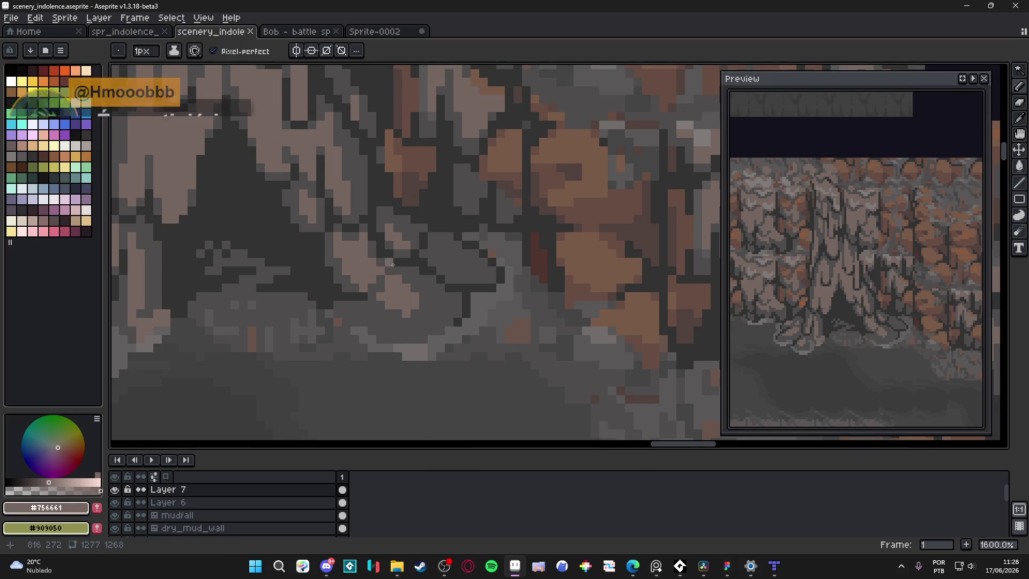
scroll(552, 297, "down", 3)
scroll(552, 298, "right", 5)
scroll(551, 298, "down", 3)
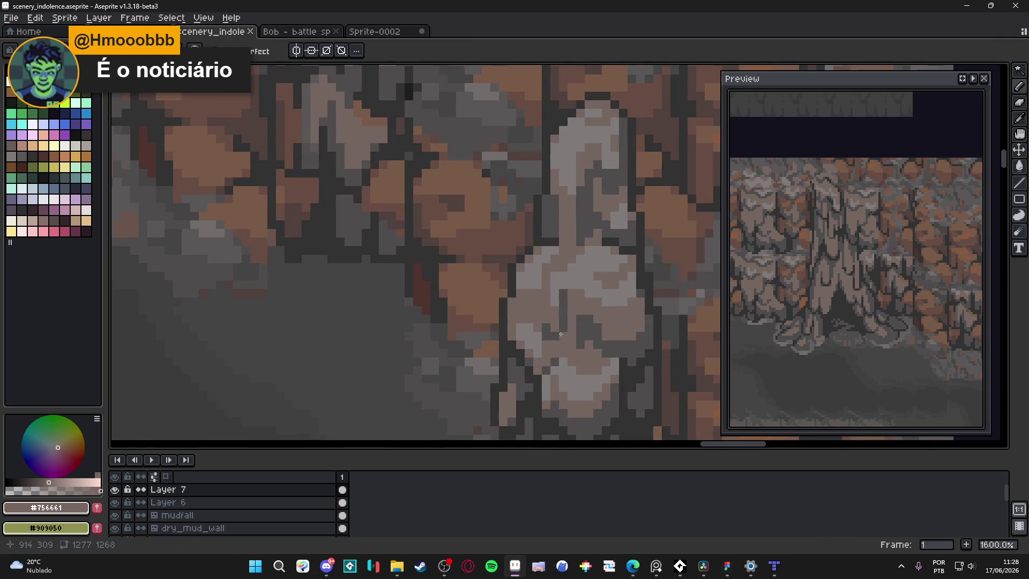
left_click(537, 284, "alt")
scroll(480, 363, "down", 2)
scroll(369, 300, "up", 7)
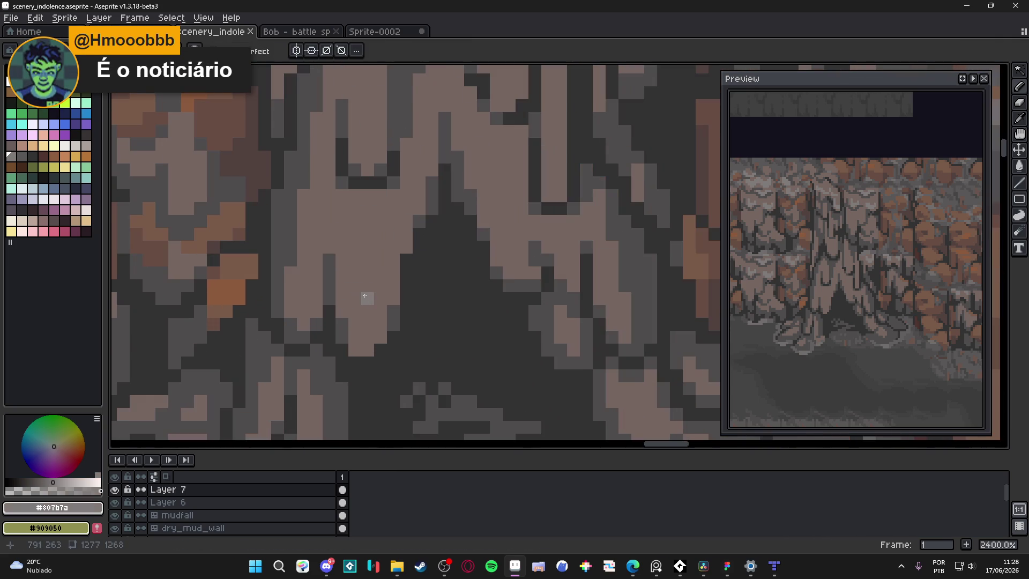
Step: Paint light grey highlight strokes up the stalactite and add another highlight block
mouse_move(369, 323)
left_mouse_down()
mouse_move(381, 298)
mouse_move(381, 247)
mouse_move(369, 286)
mouse_move(342, 273)
mouse_move(342, 251)
mouse_move(346, 282)
left_mouse_up()
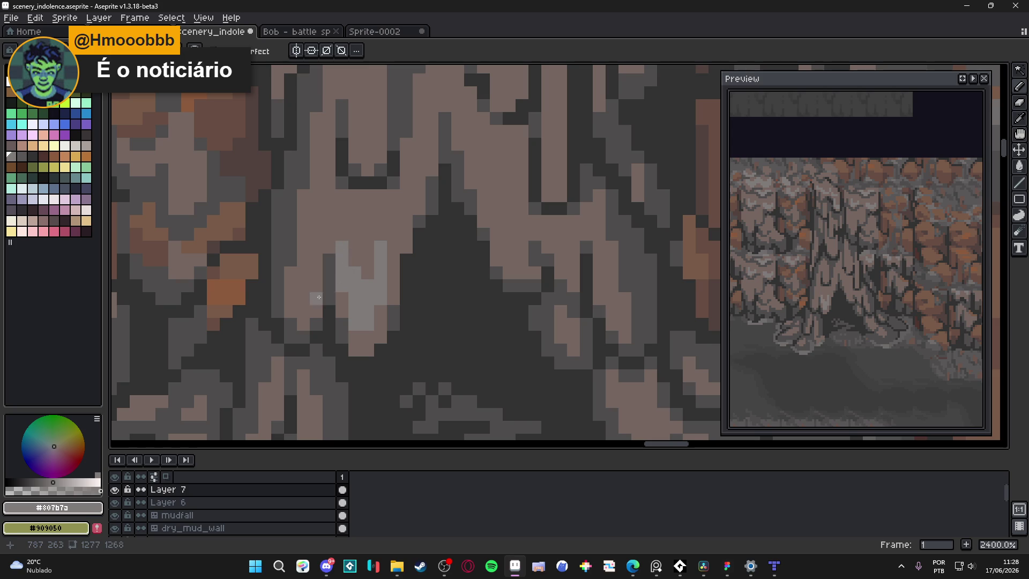
left_click_drag(304, 304, 308, 283)
scroll(322, 273, "down", 4)
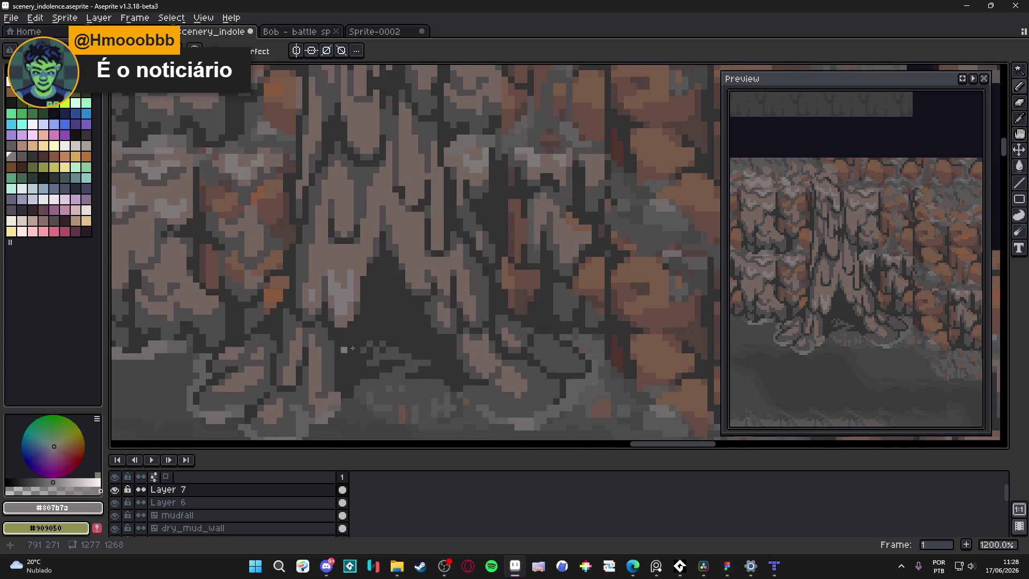
scroll(358, 250, "up", 3)
left_click_drag(359, 252, 365, 235)
scroll(365, 234, "down", 3)
scroll(365, 235, "up", 3)
Step: Add more light grey highlights along the column and stalactite, then save the sheet
key("alt")
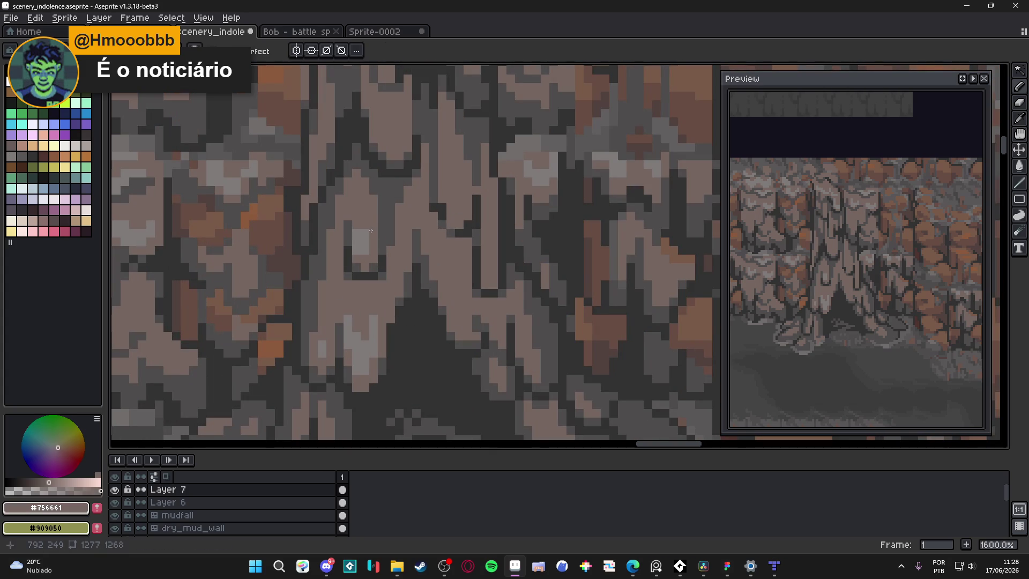
scroll(456, 292, "down", 3)
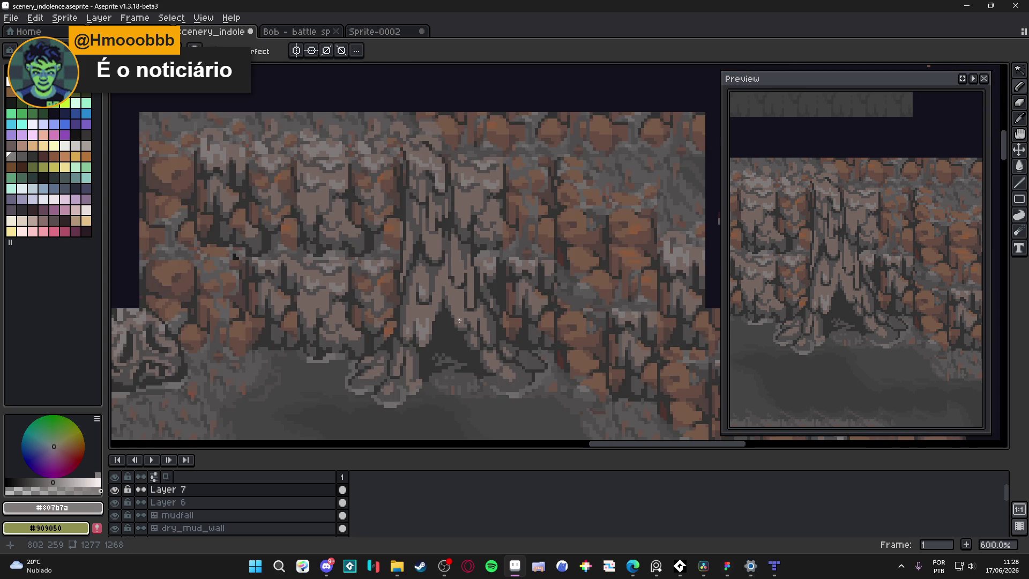
scroll(459, 320, "up", 3)
left_click_drag(486, 328, 486, 308)
scroll(458, 274, "down", 1)
left_click(455, 259)
left_click_drag(455, 258, 443, 231)
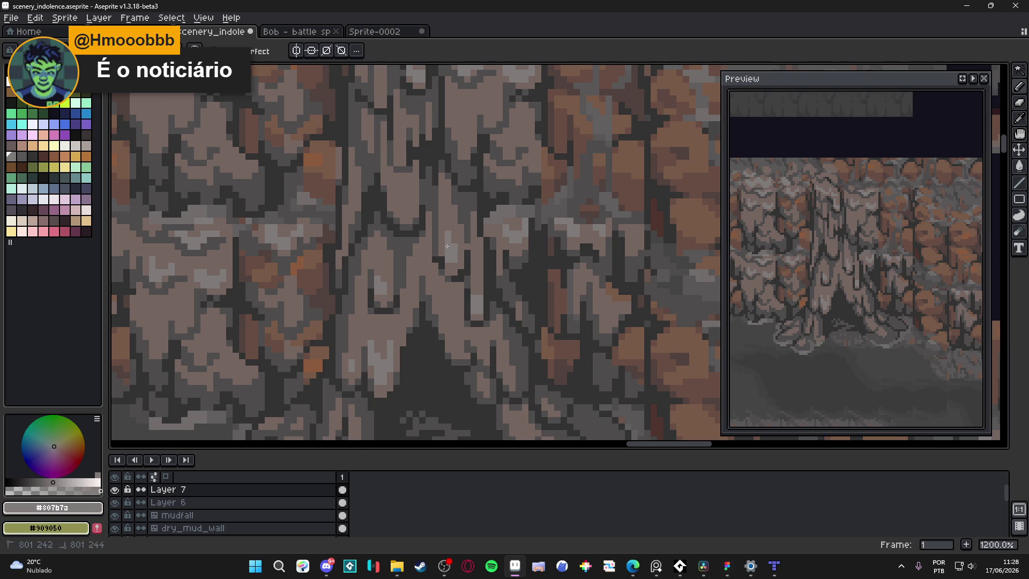
scroll(460, 307, "down", 5)
scroll(450, 300, "up", 8)
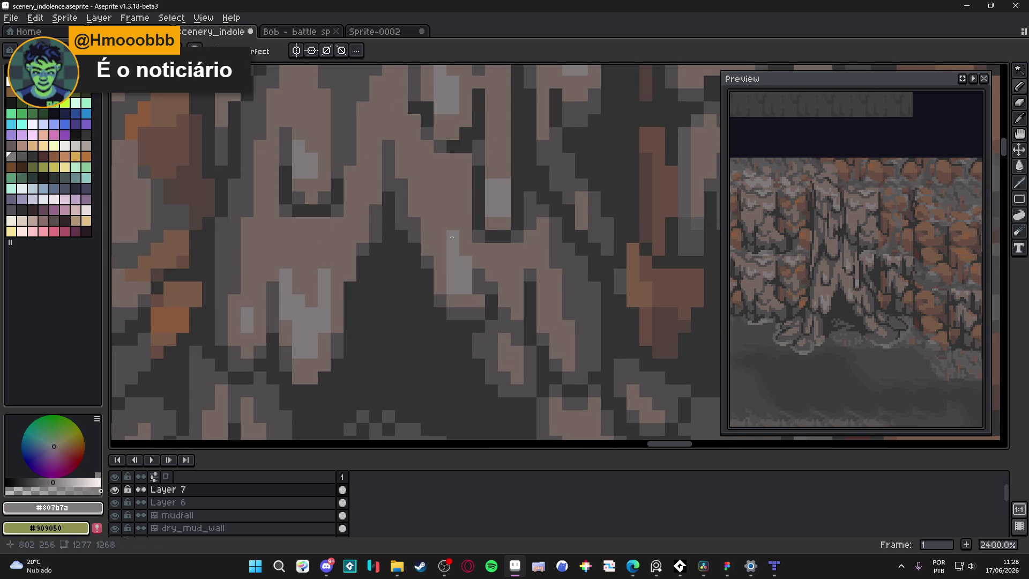
scroll(452, 238, "down", 5)
key("ctrl+s")
Step: Paint another light grey pixel, sample brownish and dark shadow greys, and save
scroll(452, 237, "down", 3)
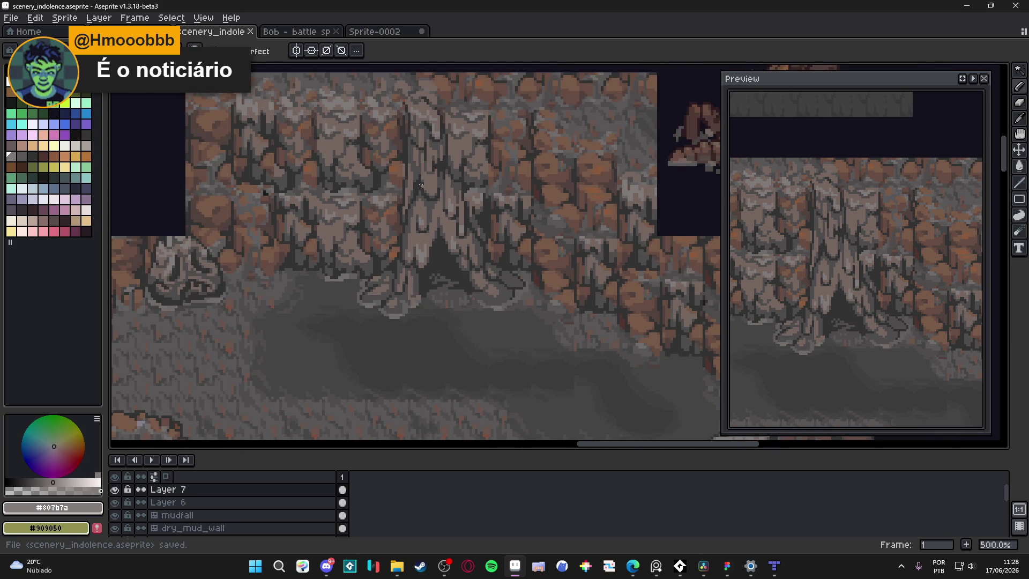
left_click_drag(415, 243, 419, 306)
scroll(458, 298, "up", 7)
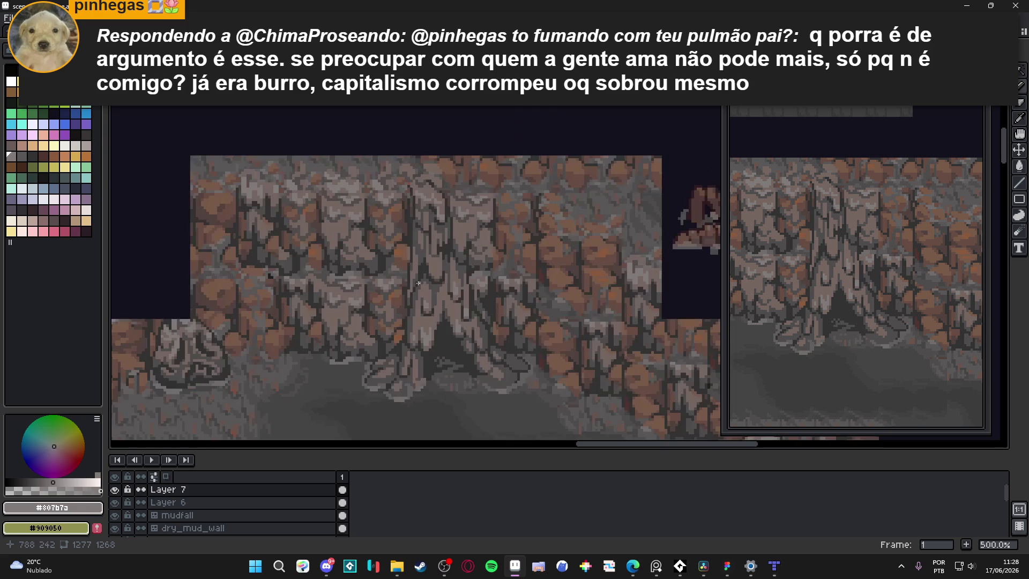
left_click(456, 234)
left_click(461, 274, "alt")
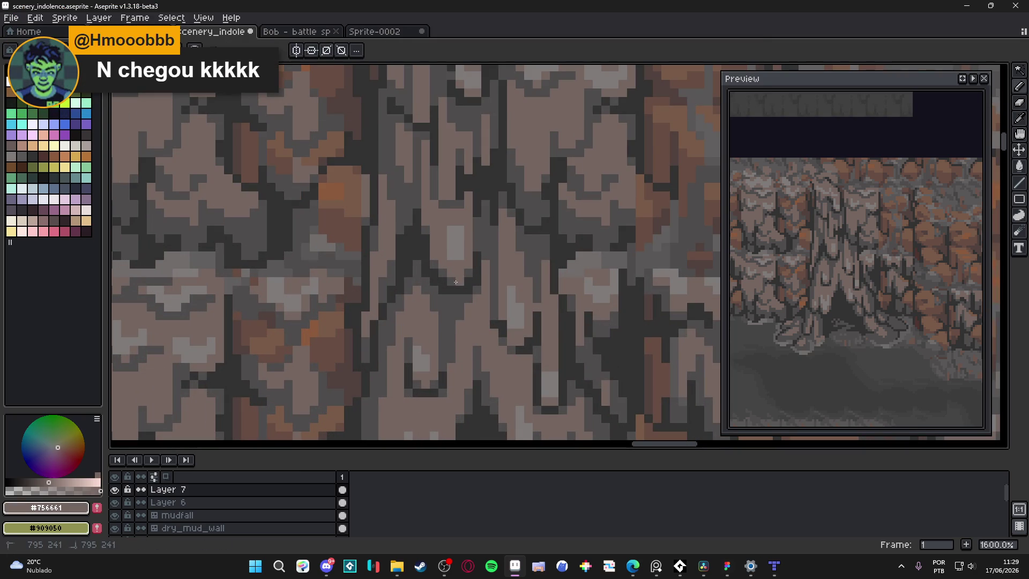
key("alt")
left_click(465, 273, "alt")
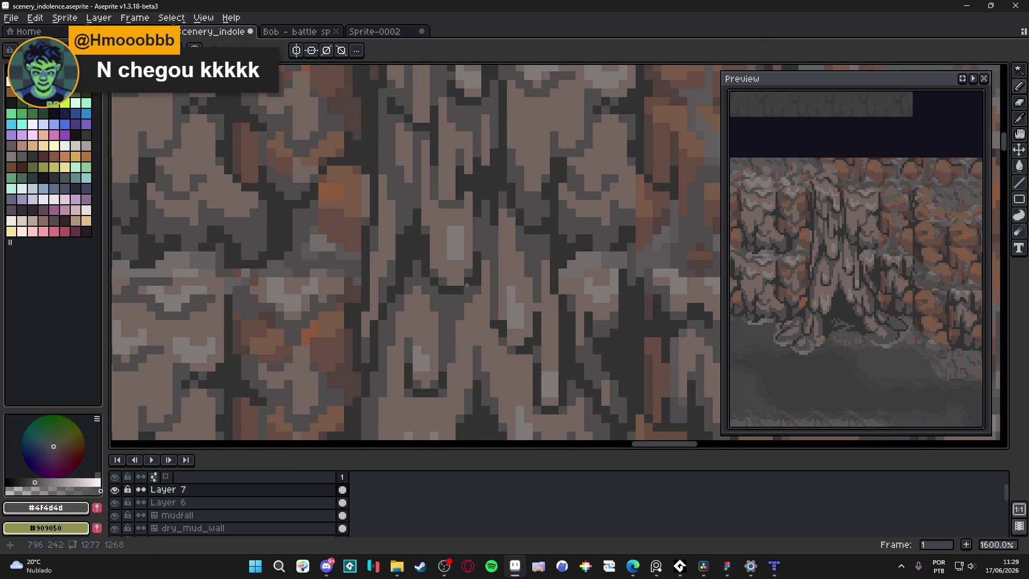
scroll(440, 314, "down", 2)
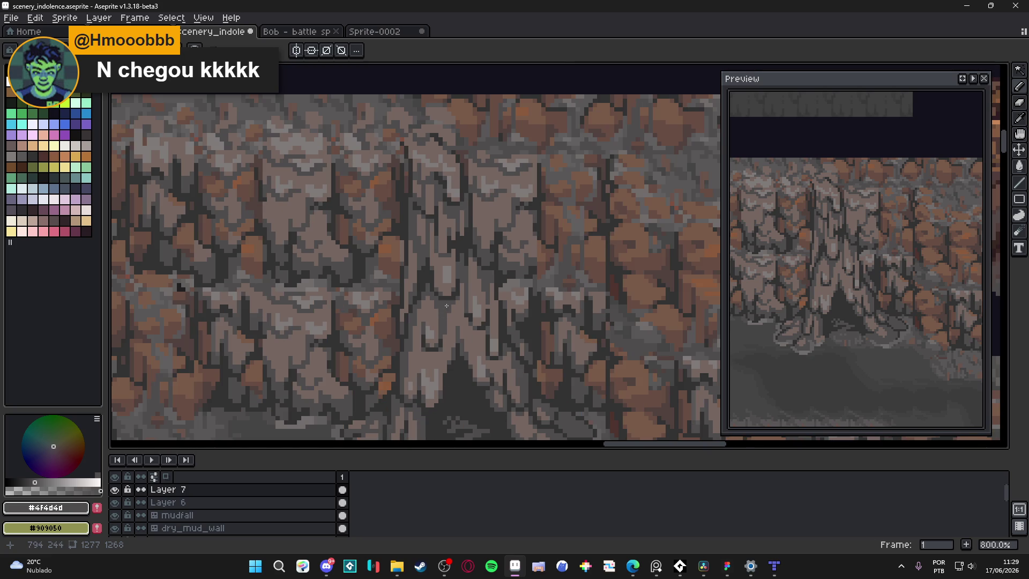
scroll(446, 306, "down", 2)
key("ctrl+s")
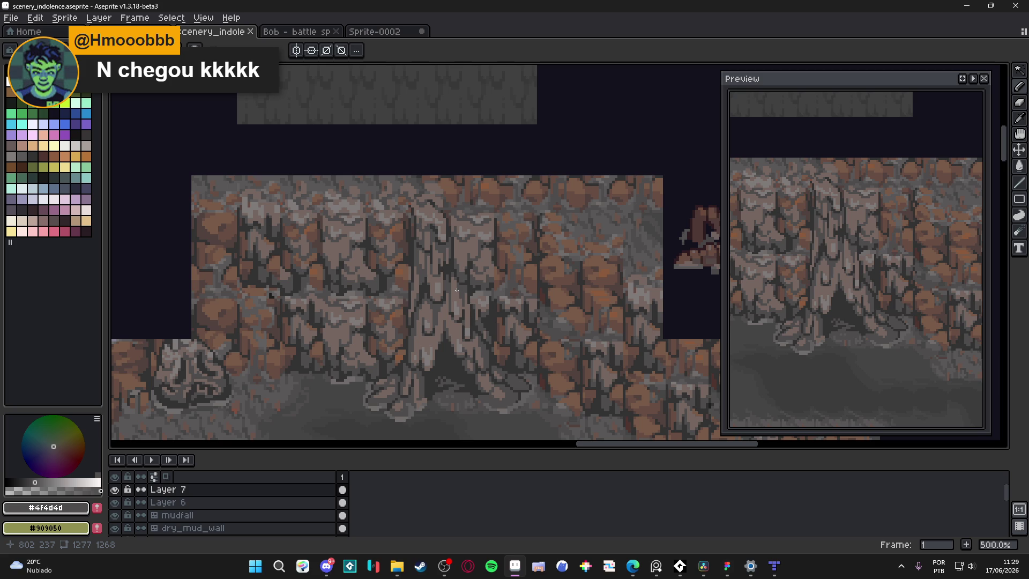
Step: Paint a brownish grey pixel on the stalactite and undo it
scroll(453, 263, "up", 7)
left_click(446, 231, "alt")
left_click(424, 296)
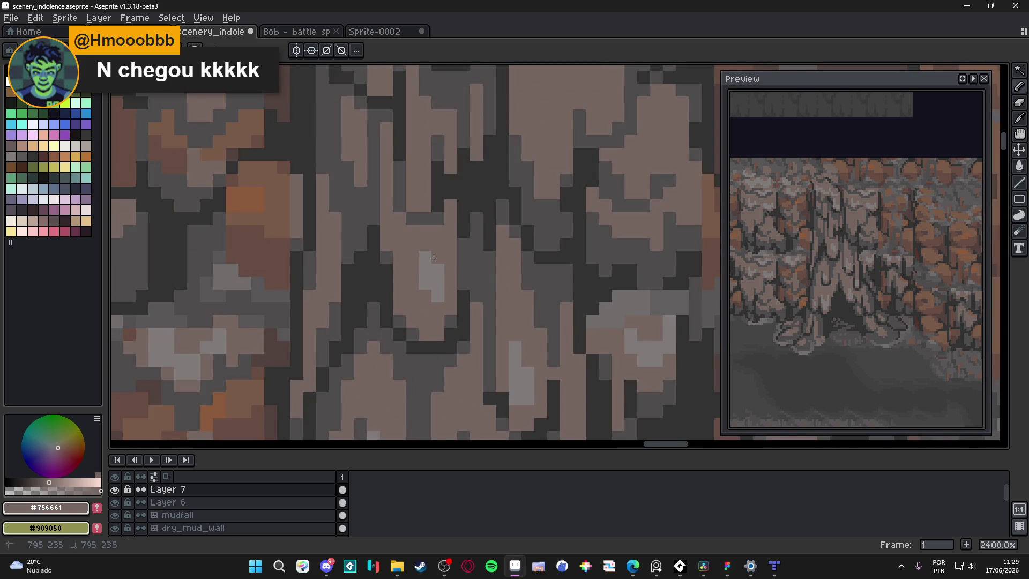
scroll(443, 299, "down", 7)
key("ctrl+z")
scroll(442, 284, "up", 7)
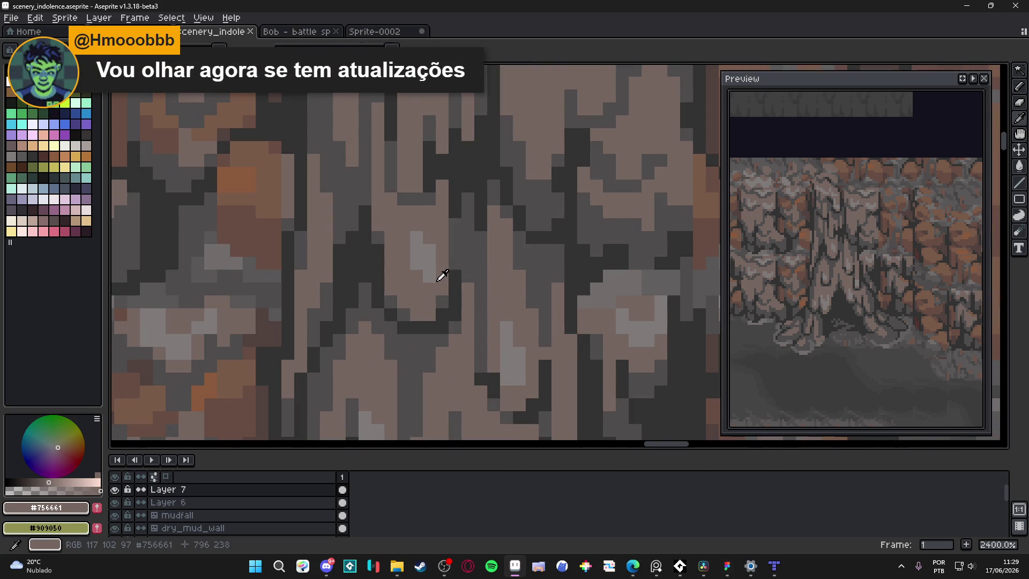
Step: Paint four light grey highlight pixels on the stalactite column
left_click(440, 264, "alt")
left_click(423, 295)
left_click(404, 296)
left_click(410, 277)
left_click(403, 263)
Step: Recolour some highlights to brownish grey, re-add light grey pixels, and save
left_click(404, 246, "alt")
mouse_move(404, 264)
left_mouse_down()
mouse_move(429, 251)
mouse_move(430, 278)
left_mouse_up()
left_click(417, 277)
left_click(423, 290, "alt")
left_click(404, 264)
left_click(403, 251)
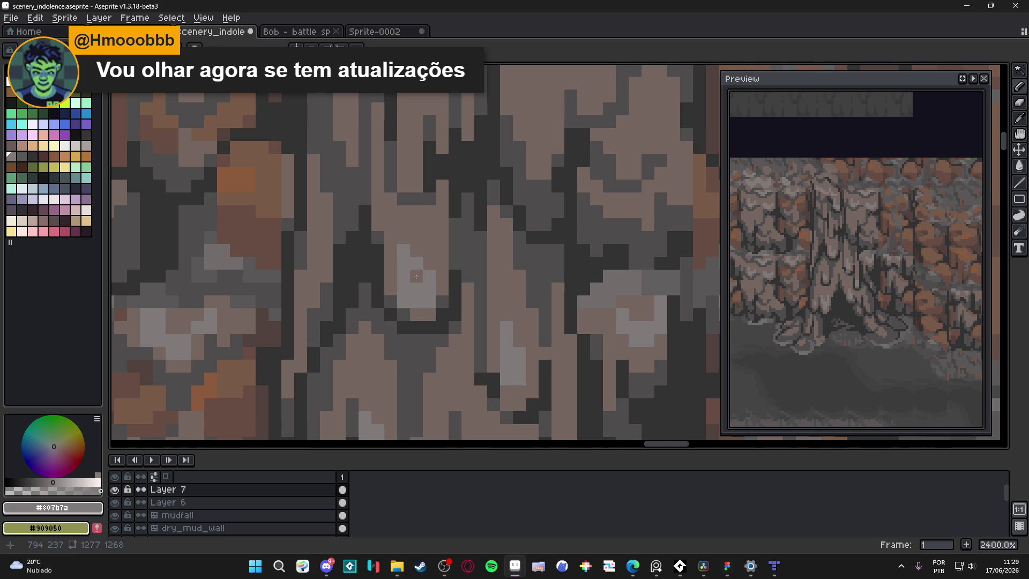
scroll(446, 326, "down", 5)
key("ctrl+s")
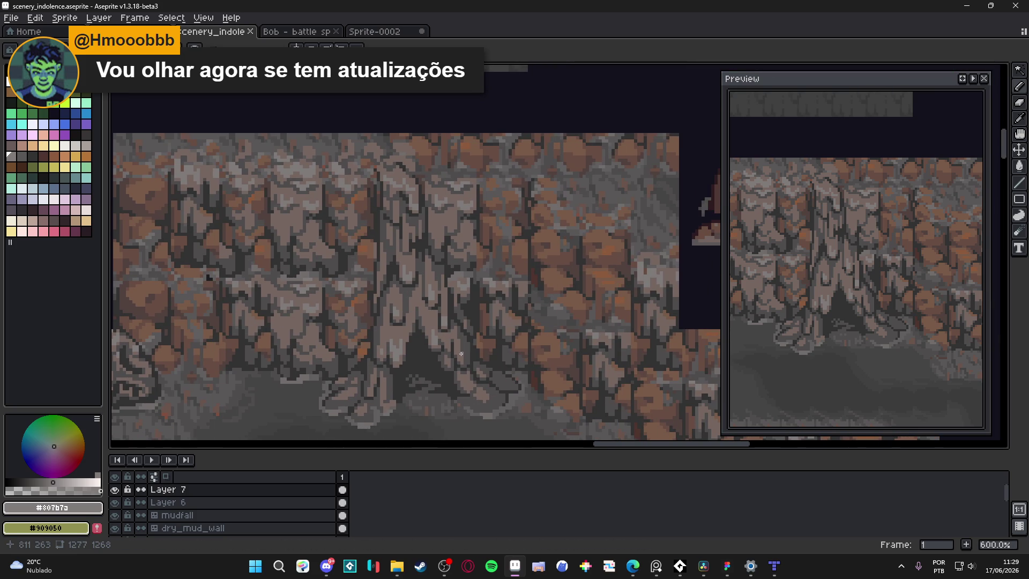
Step: Paint dark grey #4f4d4d shadow pixels near the pillar base
scroll(472, 403, "up", 3)
left_click(472, 403, "alt")
left_click(488, 404)
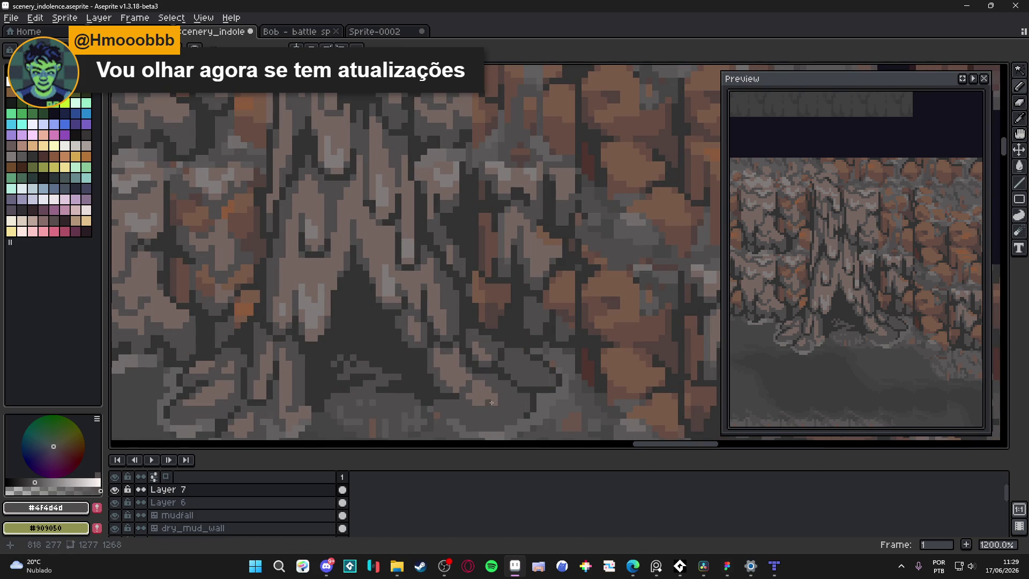
left_click(481, 396, "alt")
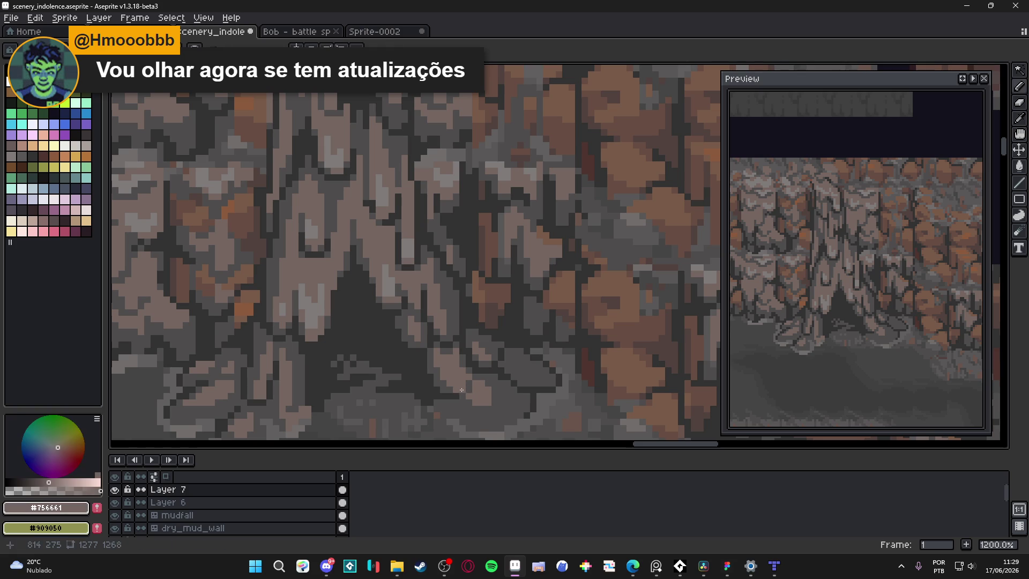
scroll(481, 396, "down", 2)
scroll(481, 397, "up", 2)
left_click(476, 386, "alt")
left_click(476, 386)
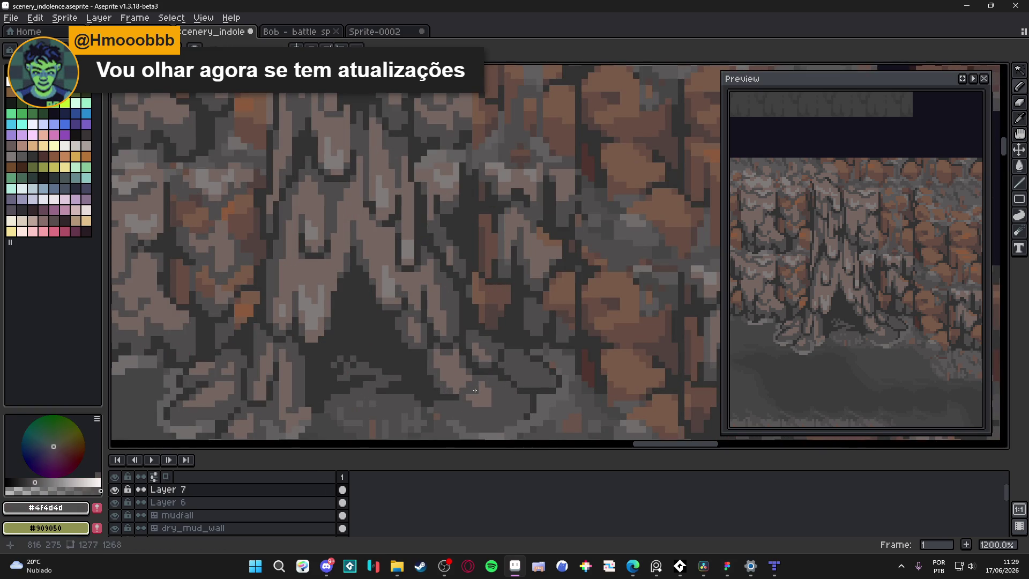
scroll(495, 403, "down", 5)
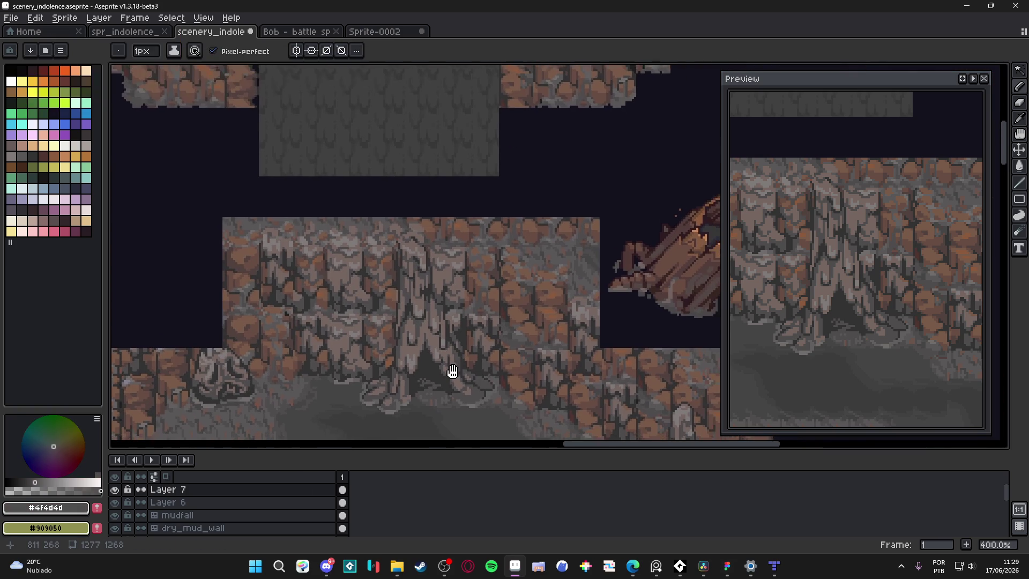
key("ctrl+s")
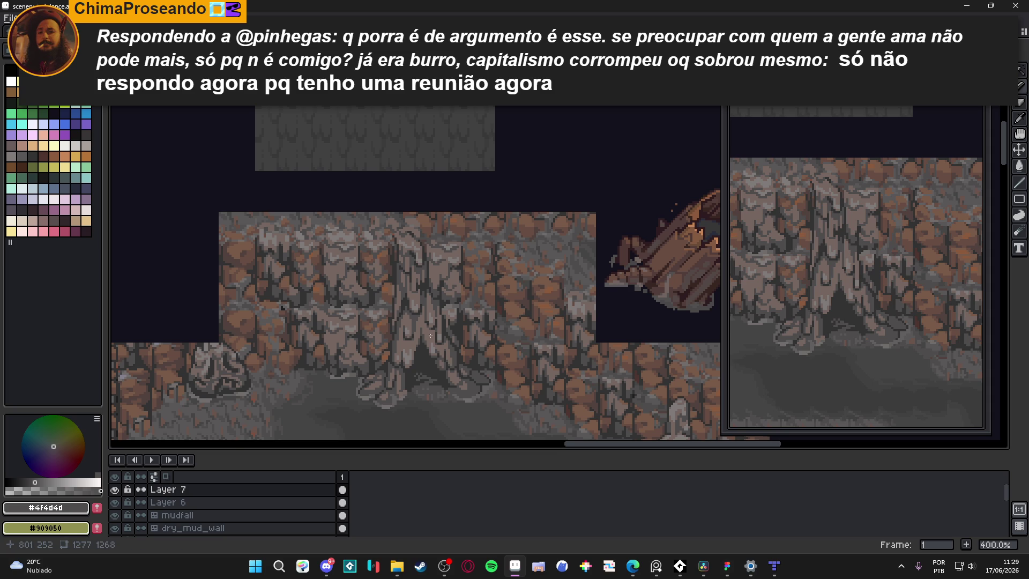
key("alt+Tab")
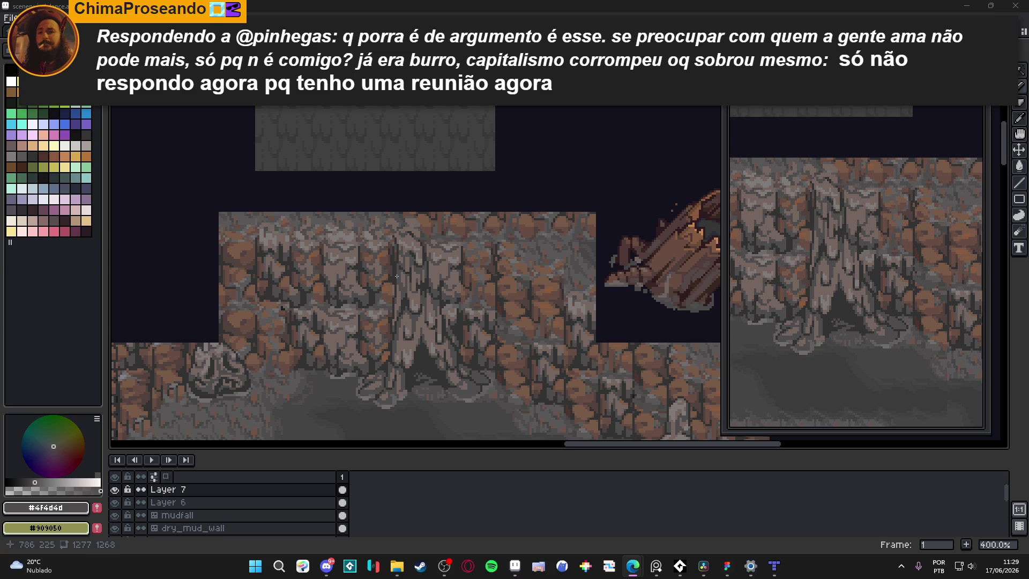
mouse_move(462, 328)
left_mouse_down()
mouse_move(451, 289)
mouse_move(450, 167)
left_mouse_up()
scroll(473, 234, "down", 2)
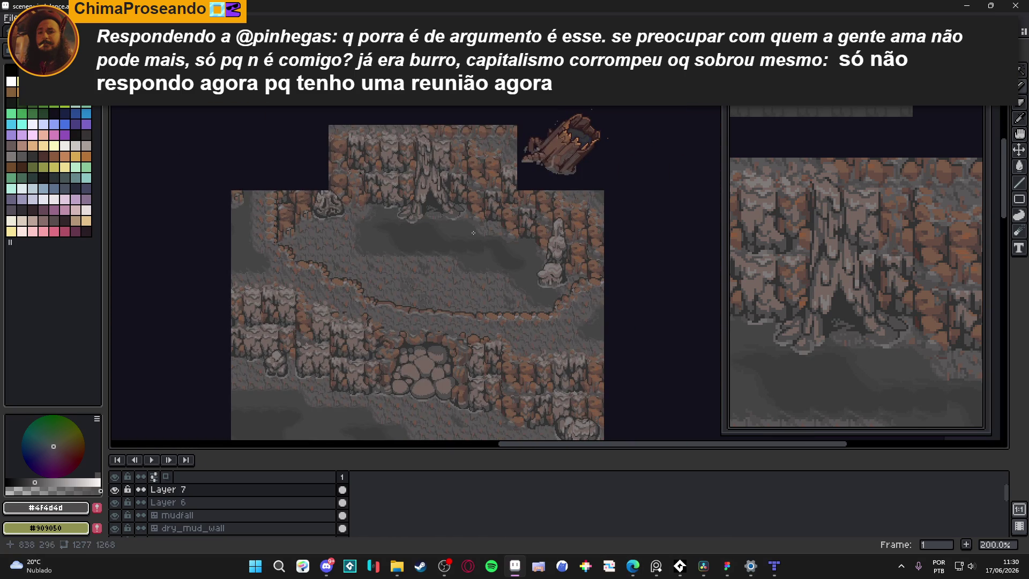
scroll(474, 233, "up", 2)
mouse_move(442, 169)
left_mouse_down()
mouse_move(438, 197)
mouse_move(463, 233)
left_mouse_up()
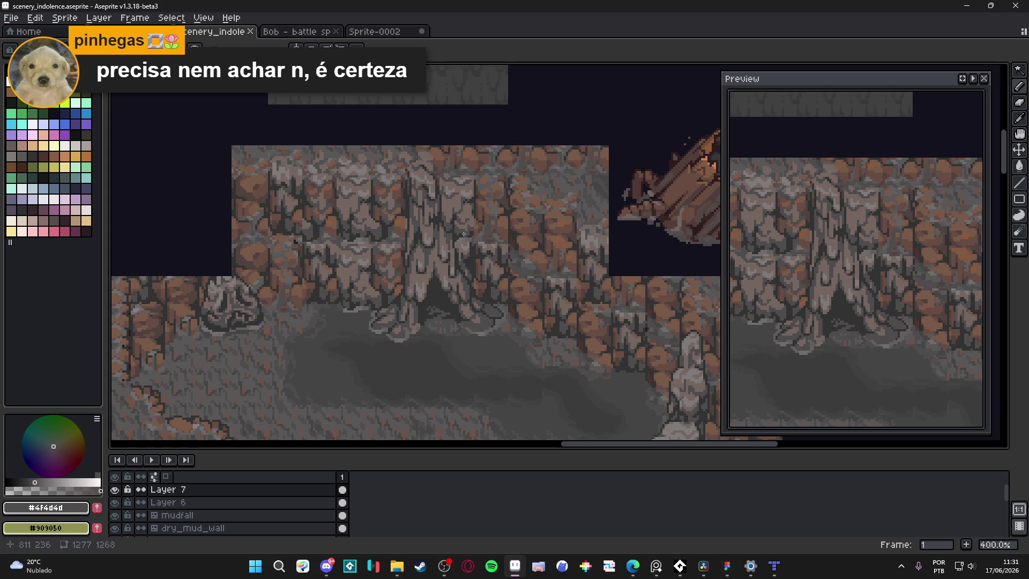
scroll(494, 317, "down", 1)
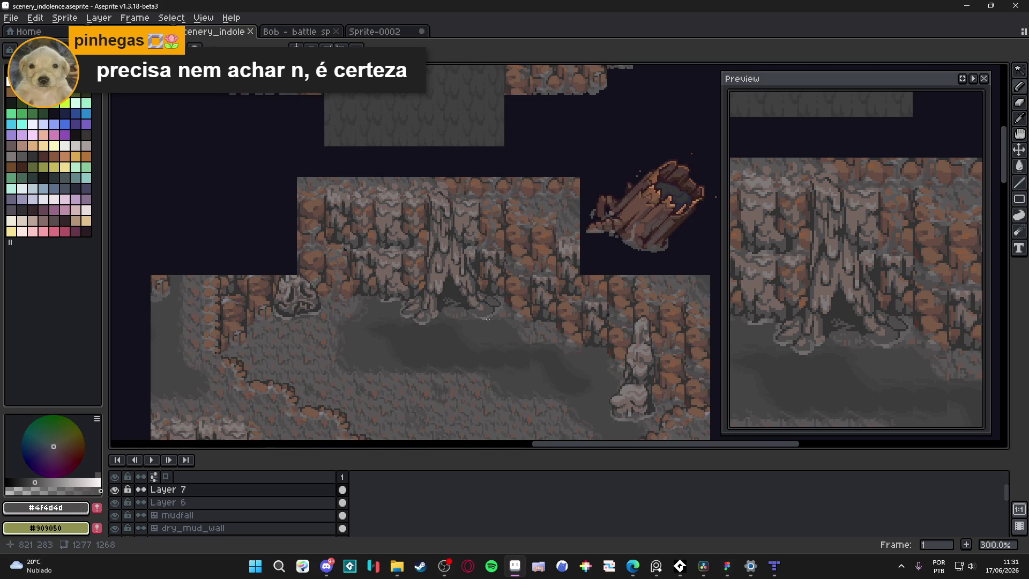
mouse_move(468, 321)
left_mouse_down()
mouse_move(452, 292)
mouse_move(453, 257)
left_mouse_up()
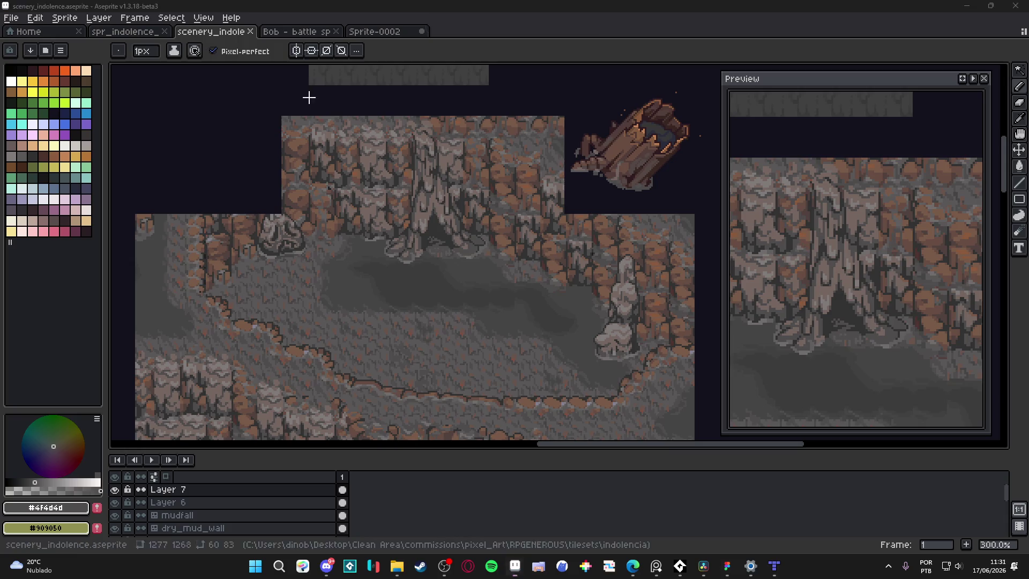
key("super+shift+s")
mouse_move(297, 117)
left_mouse_down()
mouse_move(502, 371)
mouse_move(564, 422)
left_mouse_up()
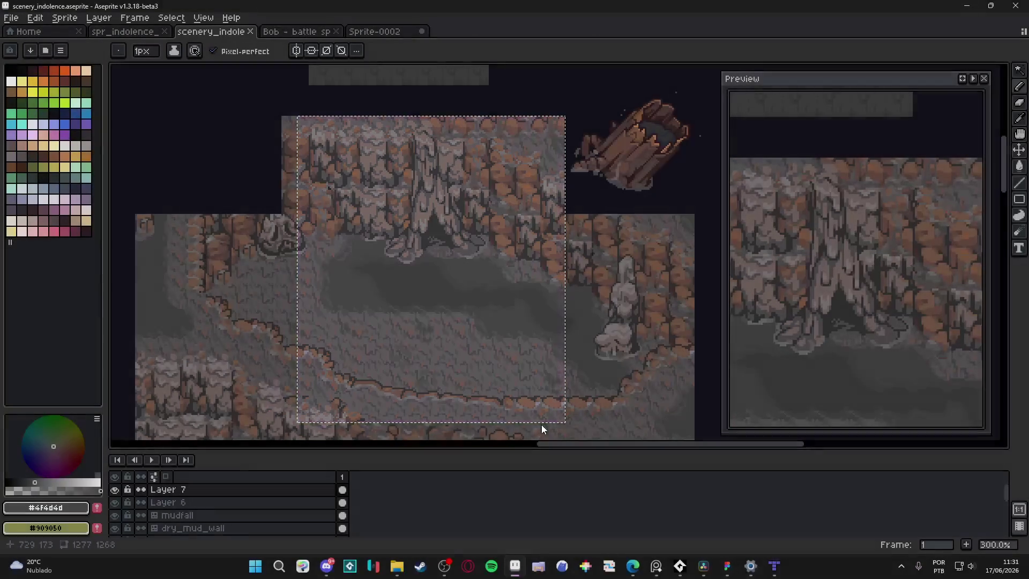
scroll(409, 349, "down", 1)
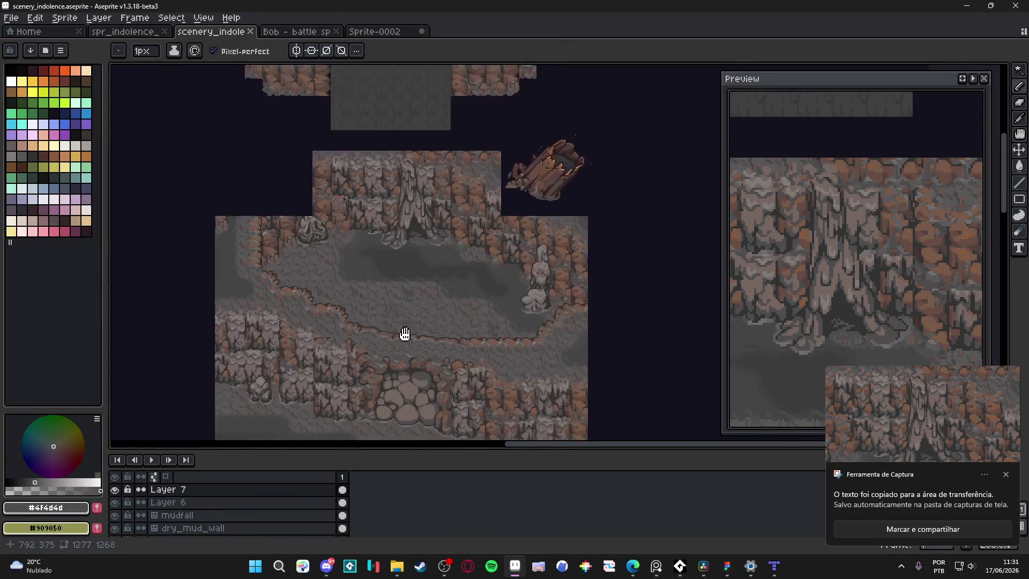
scroll(408, 349, "up", 1)
mouse_move(412, 350)
left_mouse_down()
mouse_move(491, 374)
mouse_move(492, 349)
left_mouse_up()
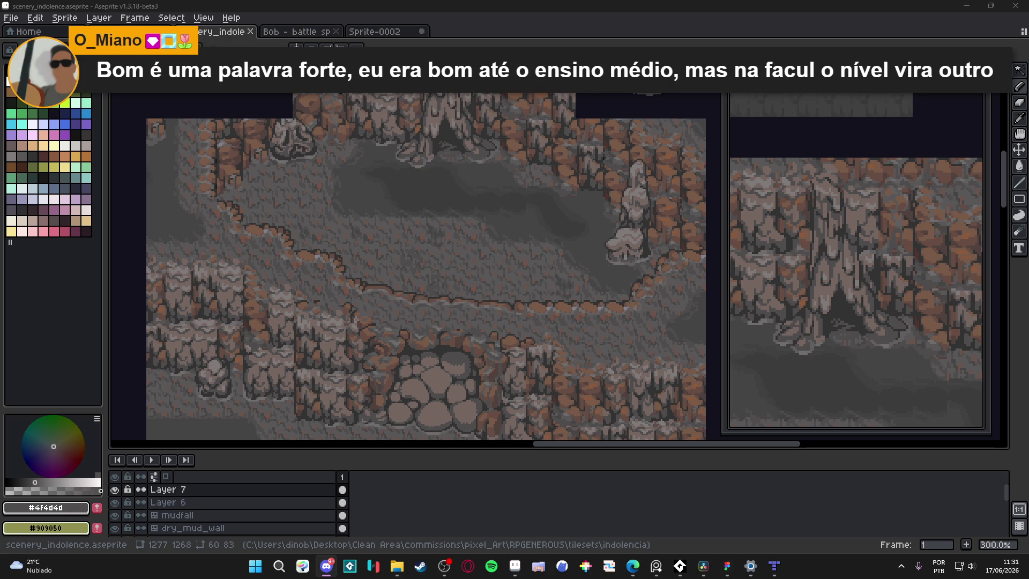
key("alt+Tab")
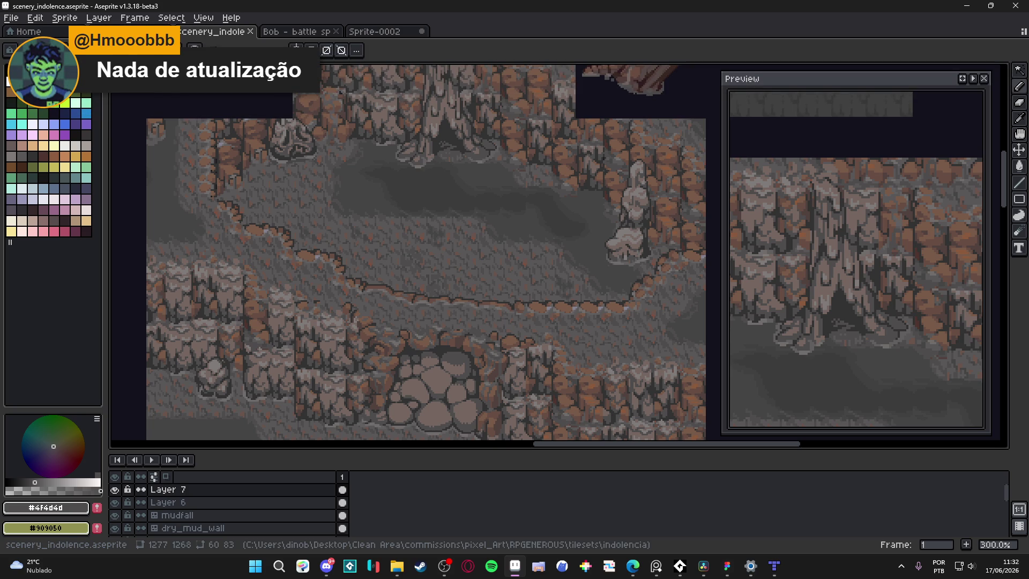
key("alt+Tab")
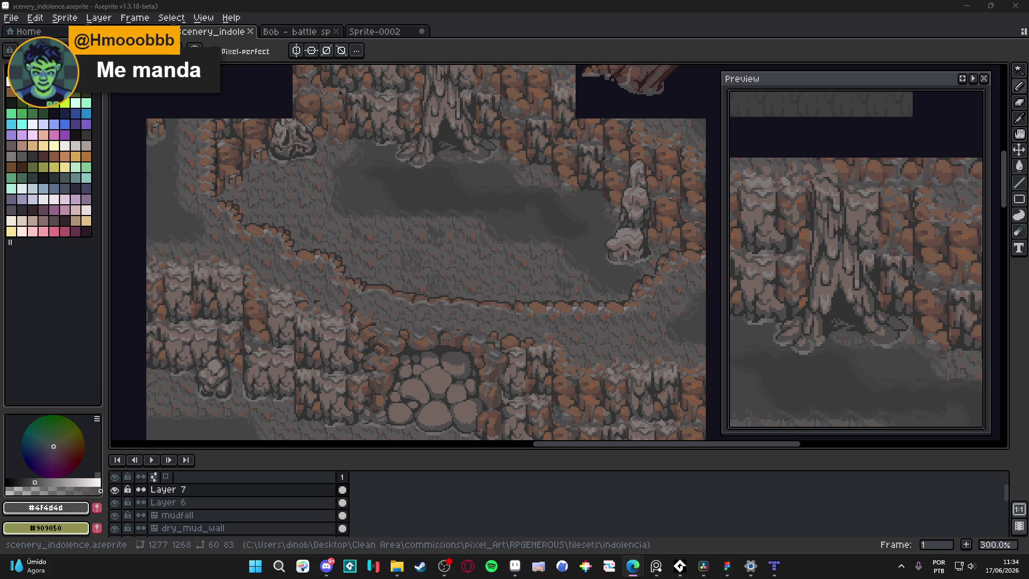
Step: Pan back to the upper cave sprites and save scenery_indolence.aseprite
mouse_move(512, 241)
left_mouse_down()
mouse_move(504, 292)
mouse_move(515, 268)
left_mouse_up()
key("ctrl+s")
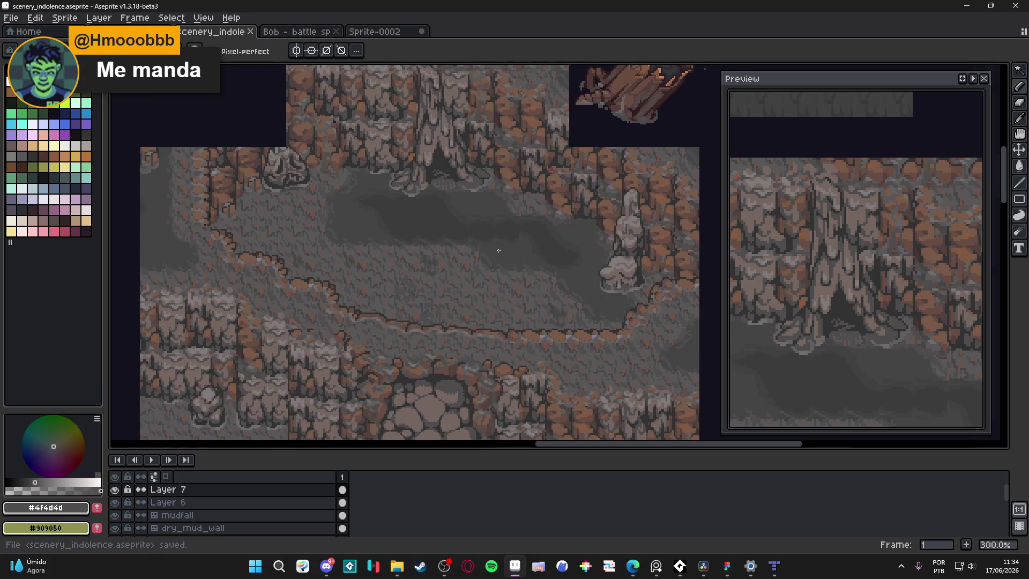
scroll(499, 260, "down", 1)
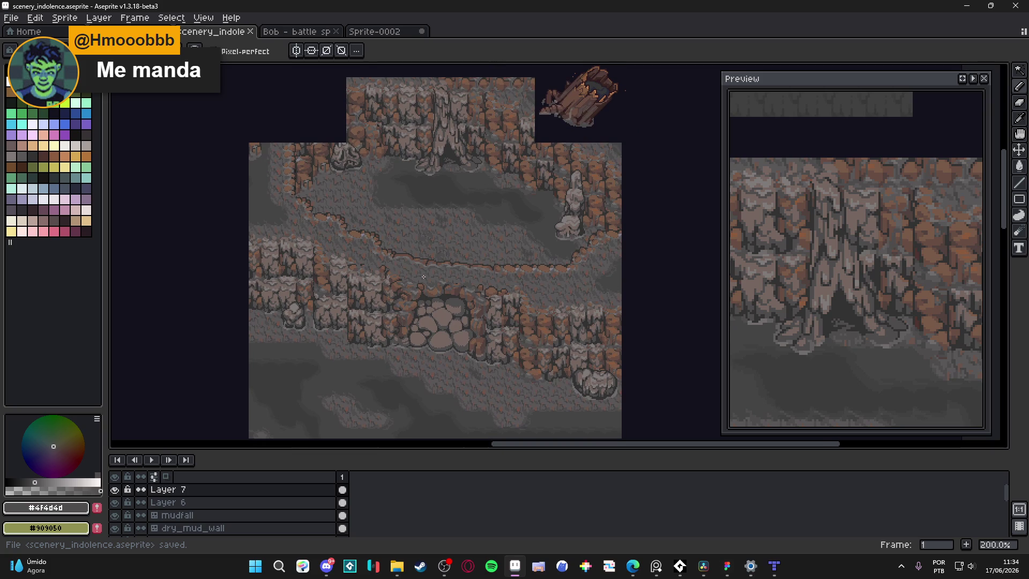
Step: After a quick detour to Discord, save the sprite sheet again and adjust the zoom
left_click(328, 572)
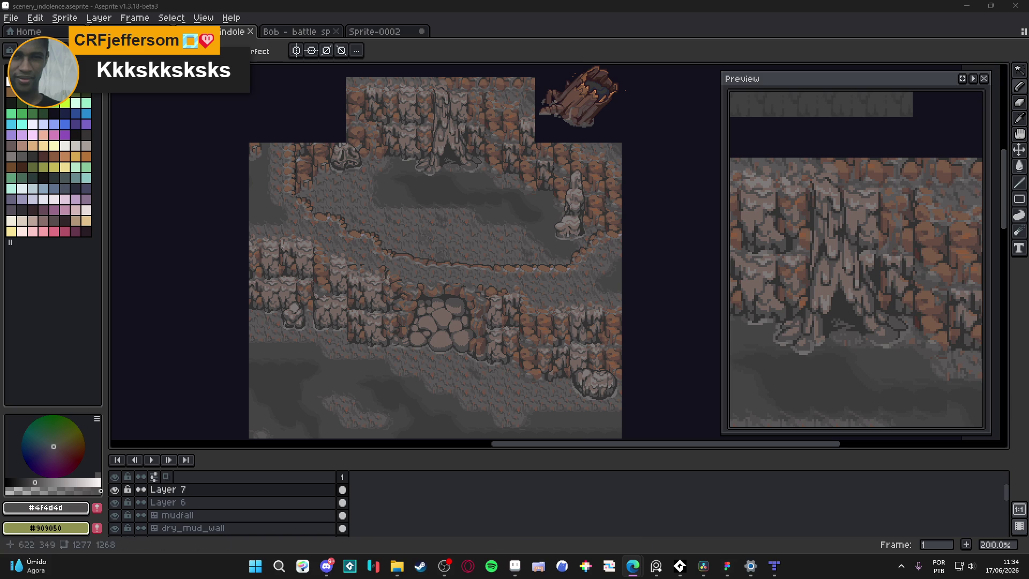
key("ctrl")
key("ctrl+s")
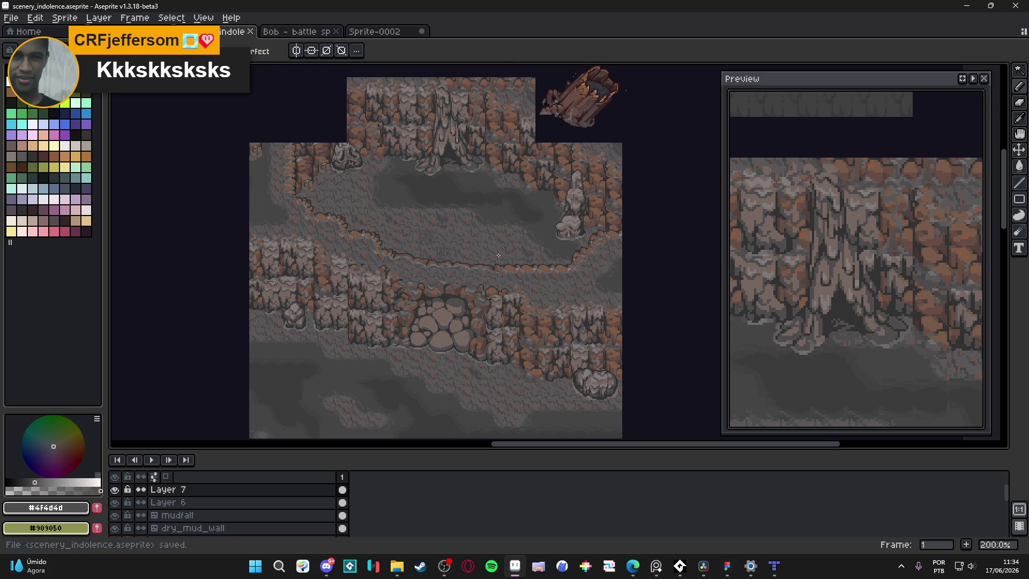
scroll(446, 169, "down", 1)
scroll(467, 196, "up", 1)
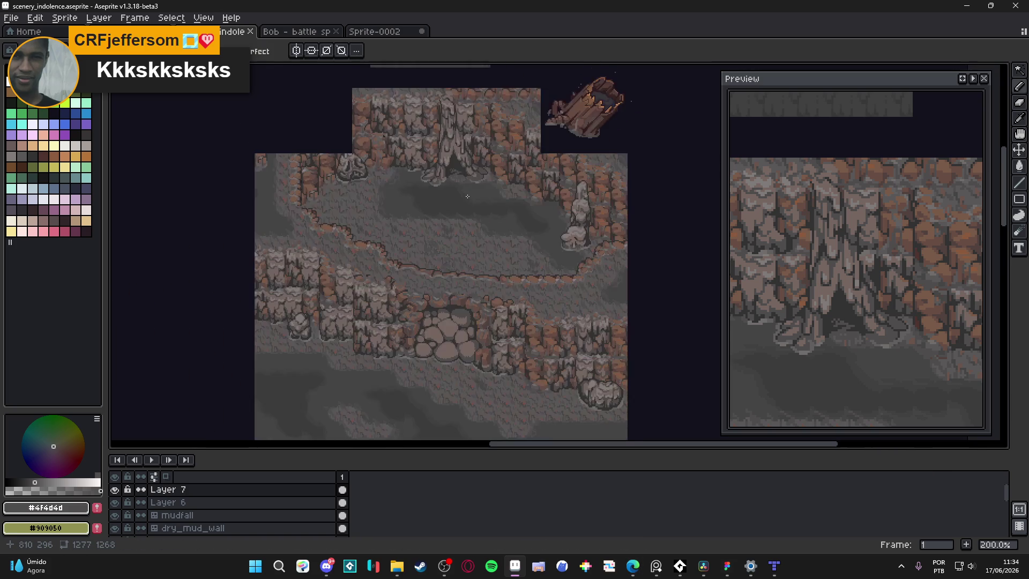
scroll(467, 196, "down", 1)
scroll(475, 194, "up", 1)
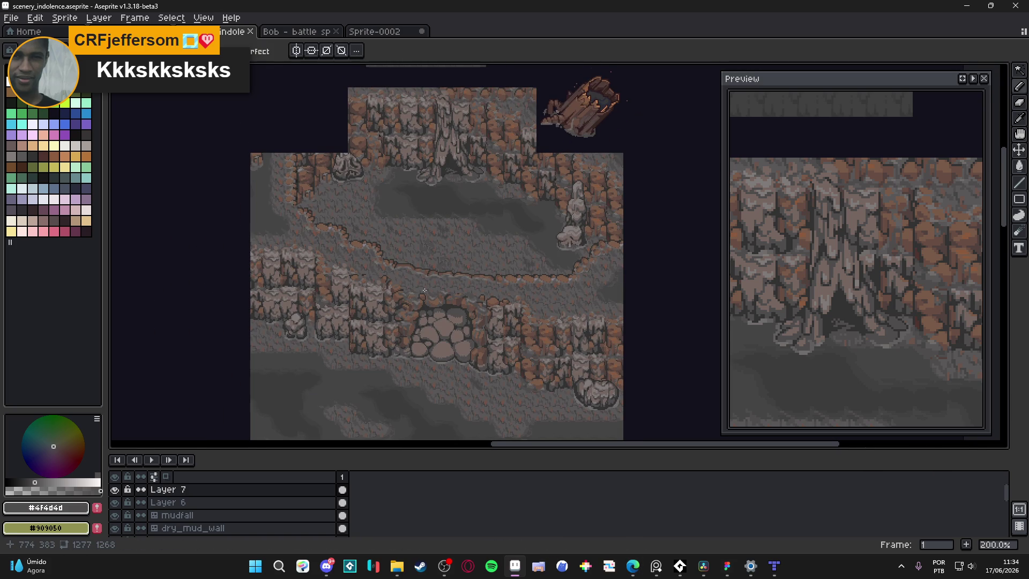
Step: Show the 16-pixel grid and marquee-select the cobblestone arch area of the sheet
key("ctrl")
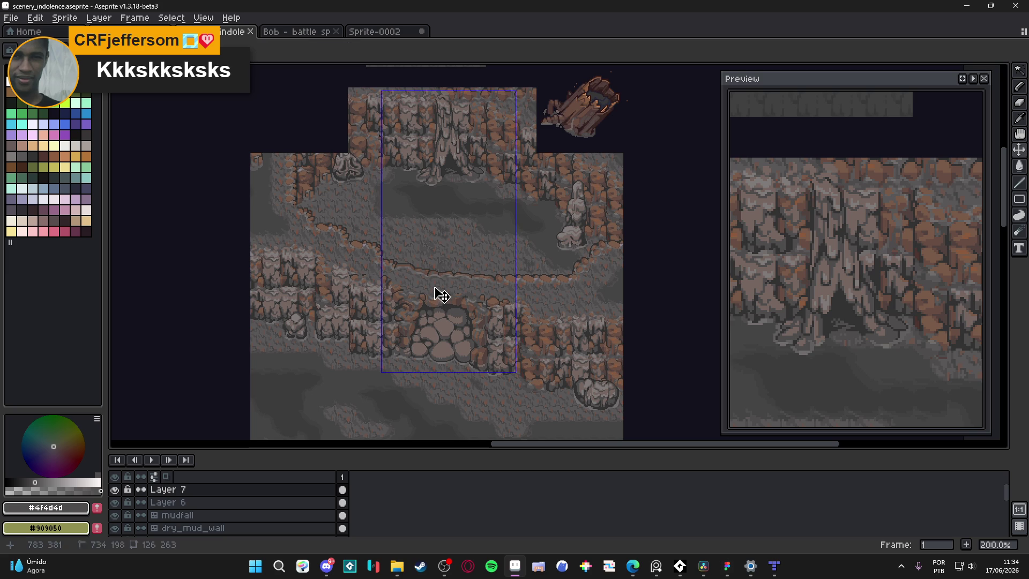
key("ctrl+a")
key("ctrl+apostrophe")
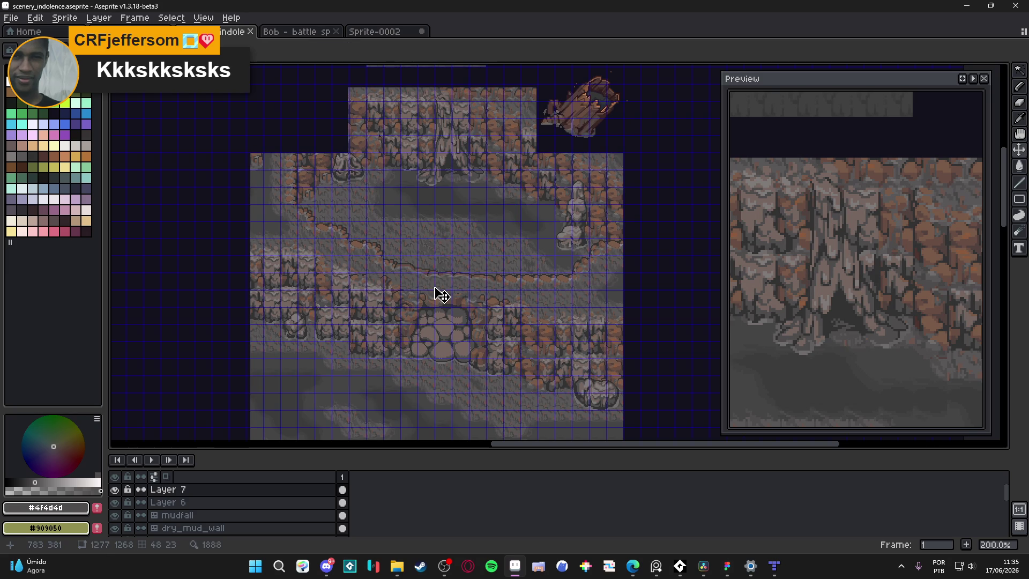
key("m")
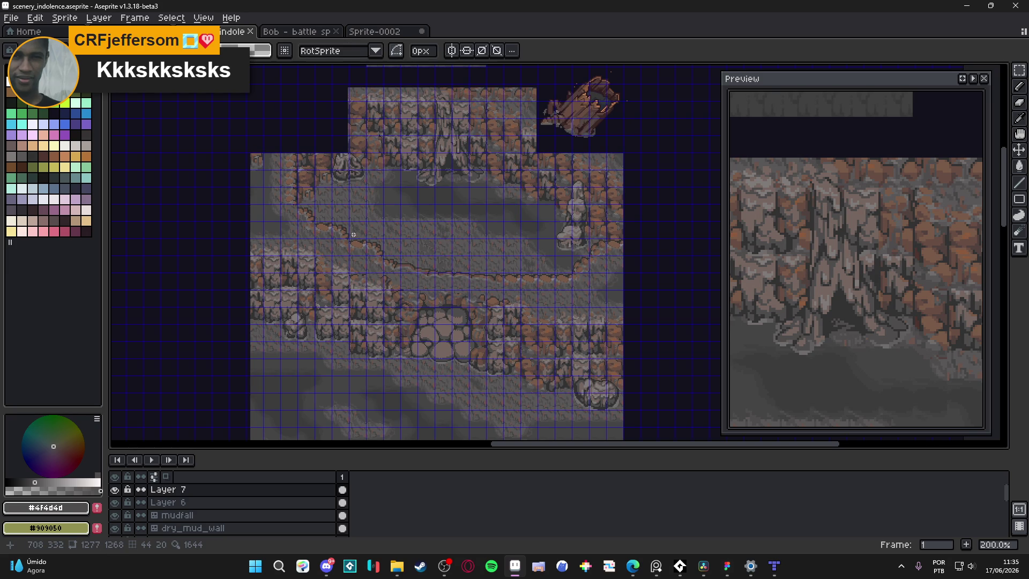
mouse_move(353, 235)
left_mouse_down()
mouse_move(533, 371)
mouse_move(514, 383)
mouse_move(532, 385)
left_mouse_up()
Step: Paste the arch into a new 176×160 sprite and begin trimming 16 px off the left
left_click(11, 18)
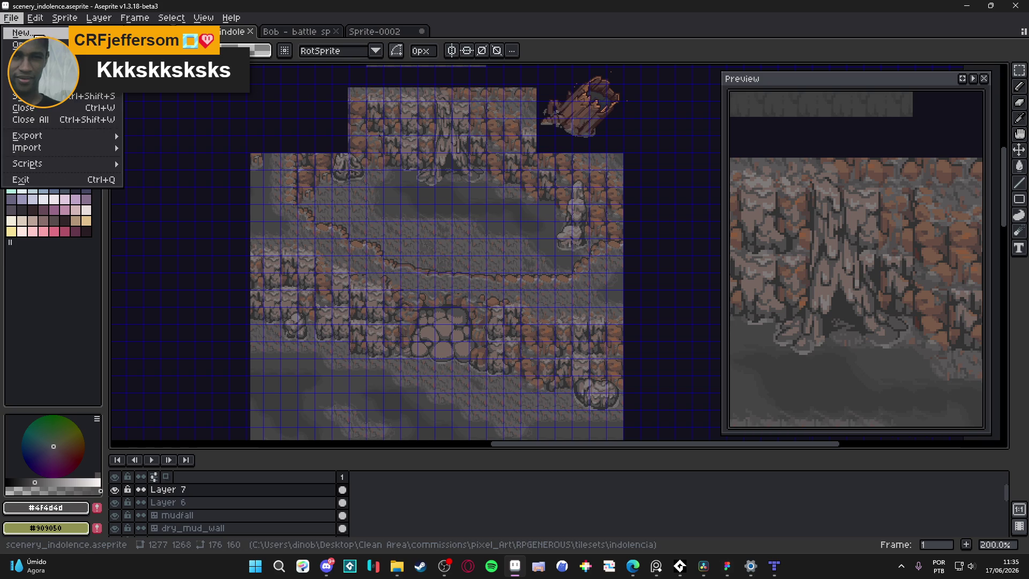
left_click(21, 29)
left_click(474, 402)
scroll(560, 278, "up", 2)
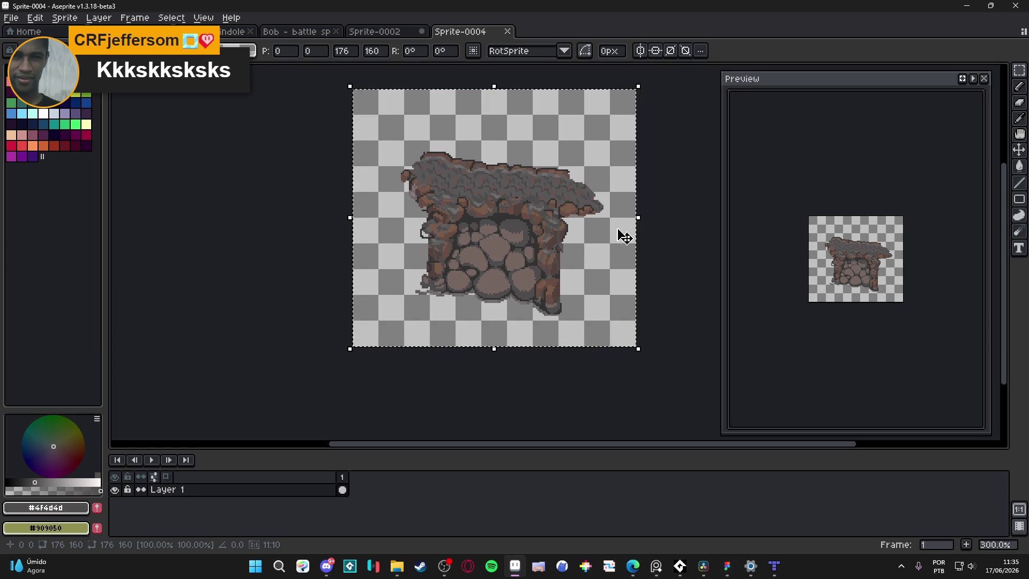
key("Return")
key("ctrl+alt+c")
left_click_drag(345, 231, 371, 232)
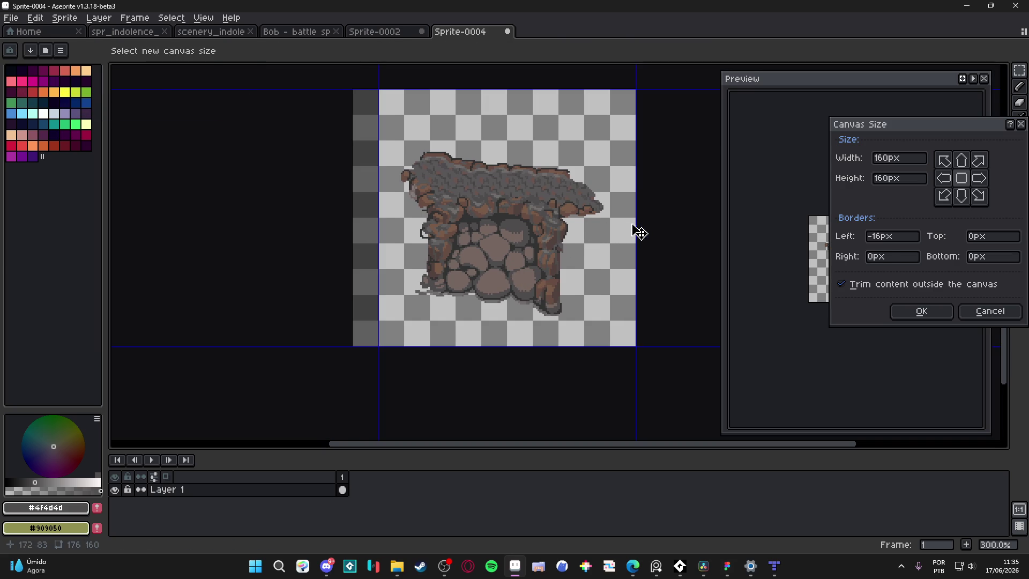
Step: Crop the canvas to 144×112 around the stone arch by pulling in its edges
left_click_drag(635, 223, 609, 228)
mouse_move(544, 351)
left_mouse_down()
mouse_move(569, 320)
mouse_move(581, 322)
left_mouse_up()
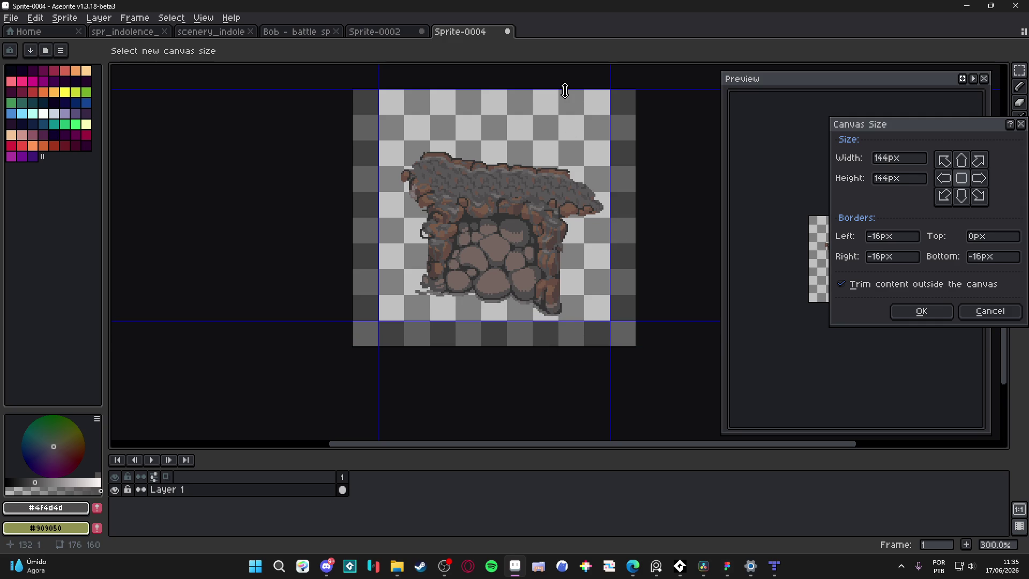
mouse_move(563, 89)
left_mouse_down()
mouse_move(560, 168)
mouse_move(599, 140)
left_mouse_up()
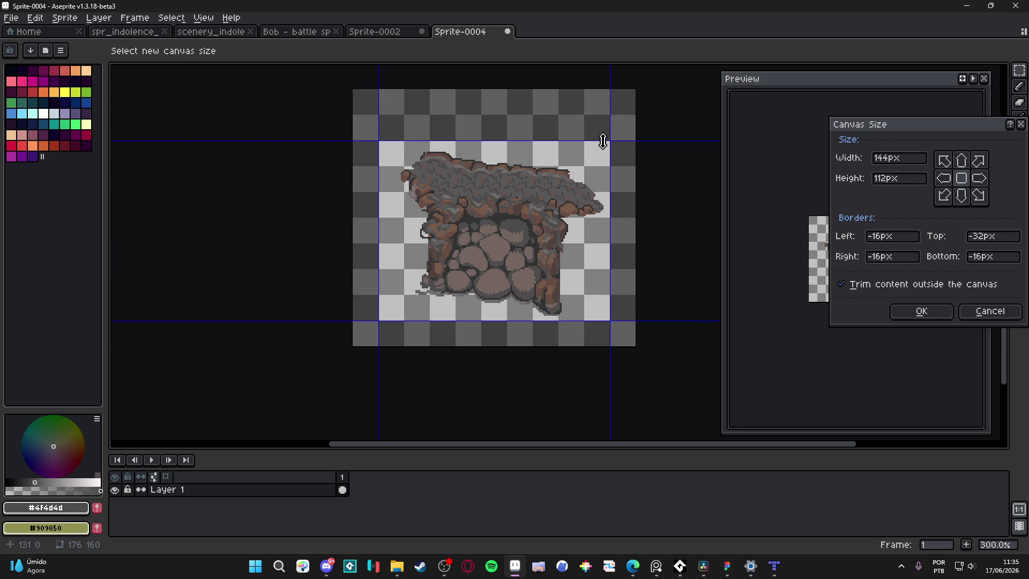
left_click(914, 312)
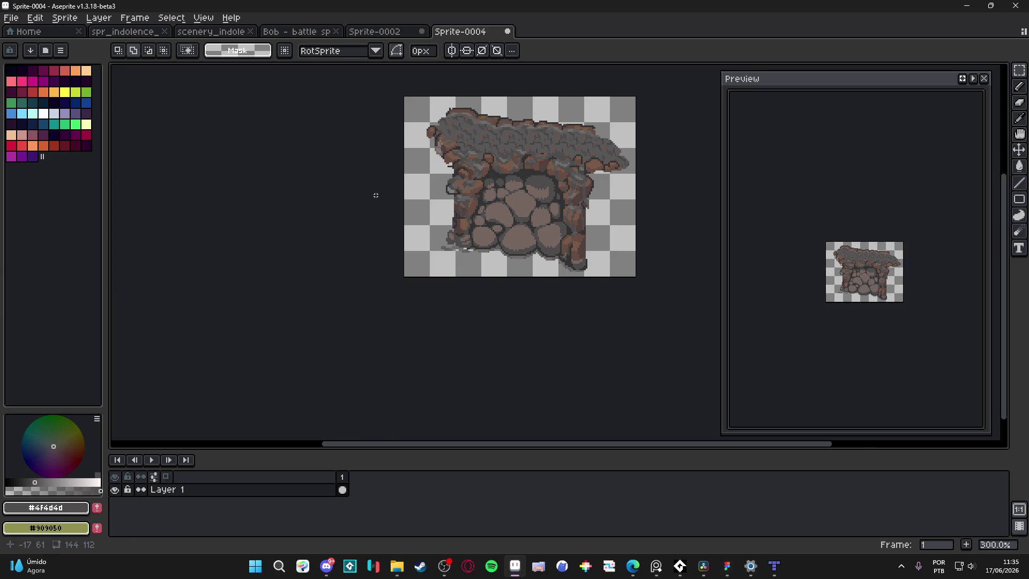
Step: Start Save As and choose PNG as the file type
left_click(11, 19)
left_click(32, 96)
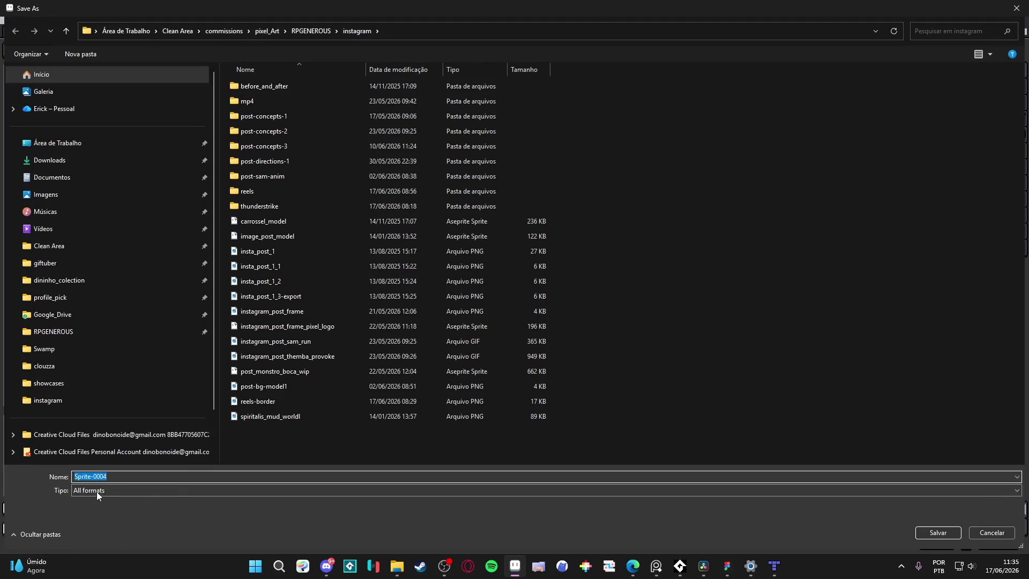
left_click(97, 490)
left_click(85, 443)
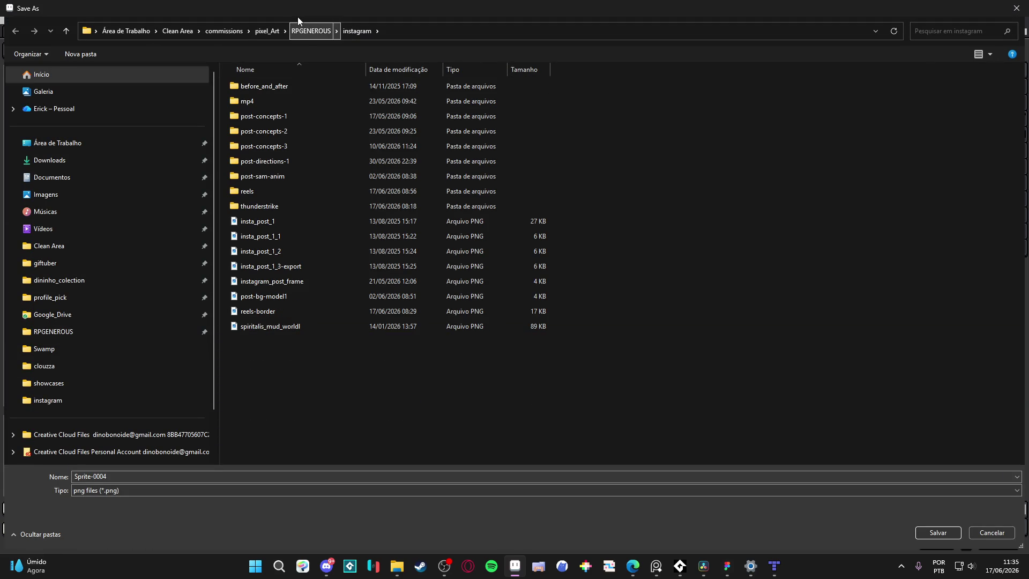
Step: In RPGENEROUS/tilesets/indolencia, create and enter a new folder named area2
left_click(311, 32)
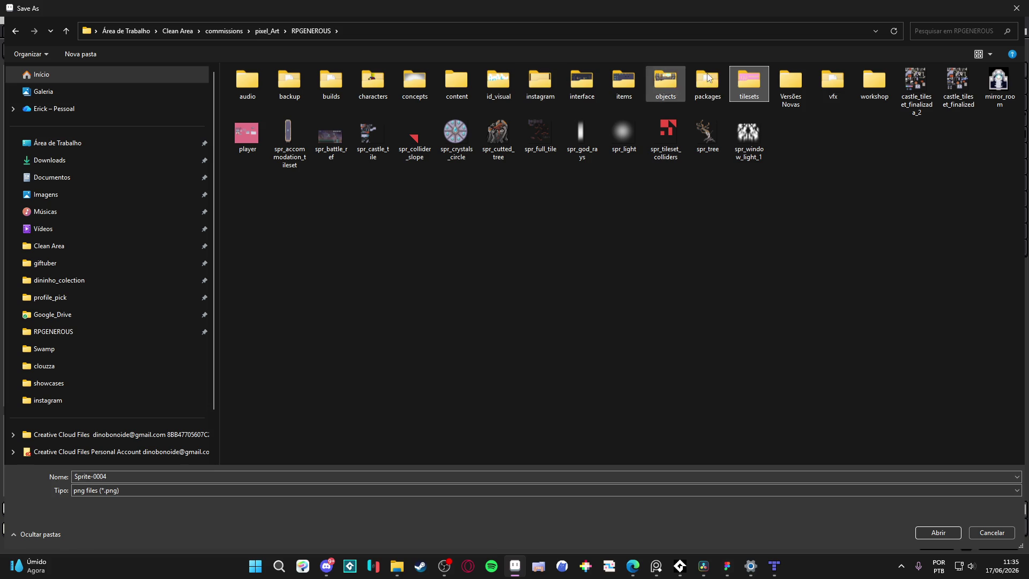
double_click(749, 83)
double_click(371, 133)
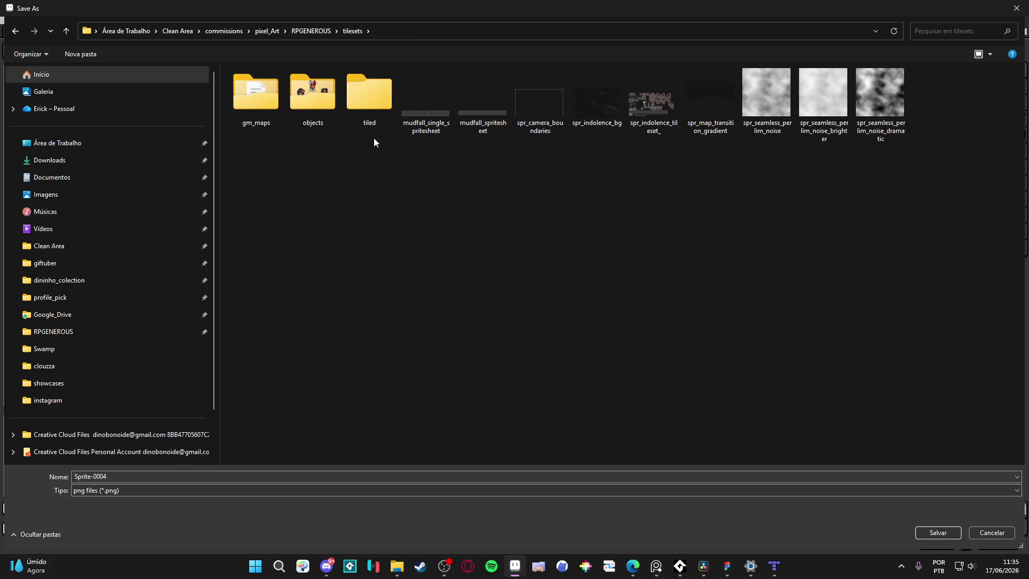
right_click(484, 336)
mouse_move(573, 512)
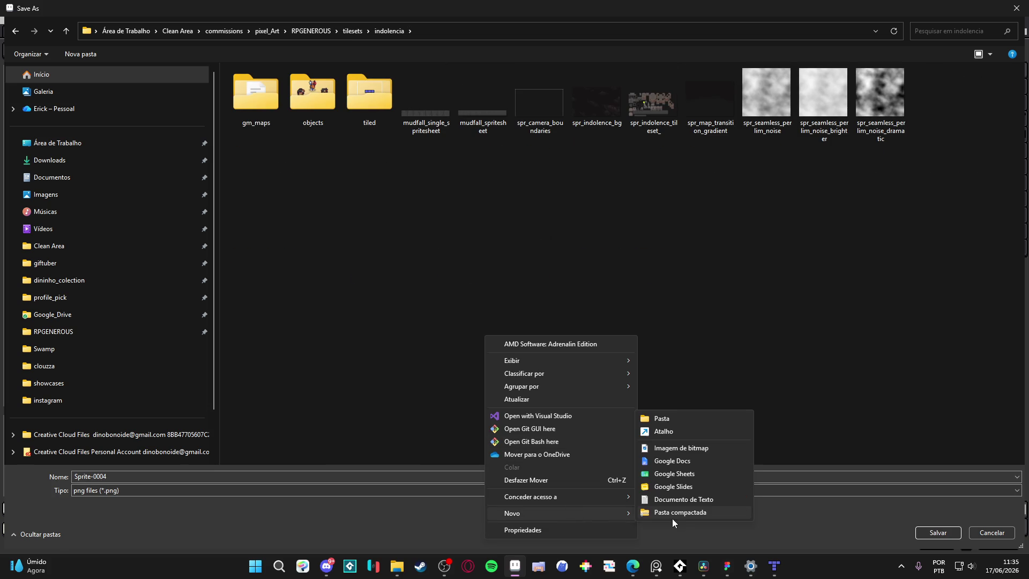
left_click(678, 424)
type("ara")
key("BackSpace")
type("rea2")
key("Return")
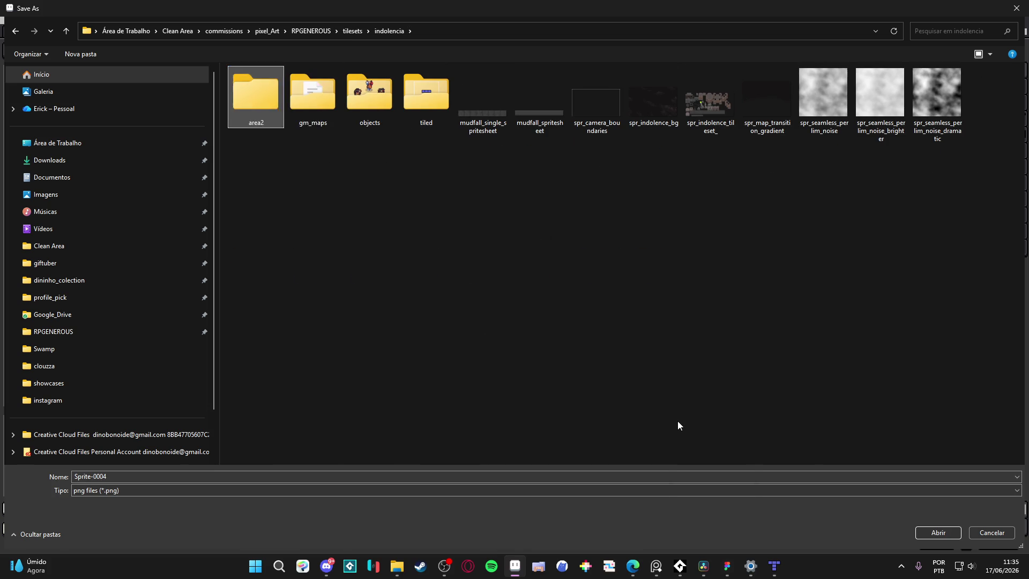
key("Return")
Step: Create and enter a unique_scenery_components folder inside area2
right_click(367, 152)
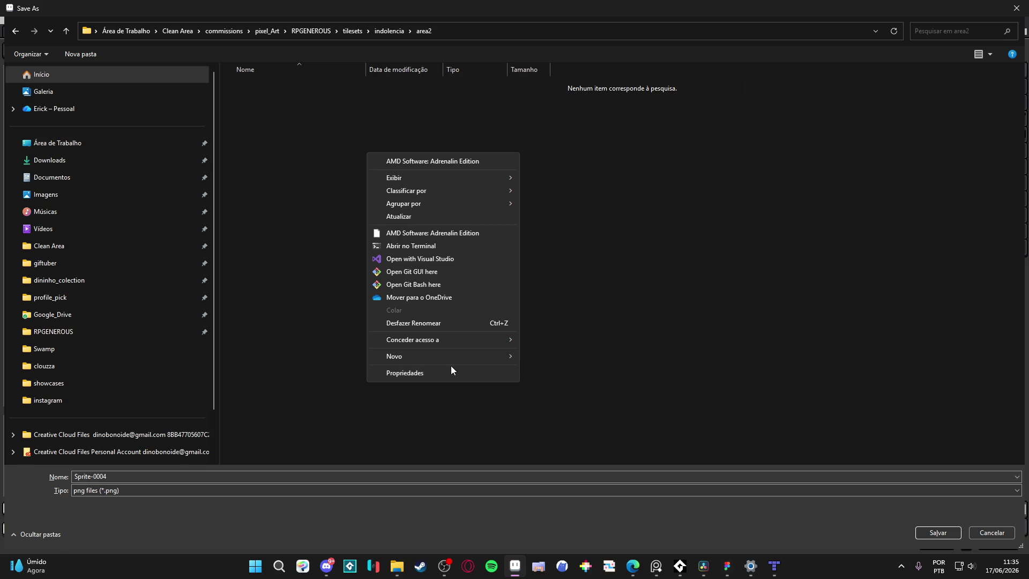
mouse_move(500, 356)
left_click(533, 358)
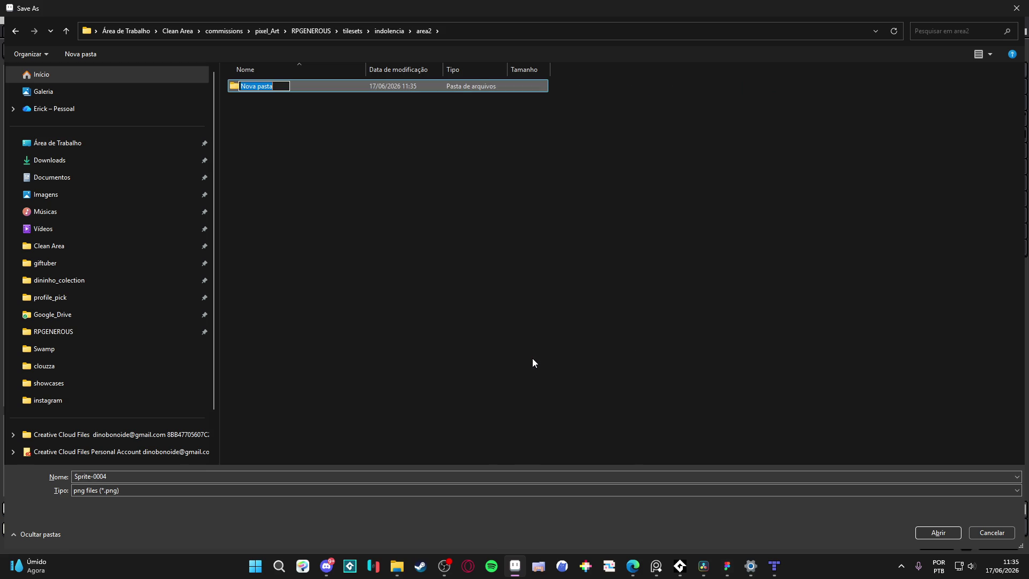
type("unique")
type("_t")
type("i")
type("l")
key("BackSpace")
key("BackSpace")
key("BackSpace")
type("scne")
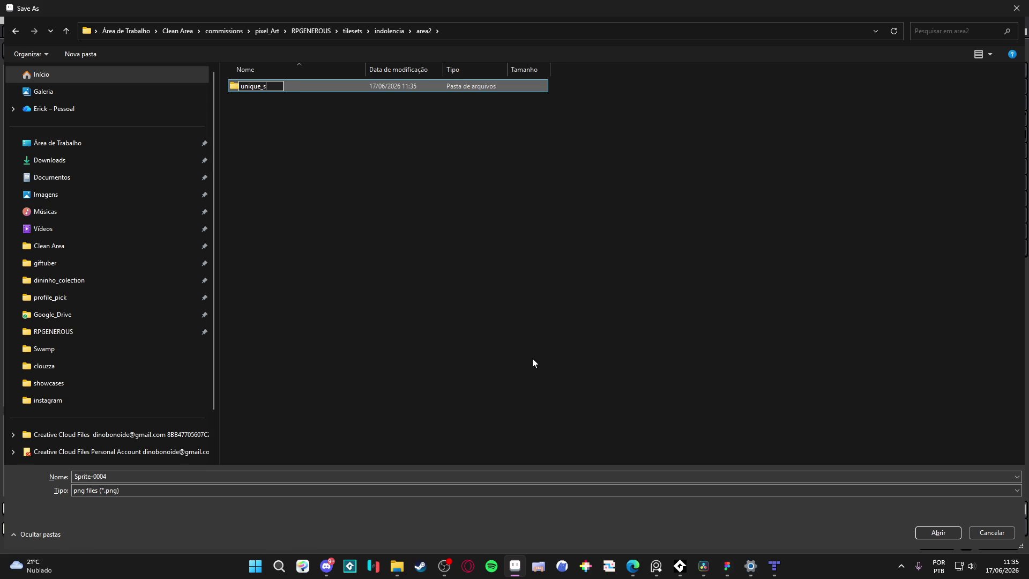
key("BackSpace")
key("BackSpace")
type("ene")
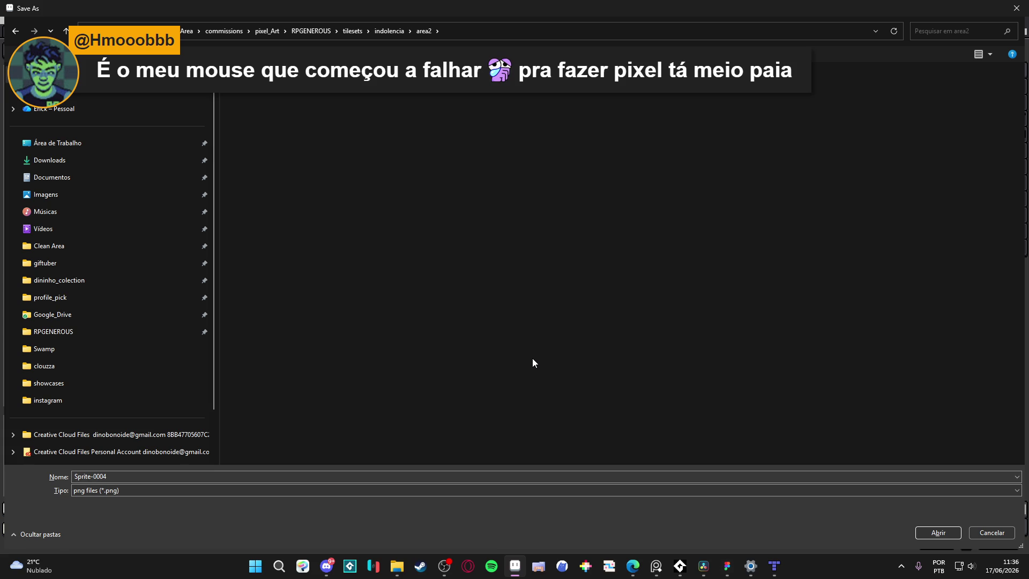
key("Return")
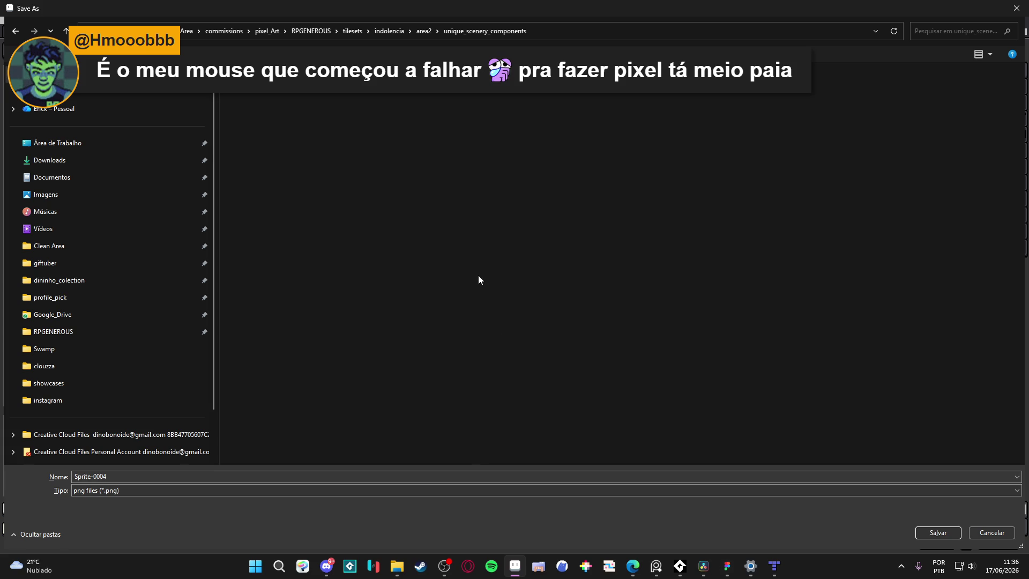
Step: Save the sprite as spr_indolence_area_2_breakable_wall.png
left_click(129, 476)
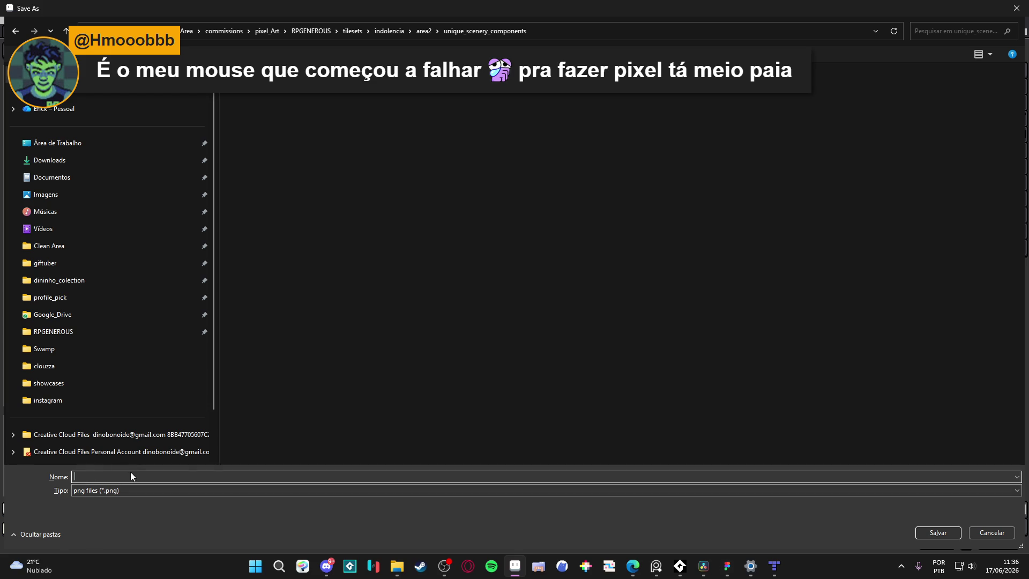
type("spr")
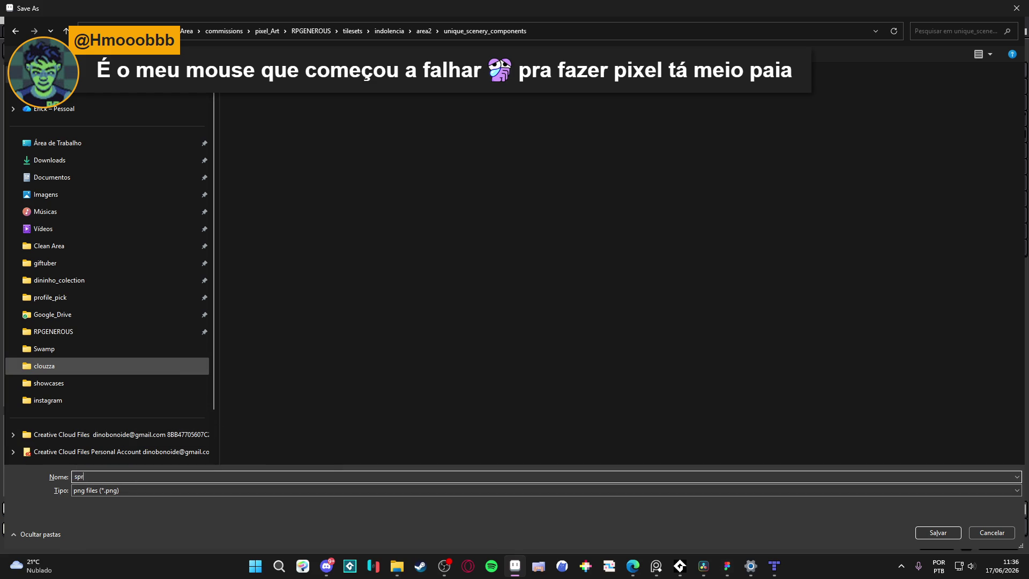
type("_indolencE_area")
key("BackSpace")
key("BackSpace")
key("BackSpace")
type("area_2")
type("breakable_")
type("wall")
key("Return")
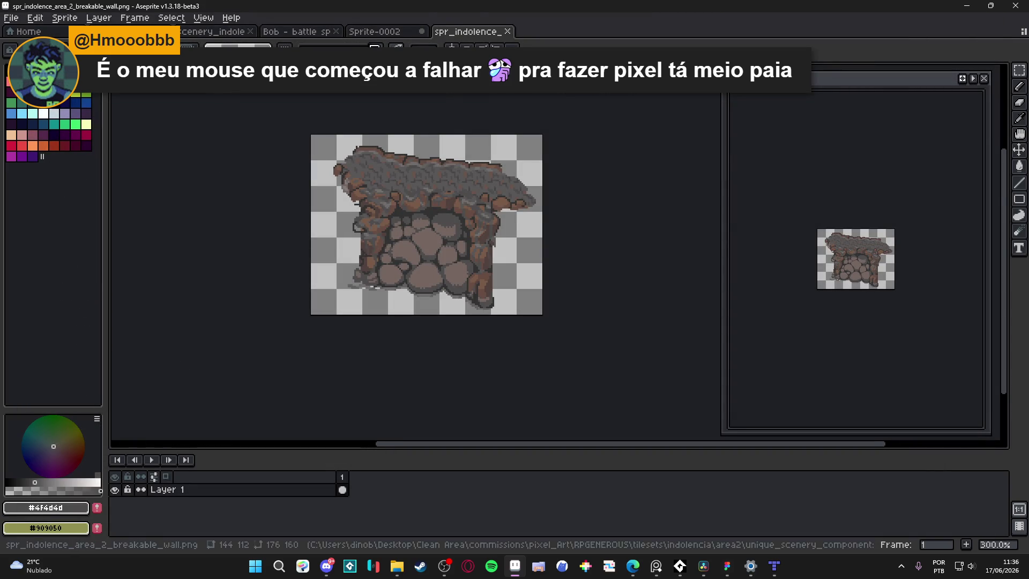
Step: Close Sprite-0002, discarding its unsaved changes
key("ctrl+shift+Tab")
scroll(428, 256, "down", 2)
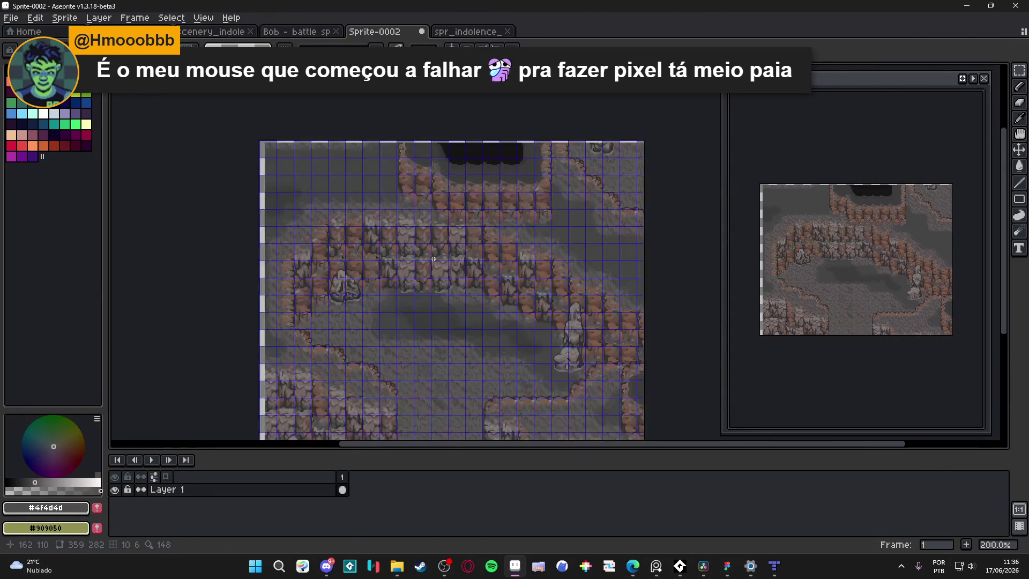
scroll(429, 256, "down", 2)
left_click(421, 31)
left_click(507, 307)
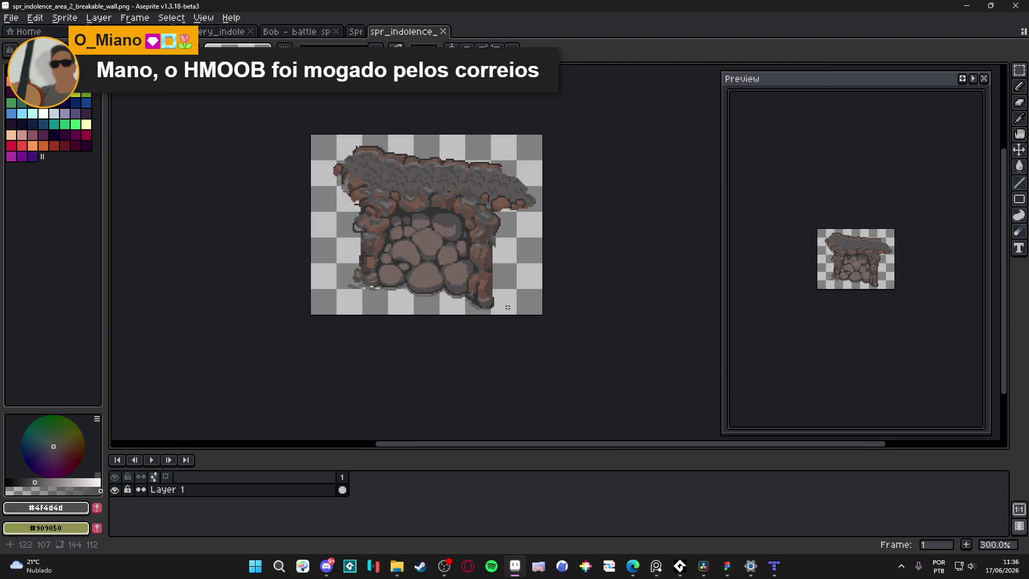
Step: In scenery_indolence, marquee-select the tall rock spire
left_click(310, 32)
left_click(238, 33)
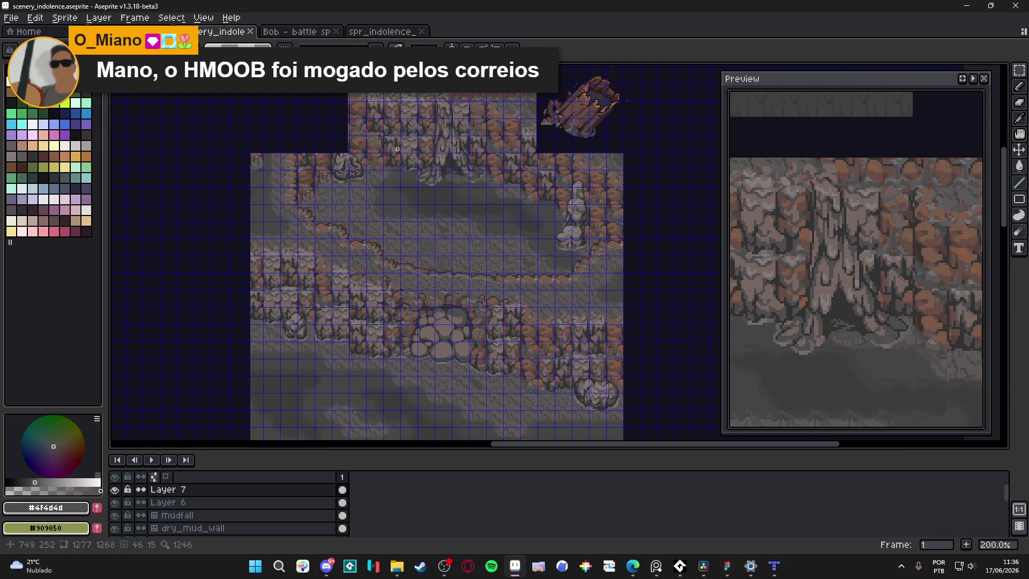
left_click_drag(488, 174, 480, 209)
scroll(435, 164, "up", 2)
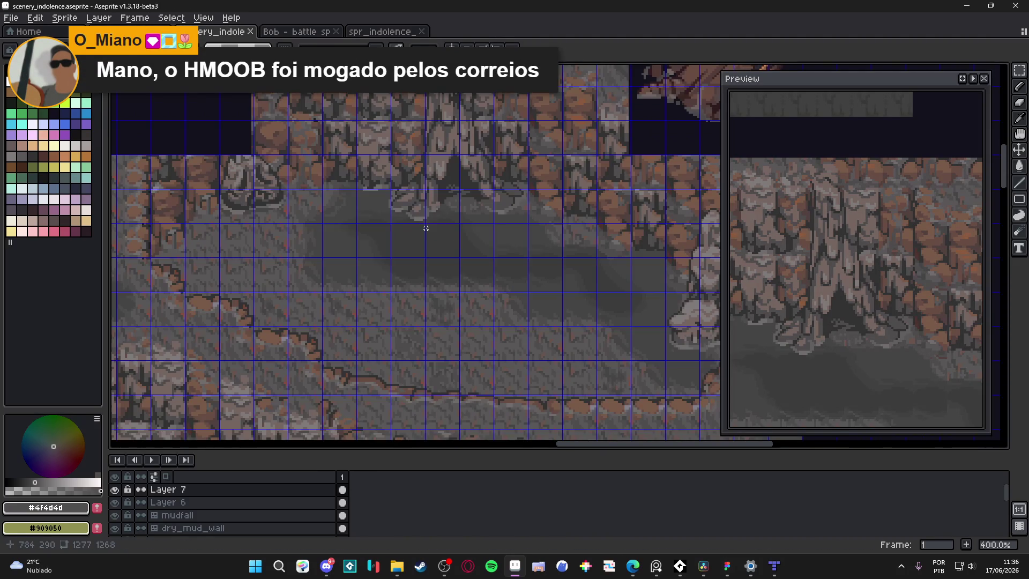
key("v")
key("m")
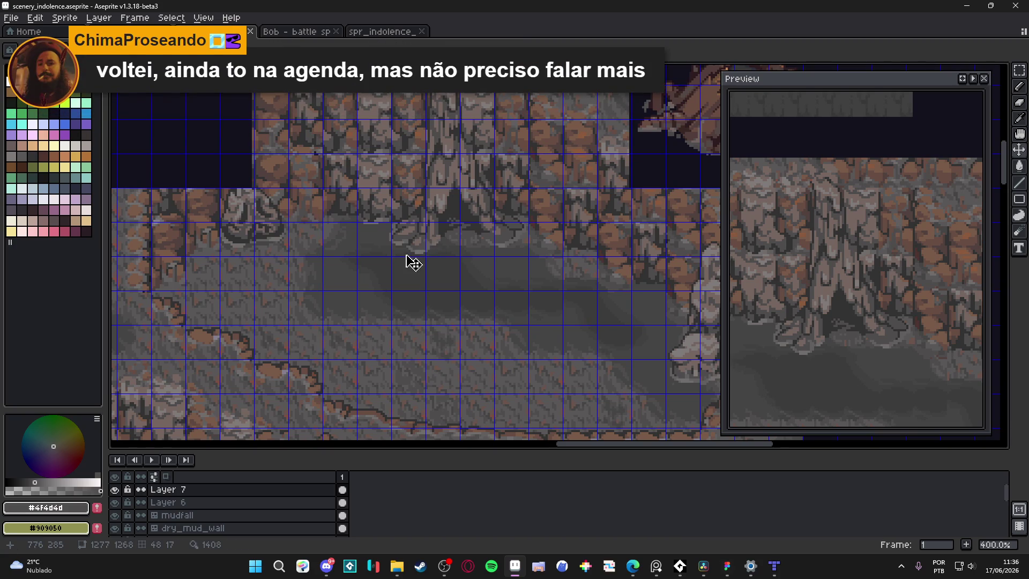
mouse_move(370, 275)
left_mouse_down()
mouse_move(522, 158)
mouse_move(587, 134)
mouse_move(544, 95)
left_mouse_up()
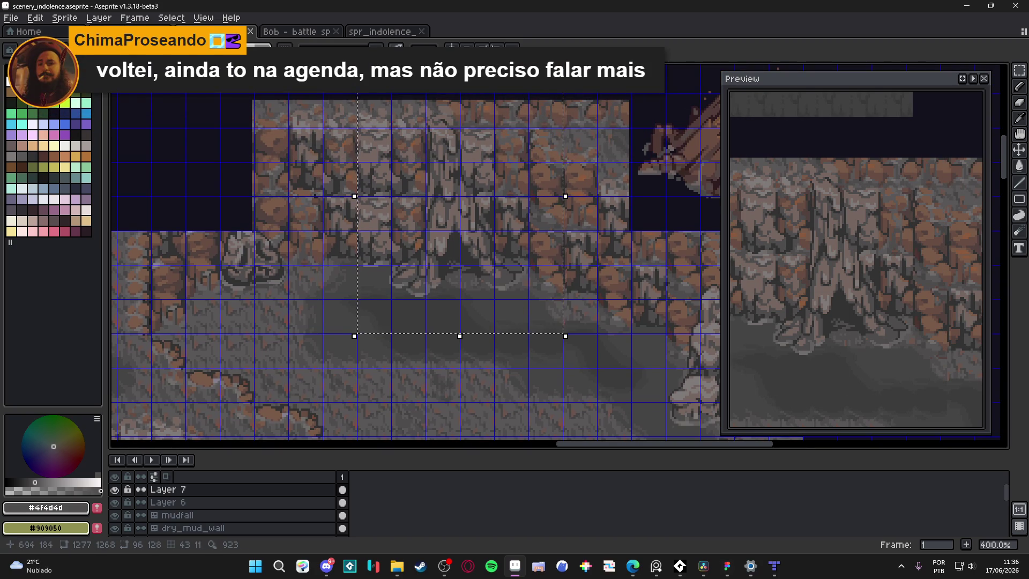
left_click(349, 175)
scroll(348, 176, "up", 2)
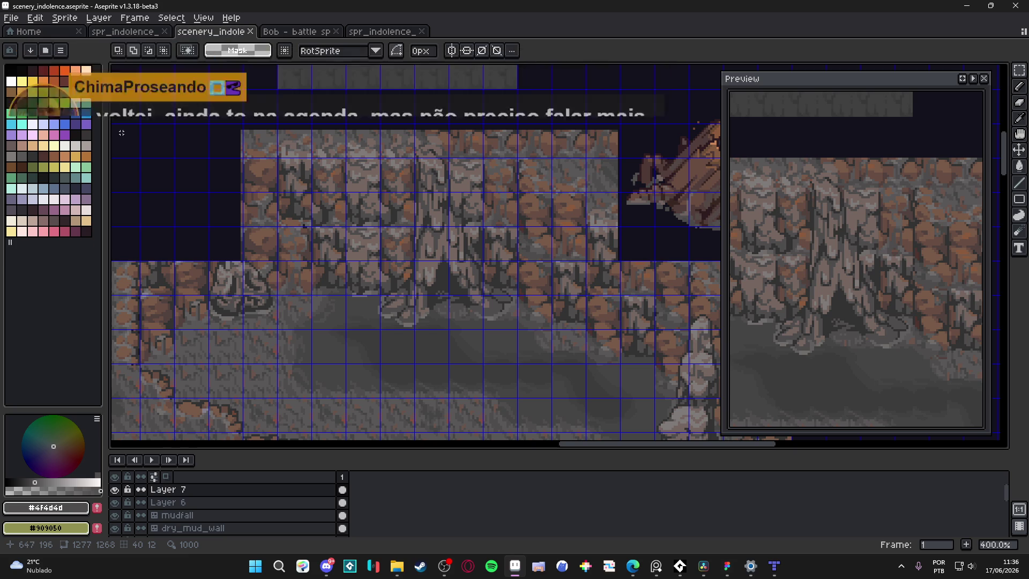
Step: Paste the spire as a new sprite and crop its canvas to 96×96 from top and bottom
key("ctrl+alt+v")
scroll(466, 295, "up", 1)
key("ctrl+alt+c")
left_click_drag(462, 156, 483, 200)
scroll(436, 316, "down", 1)
scroll(522, 370, "down", 2)
mouse_move(528, 348)
left_mouse_down()
mouse_move(535, 316)
mouse_move(549, 314)
left_mouse_up()
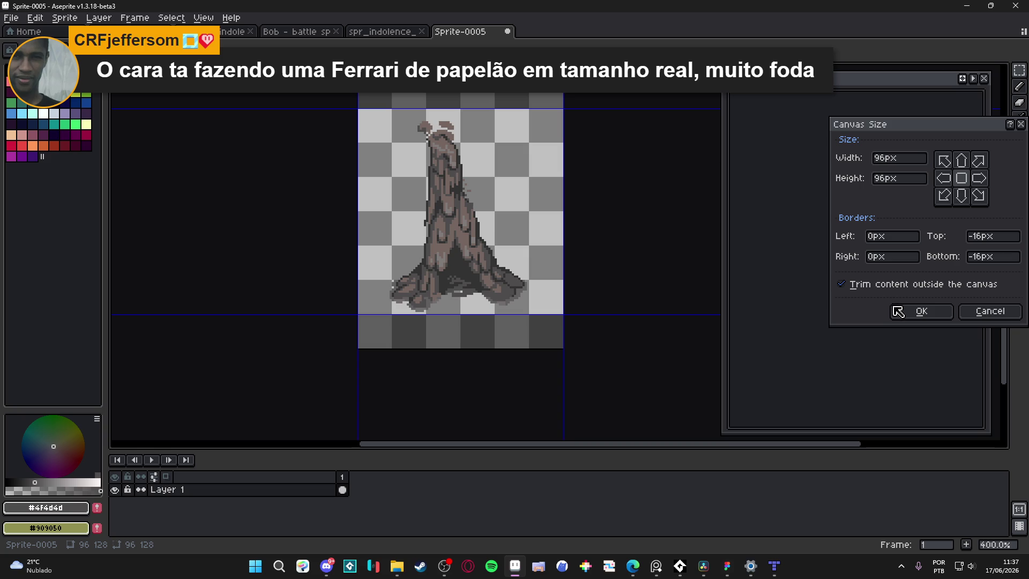
left_click(913, 311)
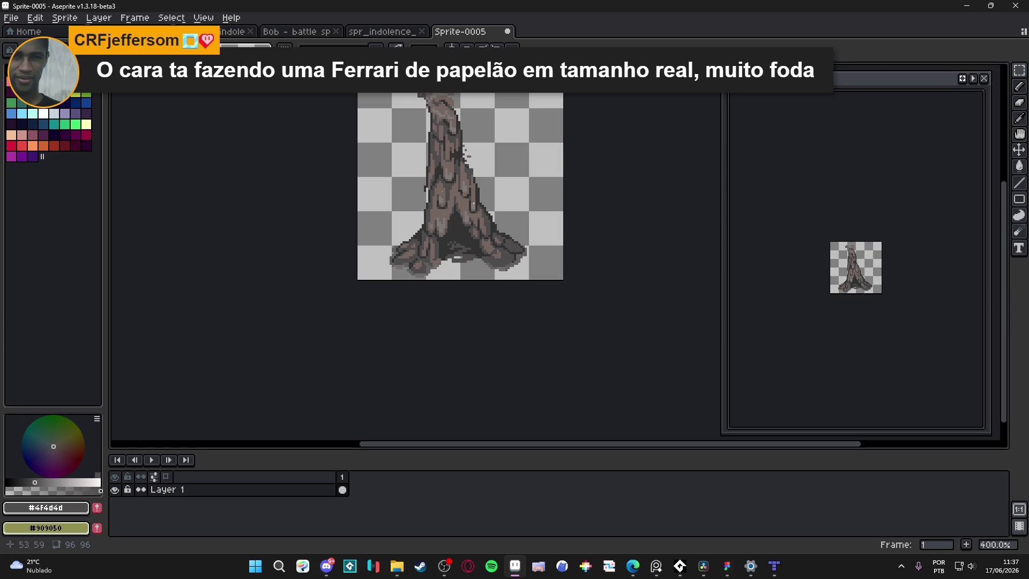
Step: Open Save As for the rock spire sprite with PNG as the file type
left_click(10, 17)
key("Escape")
key("ctrl+s")
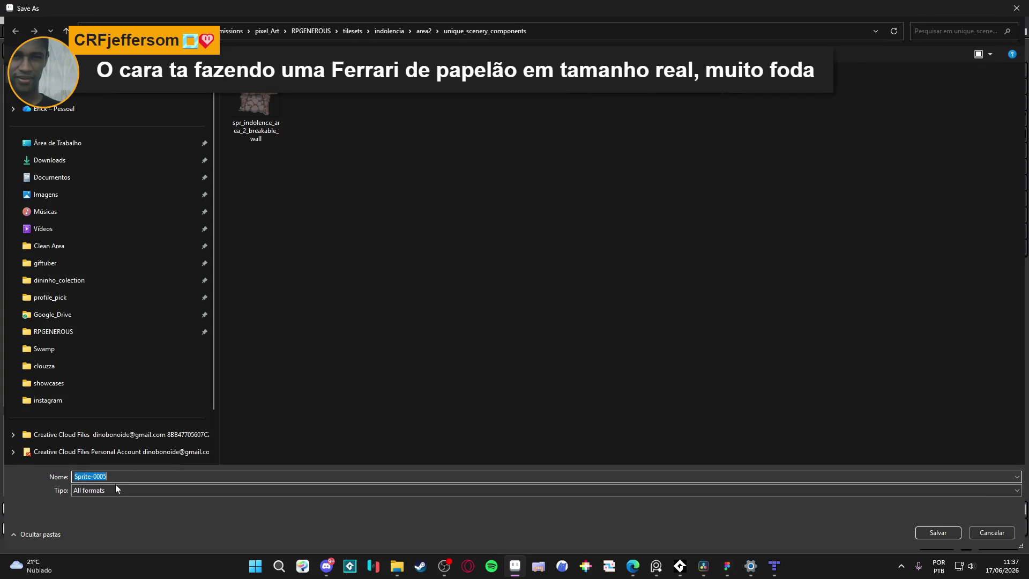
left_click(119, 489)
left_click(119, 435)
Step: Save it as spr_indolence_area_2_suspicious_area.png, then bring the Tiled map editor forward
left_click(246, 128)
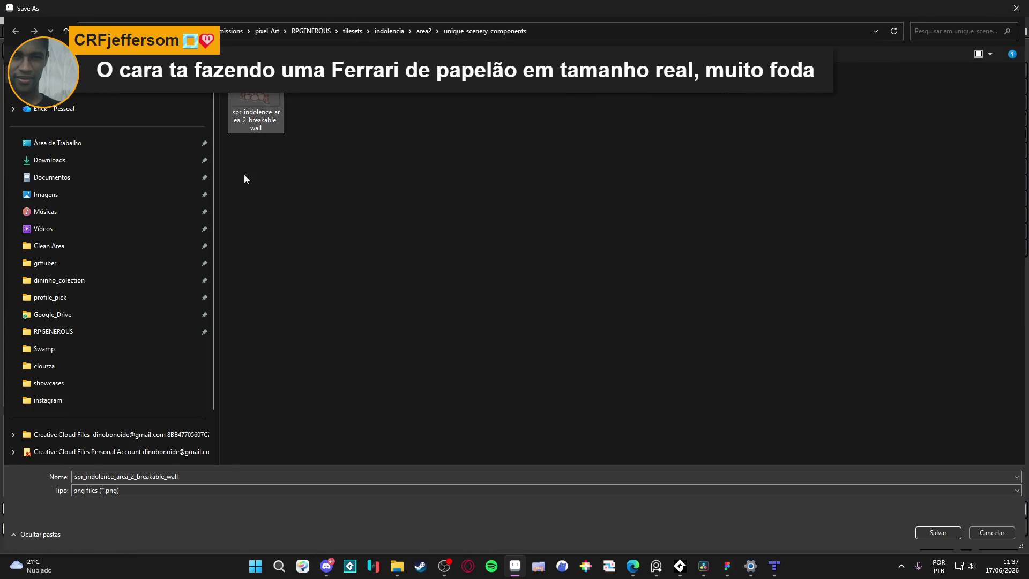
double_click(218, 474)
left_click_drag(140, 476, 183, 475)
key("BackSpace")
key("BackSpace")
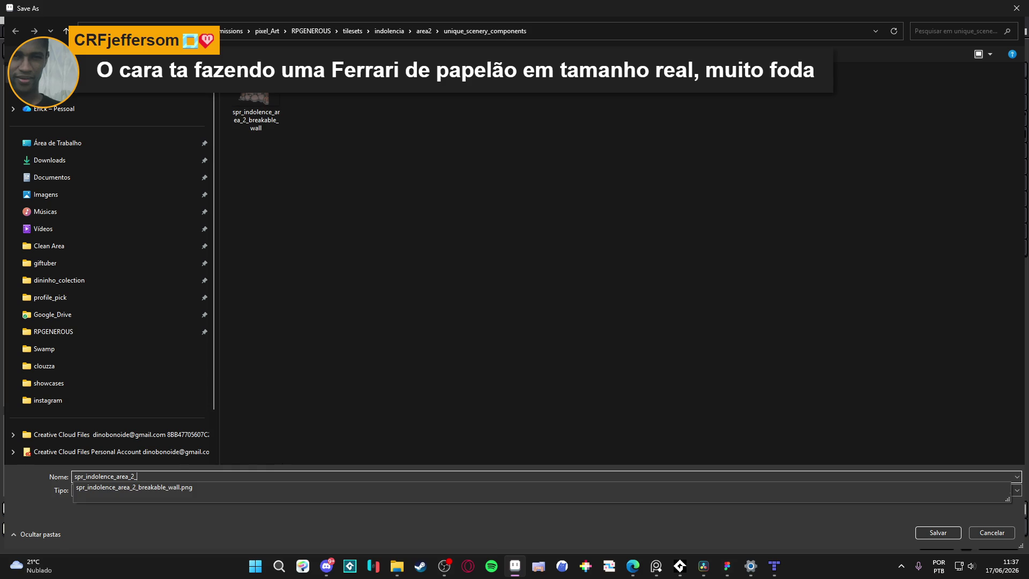
type("suspicious_area")
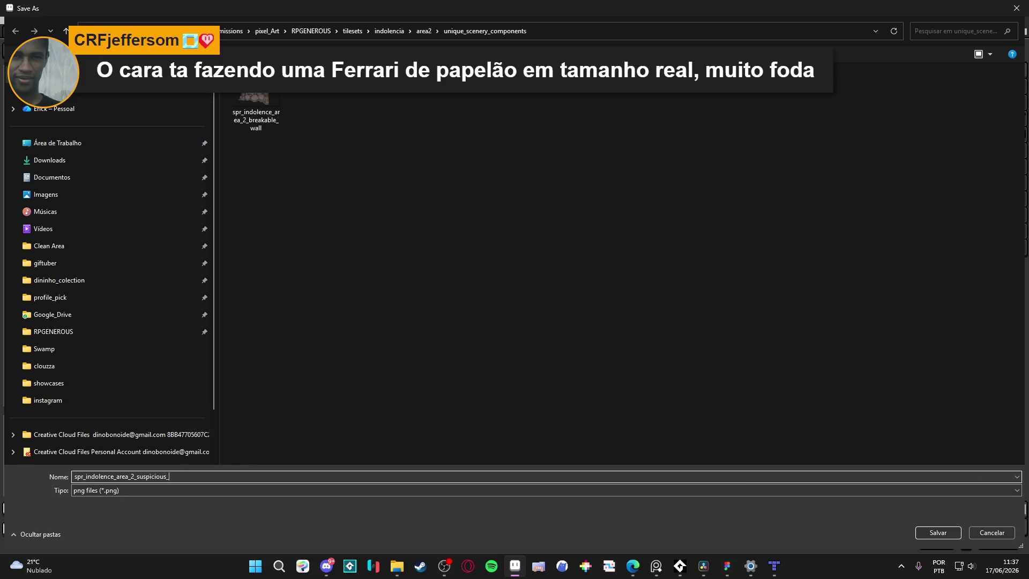
key("Return")
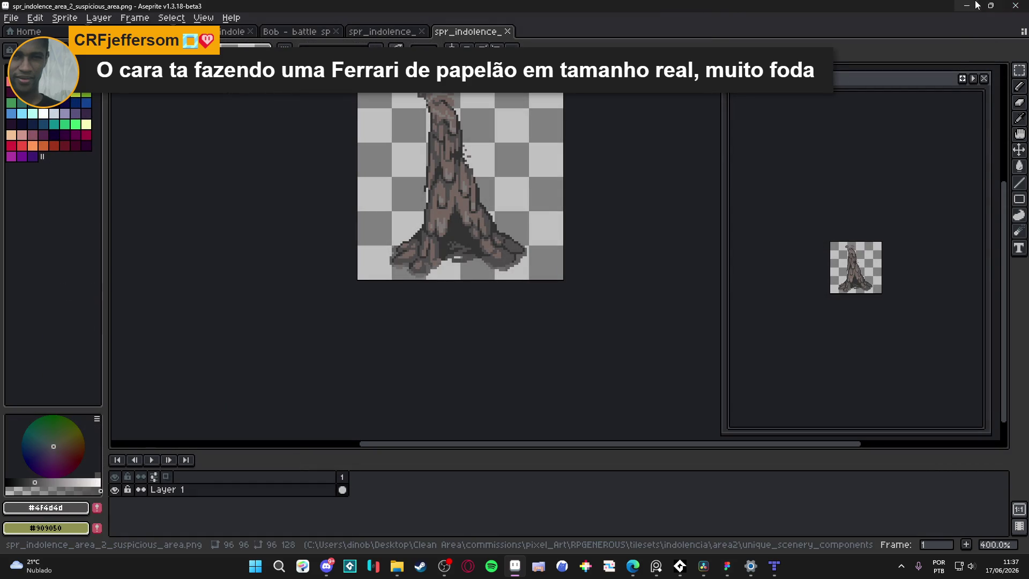
left_click(978, 6)
left_click(865, 125)
Step: Check the cliff_3 and cliff_2 layers by toggling their visibility, leaving cliff_2 selected
left_click(773, 566)
scroll(552, 197, "down", 3)
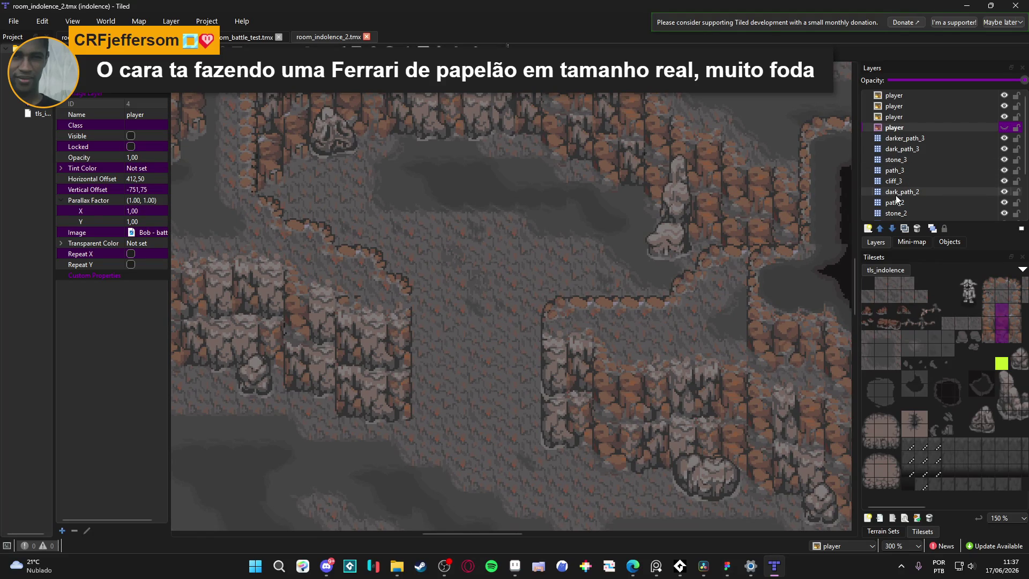
left_click(913, 182)
left_click(1005, 182)
left_click(1005, 182)
left_click(1005, 183)
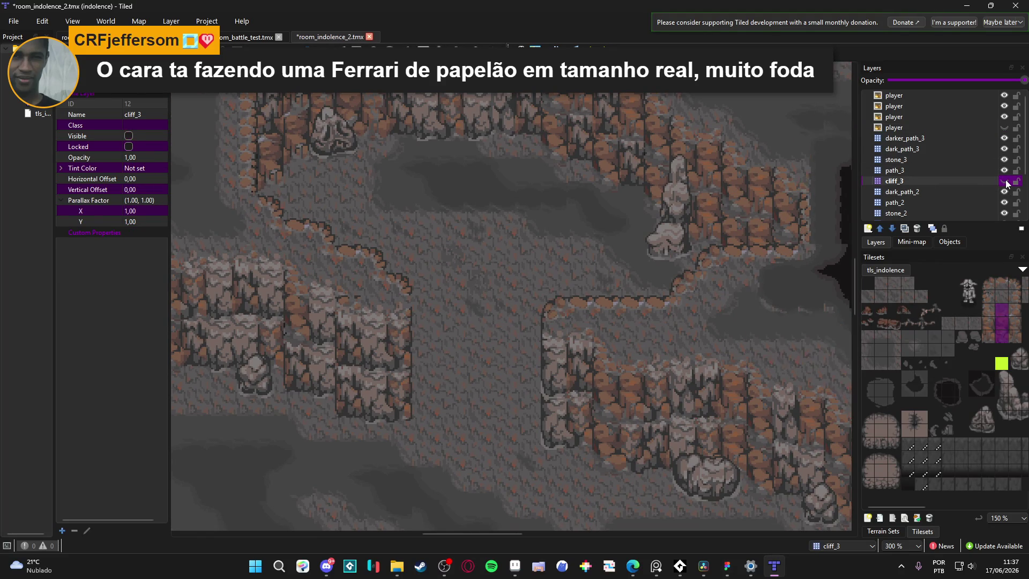
left_click(1005, 182)
scroll(986, 202, "down", 1)
left_click(984, 194)
left_click(1005, 192)
left_click(1005, 192)
left_click(1004, 192)
left_click(1005, 192)
left_click(1004, 193)
left_click(1003, 193)
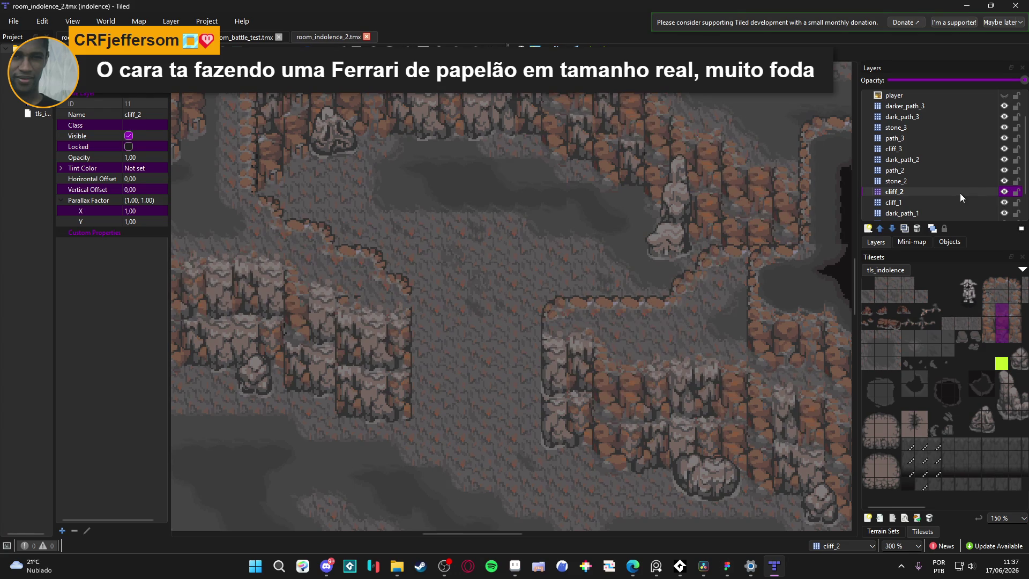
Step: Add a new image layer named breakable_wall above cliff_2
left_click(868, 228)
left_click(907, 265)
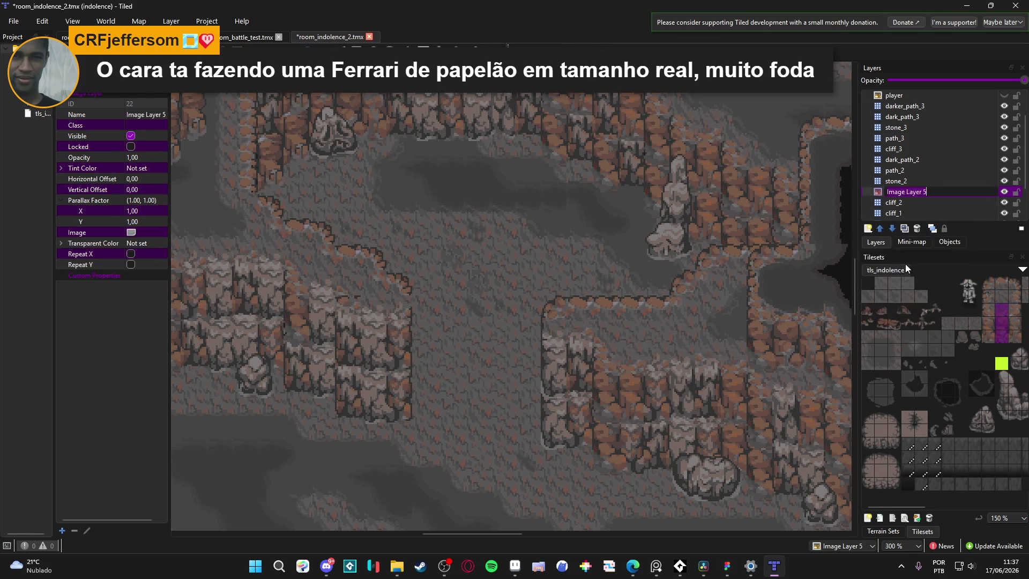
type("breakable_wall")
key("Return")
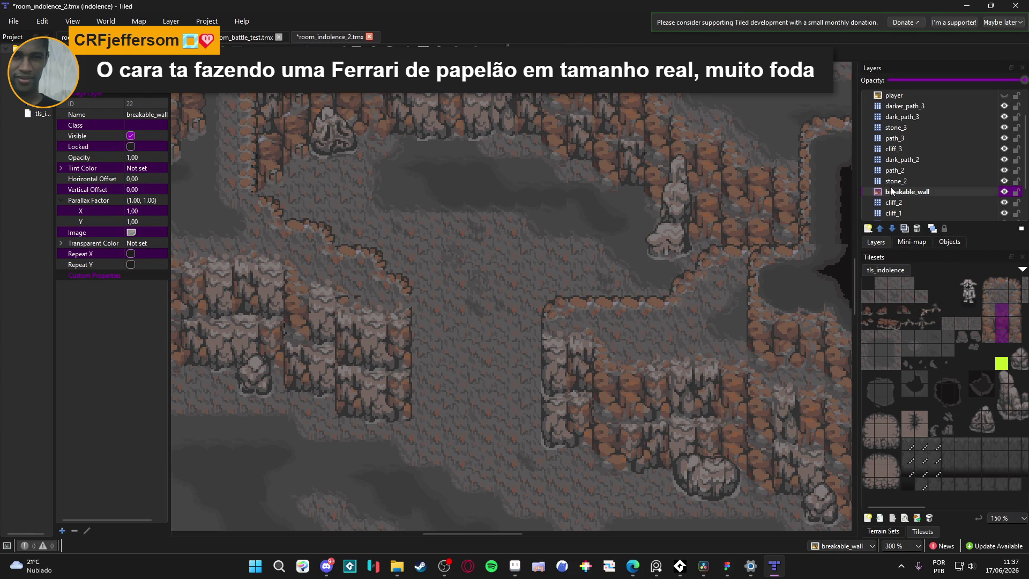
left_click(135, 232)
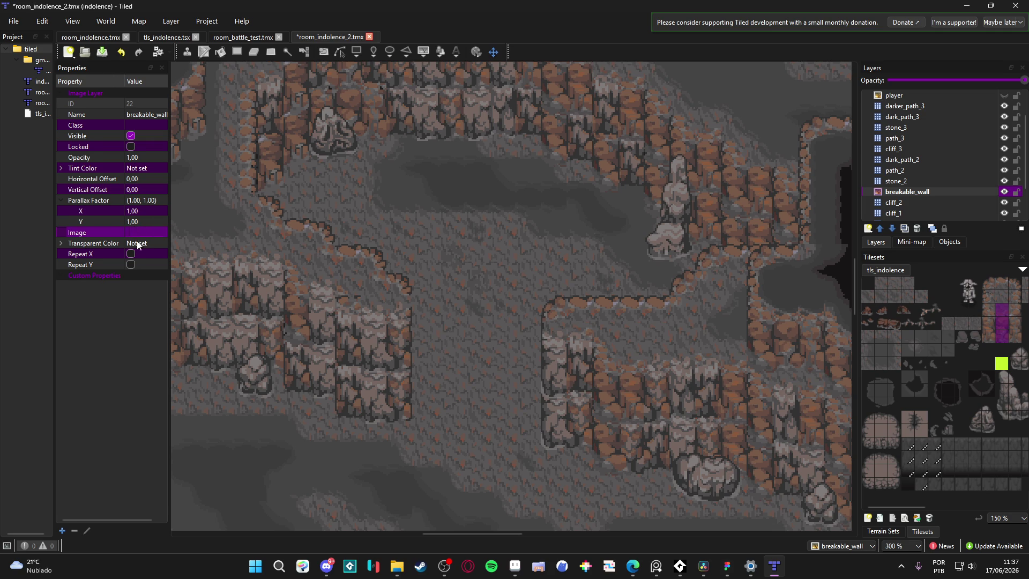
Step: Set the layer's image to the breakable_wall PNG in tilesets/indolencia/area2/unique_scenery_components
left_click(161, 232)
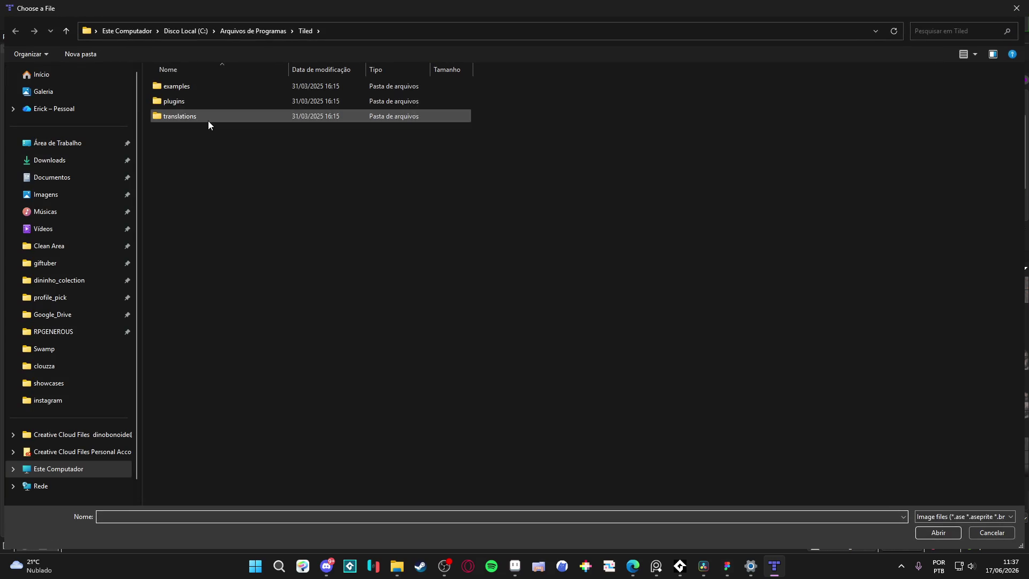
left_click(85, 330)
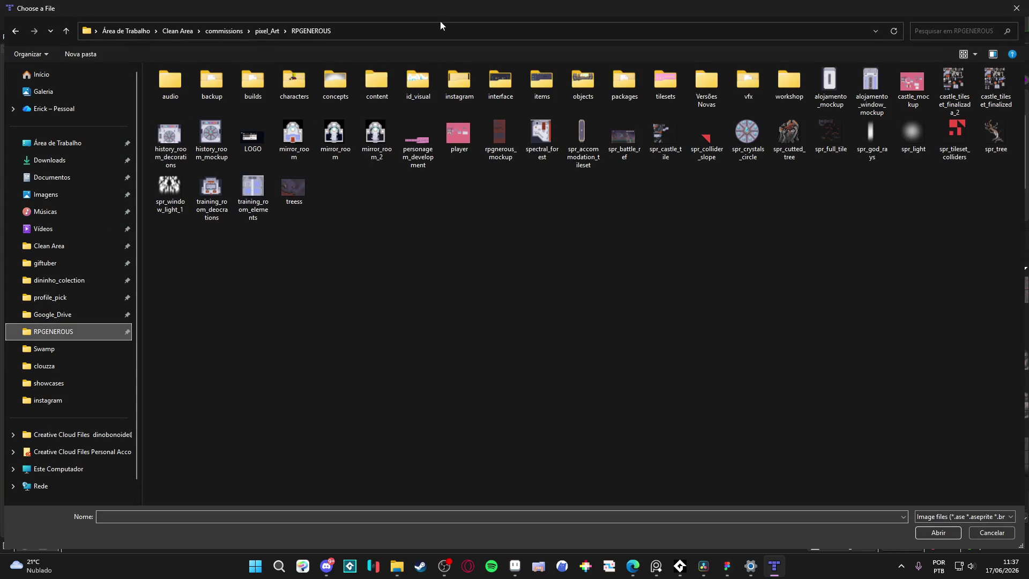
left_click(490, 83)
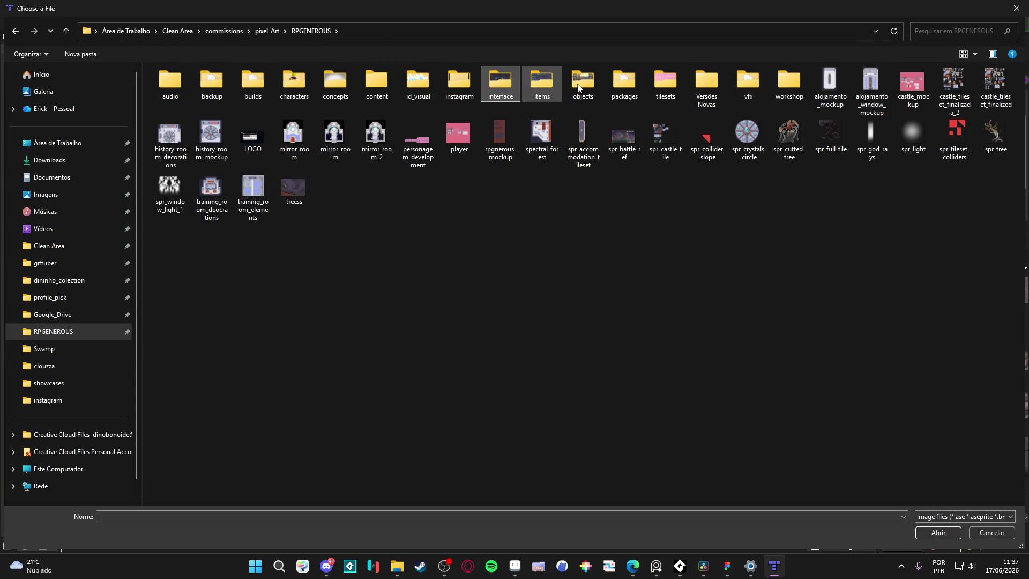
left_click(664, 83)
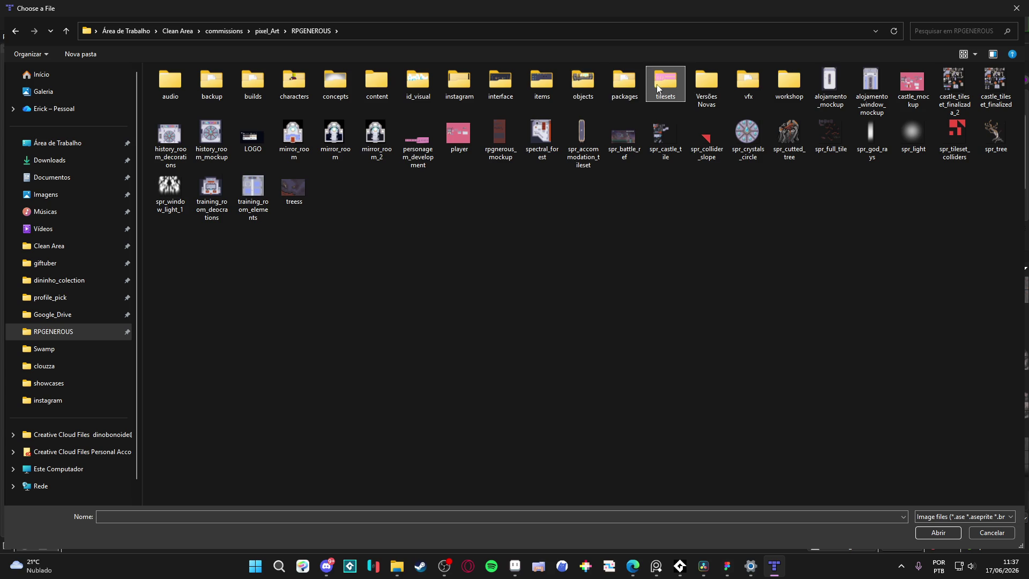
double_click(658, 88)
double_click(330, 127)
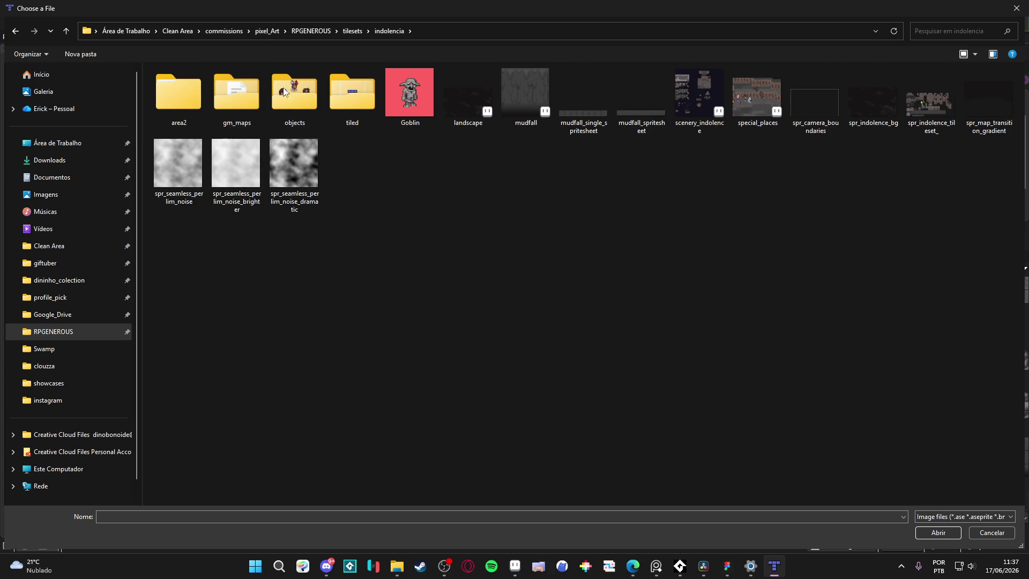
double_click(170, 105)
double_click(227, 89)
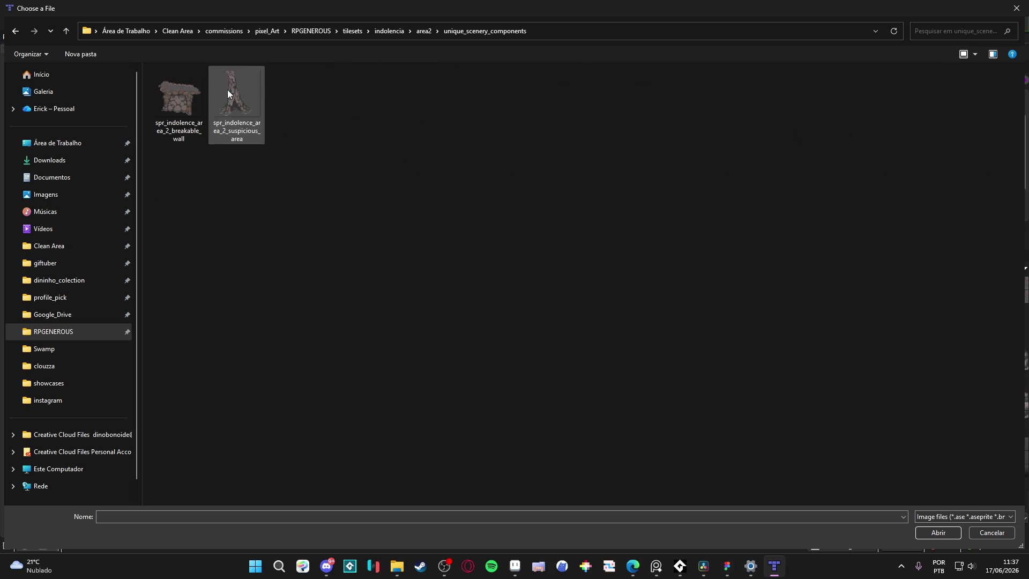
double_click(183, 115)
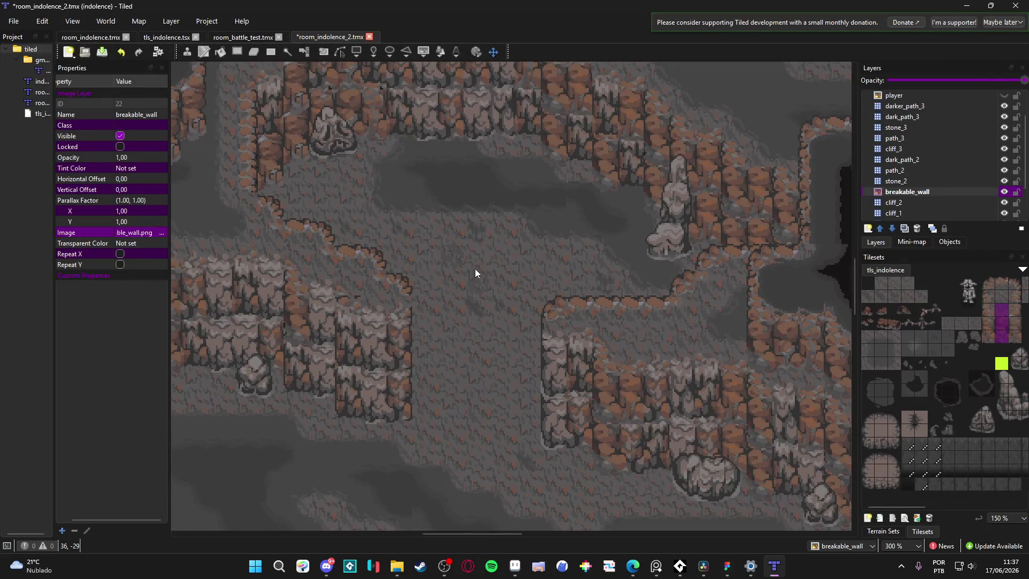
Step: Move the breakable wall image beside the cliffs at offset 512, -448
scroll(368, 195, "down", 6)
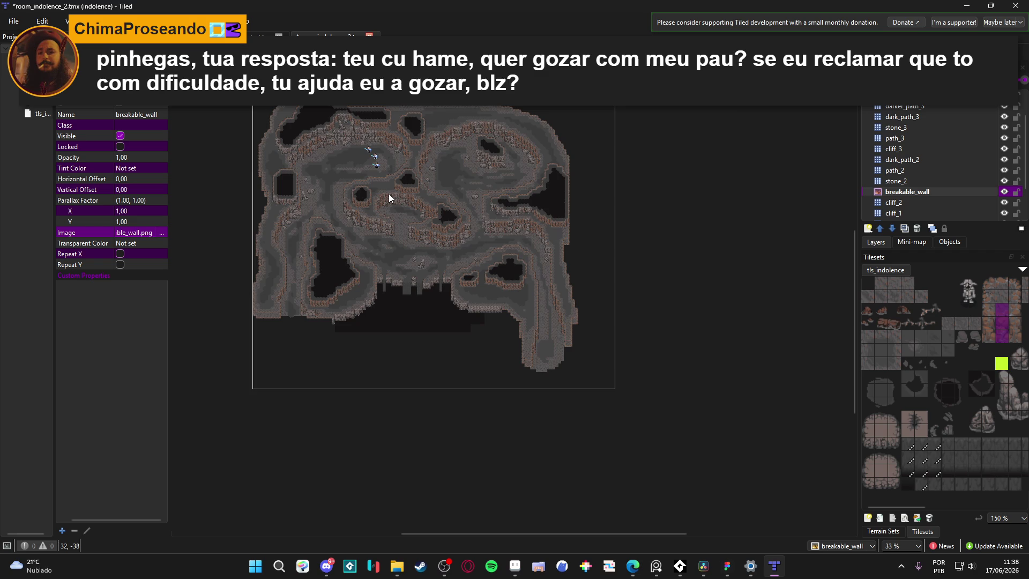
scroll(389, 198, "up", 1)
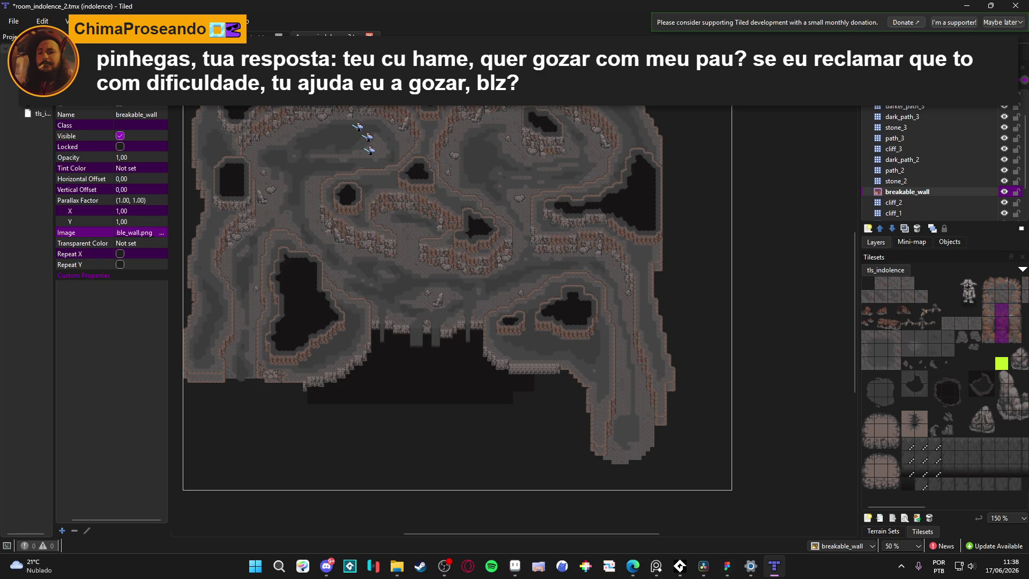
mouse_move(451, 249)
left_mouse_down()
mouse_move(646, 358)
mouse_move(570, 133)
left_mouse_up()
scroll(432, 234, "up", 6)
left_click_drag(449, 234, 471, 336)
scroll(465, 329, "down", 2)
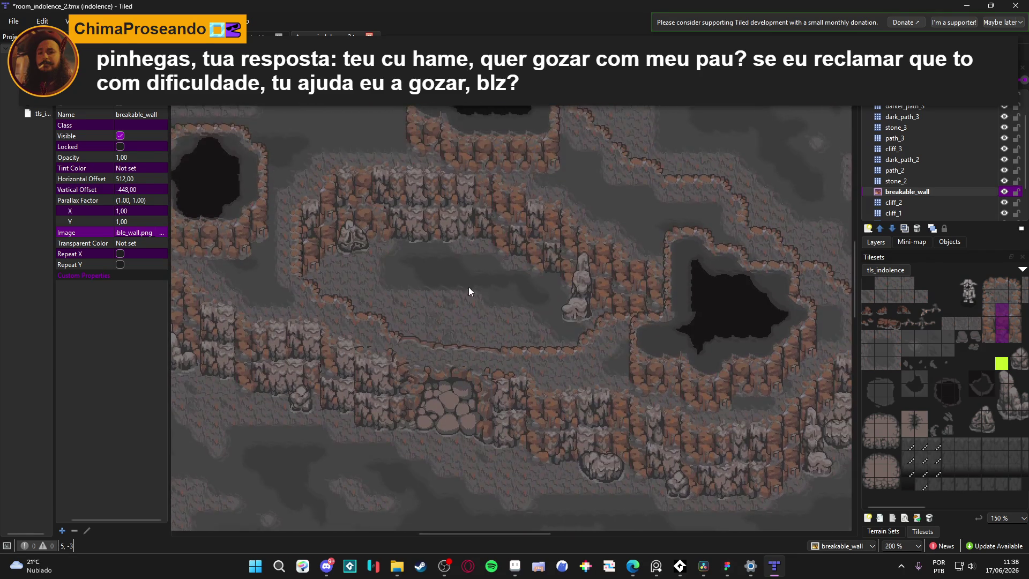
scroll(475, 291, "up", 1)
scroll(485, 273, "up", 1)
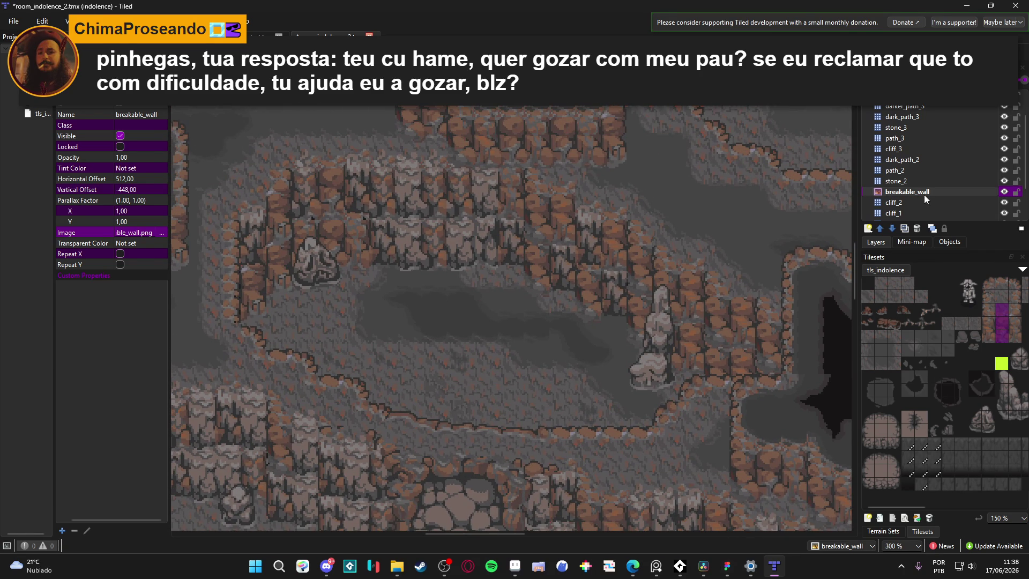
scroll(524, 228, "down", 3)
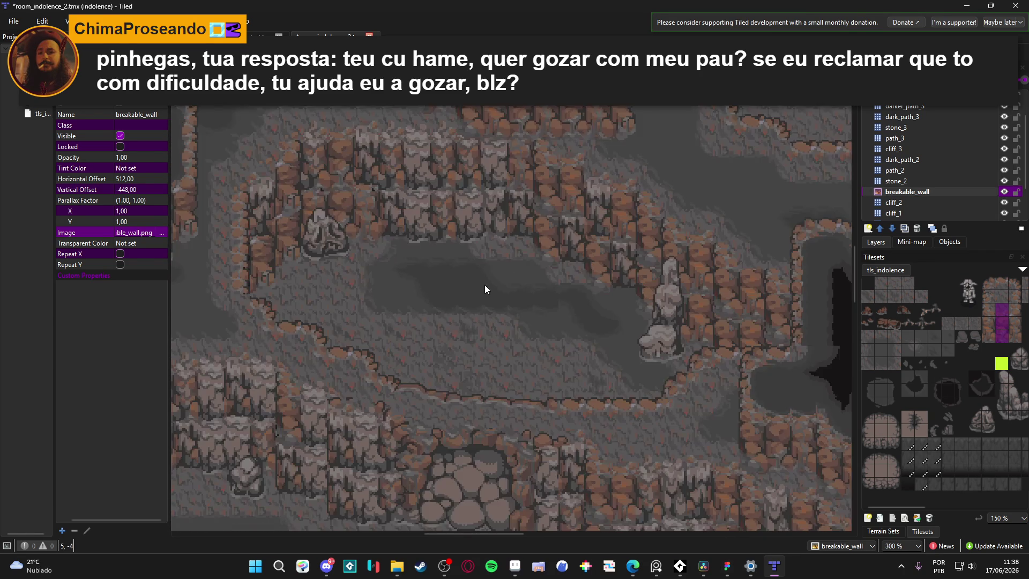
Step: Save room_indolence_2.tmx, then return from the browser and hide the breakable_wall layer
key("ctrl+s")
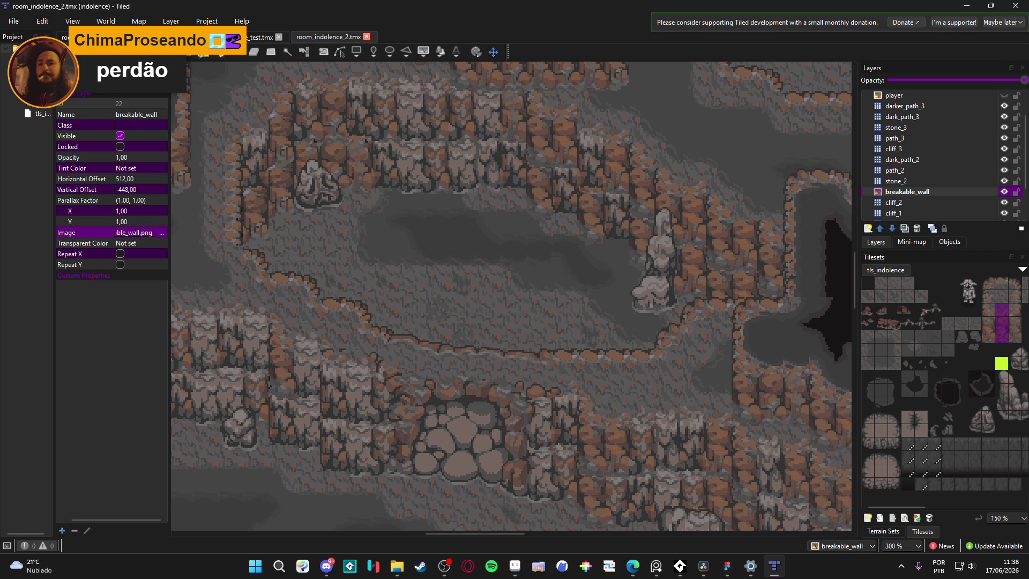
key("alt+Tab")
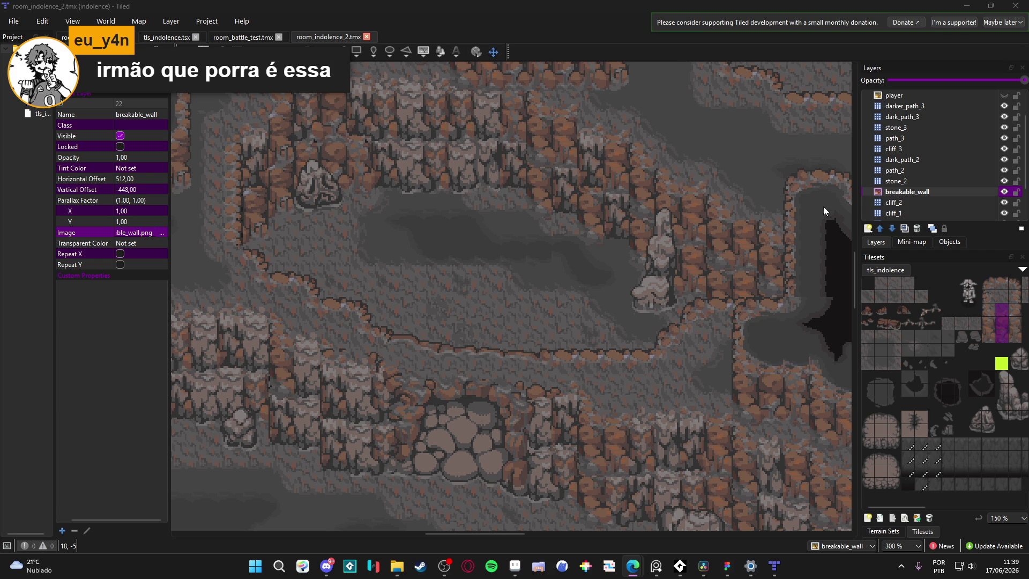
left_click(1004, 192)
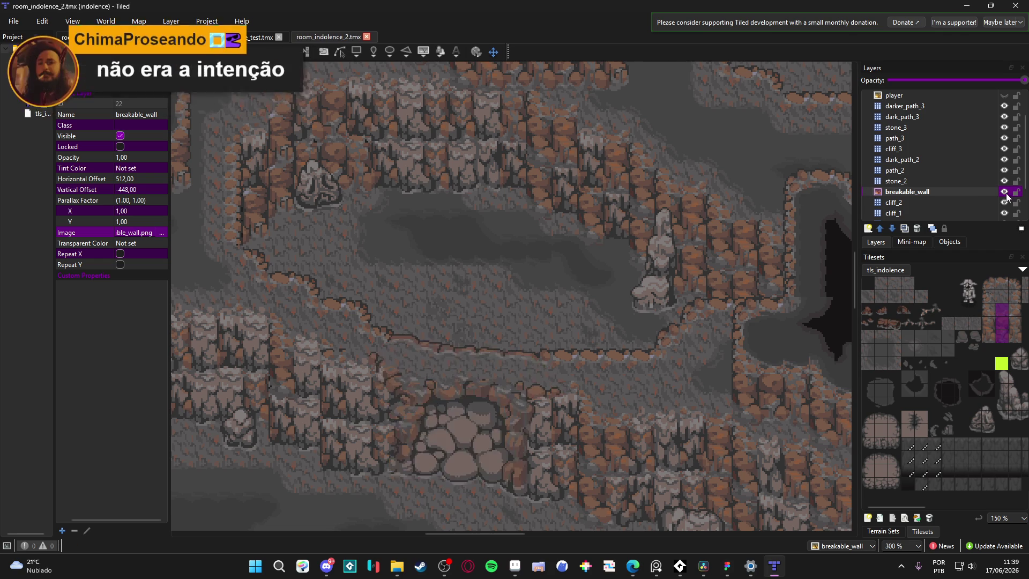
Step: Toggle the breakable_wall layer's visibility repeatedly, leaving it visible at the end
left_click(1005, 192)
left_click(1004, 192)
left_click(1005, 192)
left_click(1005, 192)
left_click(1004, 192)
left_click(1005, 192)
left_click(1005, 192)
left_click(1005, 192)
left_click(1005, 192)
left_click(1005, 192)
left_click(1004, 191)
left_click(1004, 192)
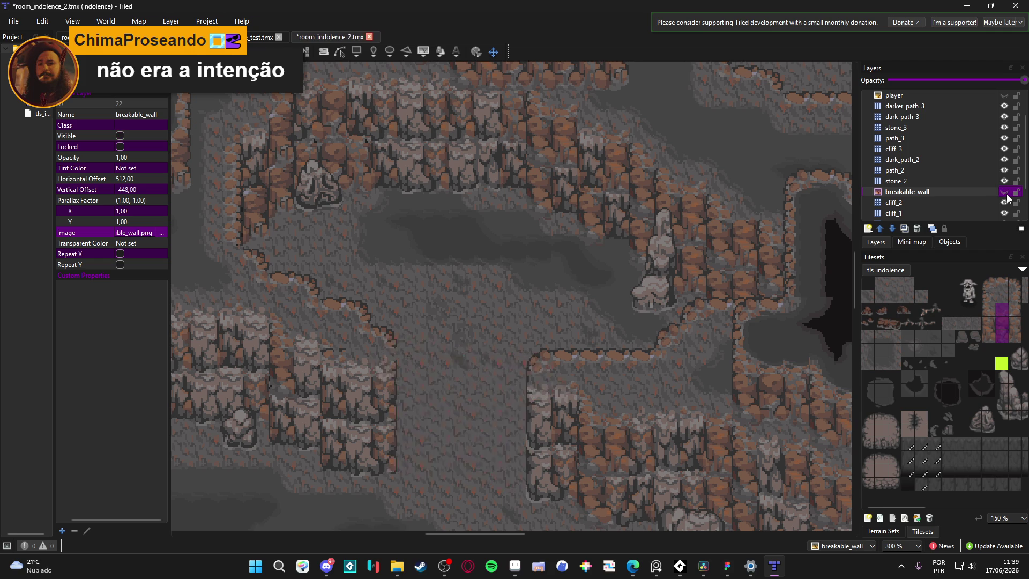
left_click(1005, 192)
left_click(1005, 192)
left_click(1004, 192)
left_click(1004, 192)
left_click(1005, 192)
left_click(1005, 193)
left_click(1005, 193)
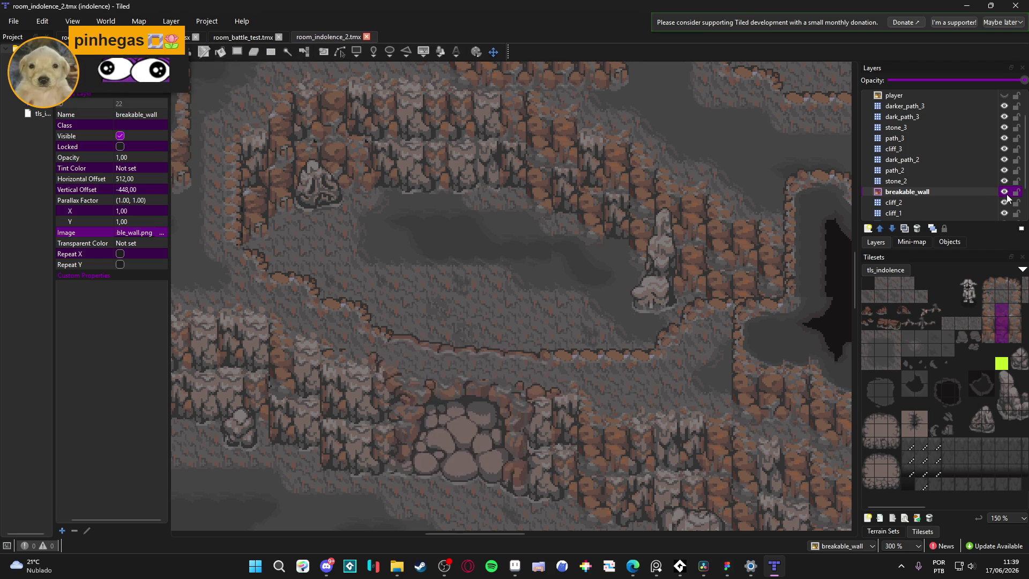
Step: Add a new image layer named suspicious_area above breakable_wall
left_click(868, 229)
left_click(900, 269)
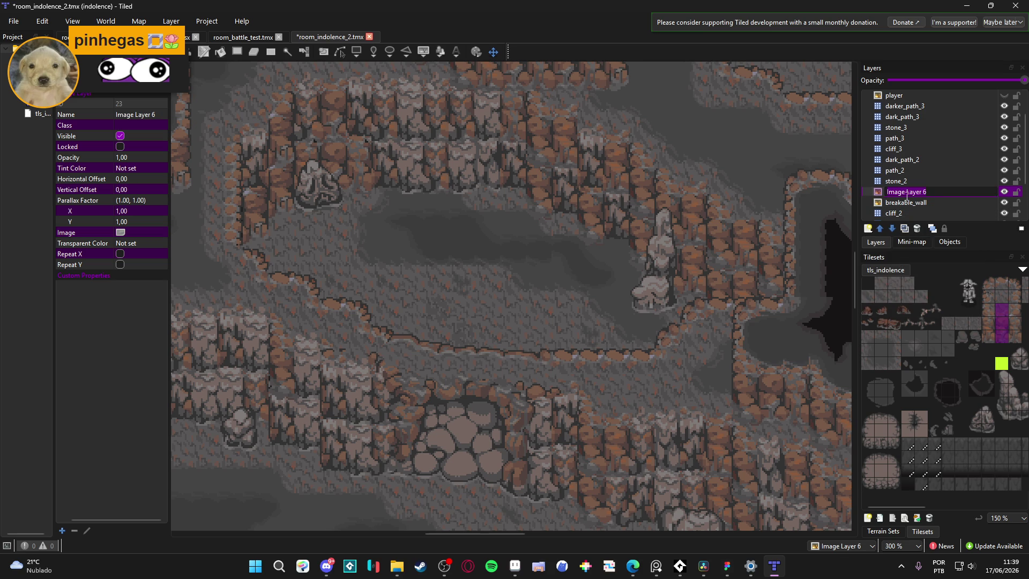
type("suspiciou")
type("s_area")
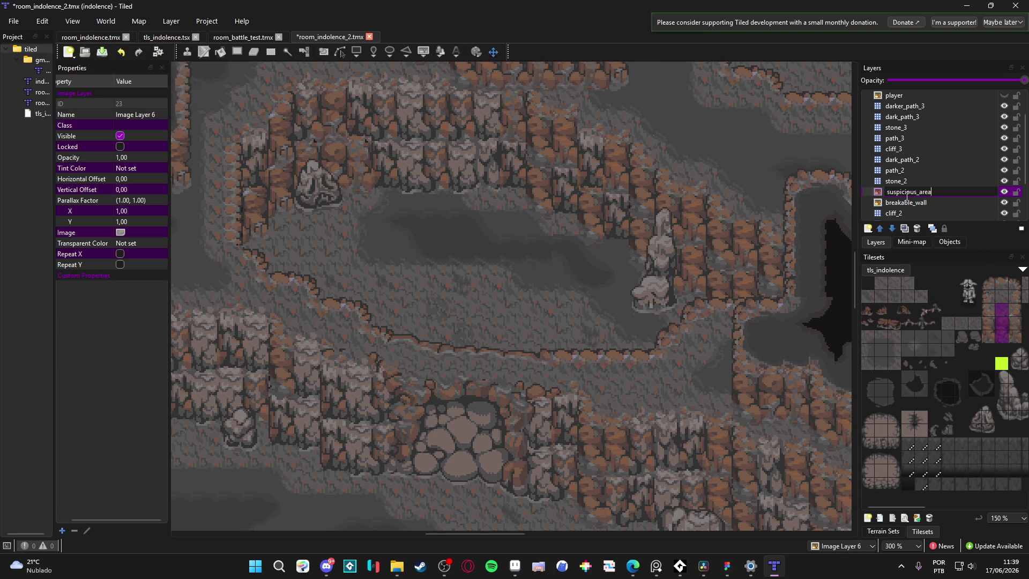
key("Return")
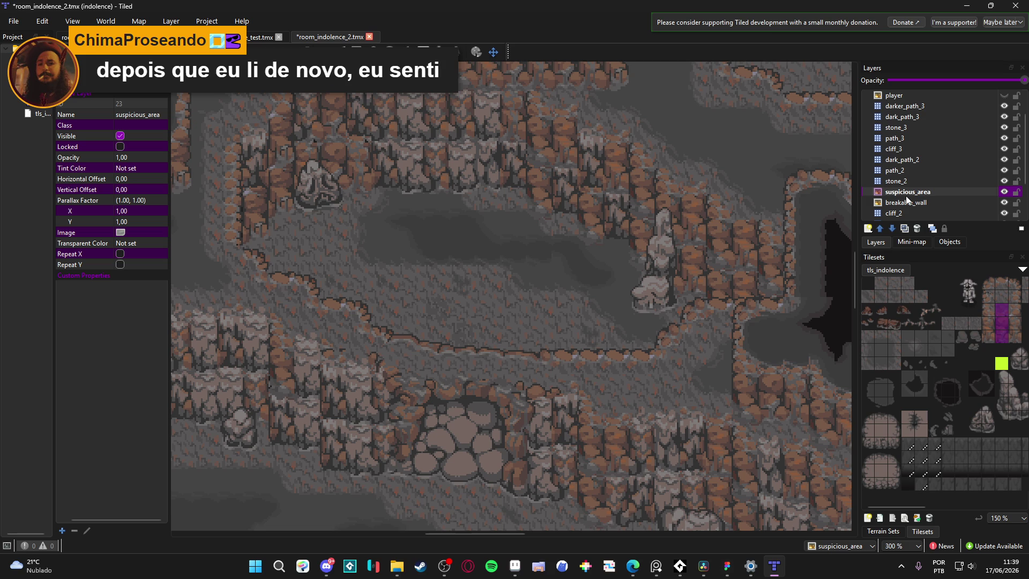
left_click(156, 229)
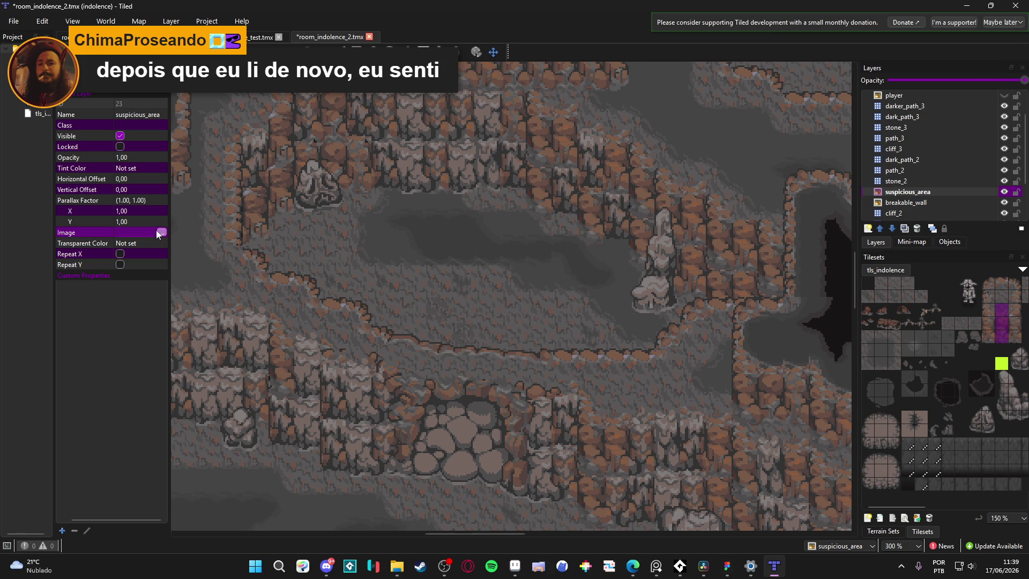
Step: Assign the tree PNG to the suspicious_area layer and drag it toward the upper cave
left_click(157, 232)
double_click(229, 114)
mouse_move(407, 260)
left_mouse_down()
mouse_move(639, 260)
mouse_move(553, 274)
left_mouse_up()
scroll(554, 275, "down", 3)
scroll(554, 274, "down", 3)
mouse_move(465, 216)
left_mouse_down()
mouse_move(508, 298)
mouse_move(532, 91)
left_mouse_up()
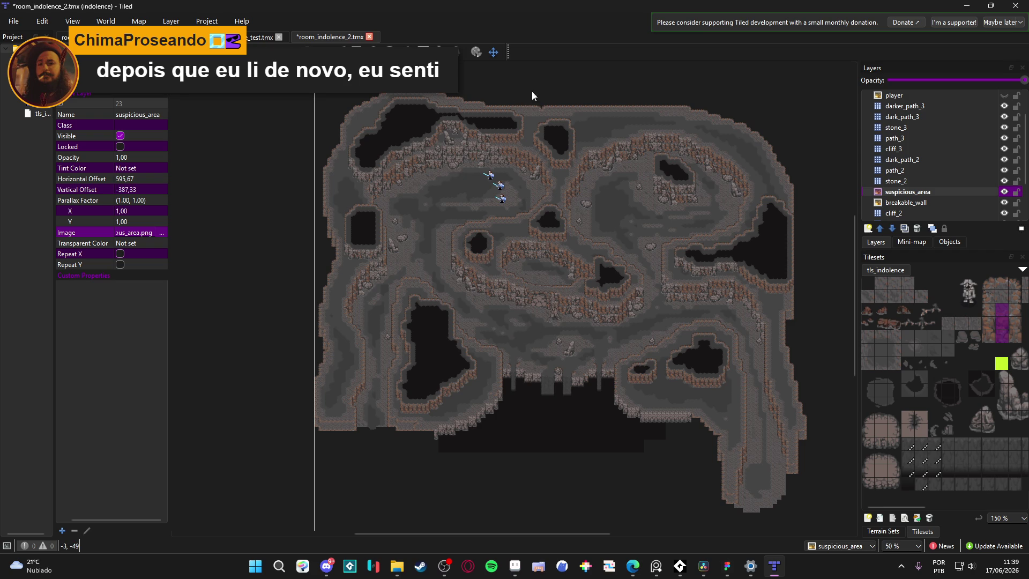
scroll(542, 305, "up", 3)
scroll(542, 305, "up", 3)
Step: Position the tree image on the rock wall of the cliff above the pond
left_click_drag(640, 378, 512, 133)
scroll(572, 309, "down", 2)
scroll(515, 259, "up", 1)
mouse_move(515, 259)
left_mouse_down()
mouse_move(515, 199)
mouse_move(515, 224)
mouse_move(515, 212)
left_mouse_up()
scroll(515, 213, "up", 3)
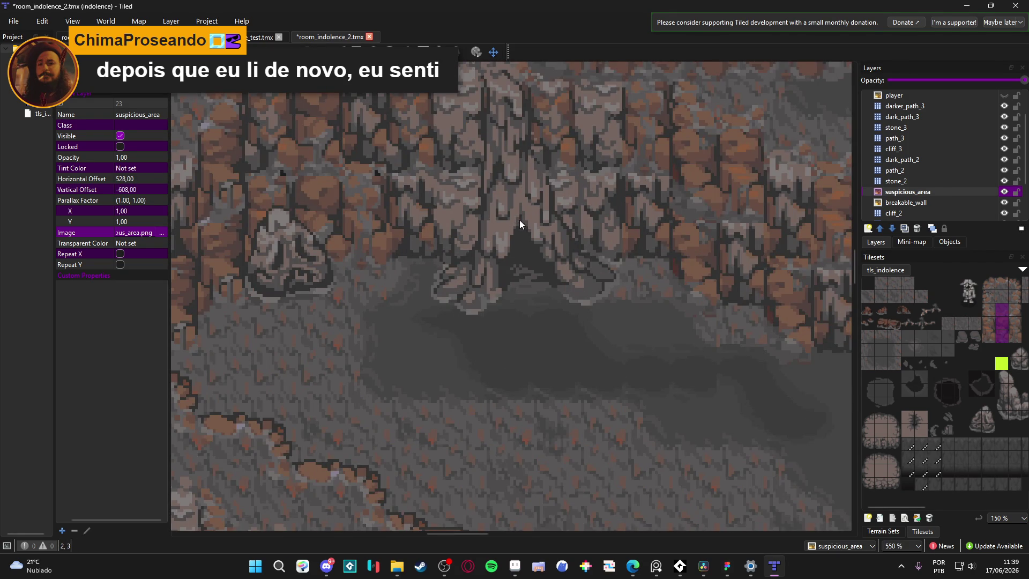
scroll(520, 224, "down", 1)
mouse_move(501, 241)
left_mouse_down()
mouse_move(541, 239)
mouse_move(482, 239)
mouse_move(502, 239)
left_mouse_up()
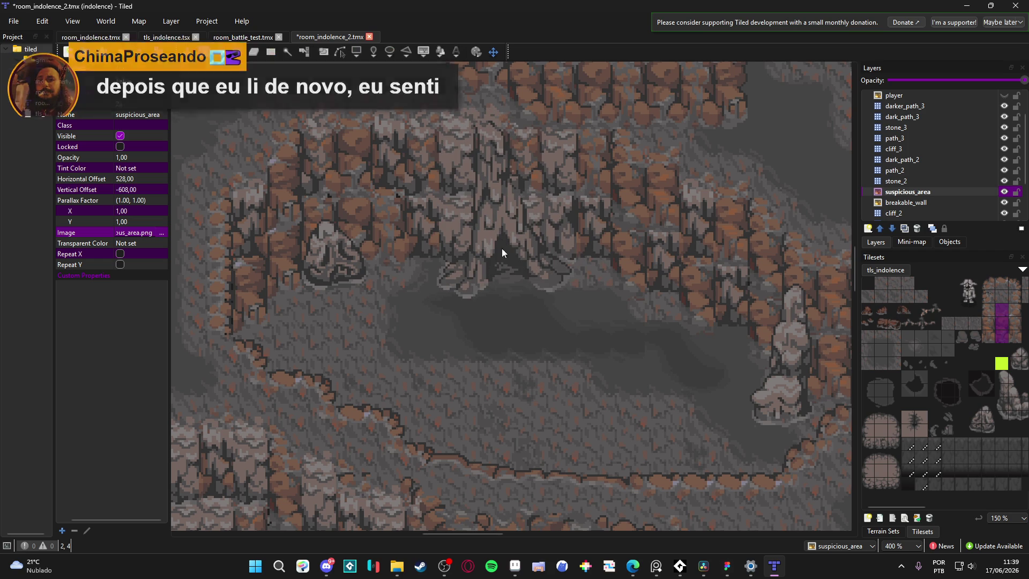
Step: Bring up the scenery_indolence sprite sheet in Aseprite and move its window aside
left_click(514, 566)
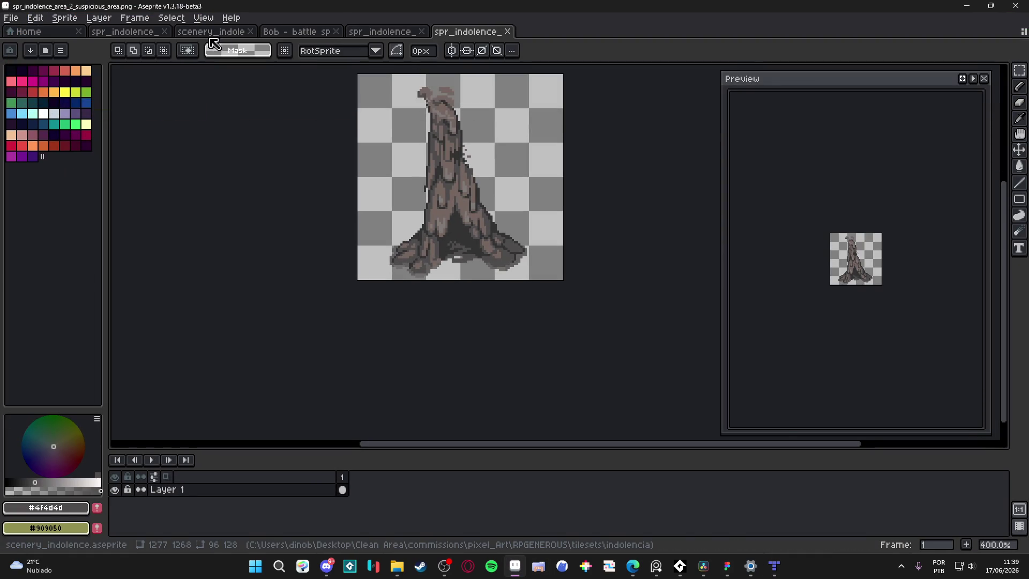
left_click(212, 35)
left_click_drag(790, 13, 397, 193)
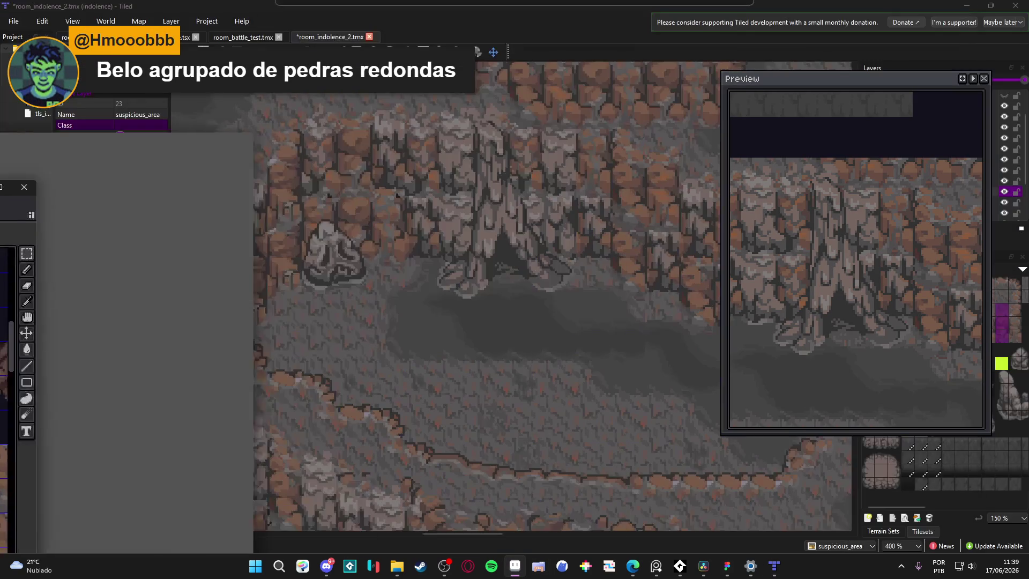
Step: Nudge the tree image to offset 544, -608, comparing it against the Aseprite sprite
left_click(495, 220)
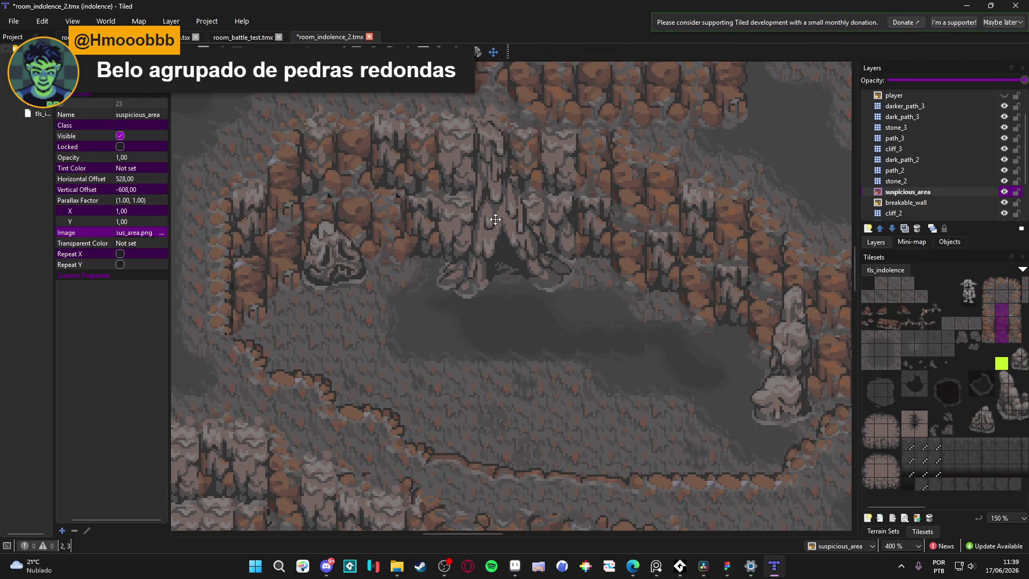
left_click_drag(495, 220, 526, 220)
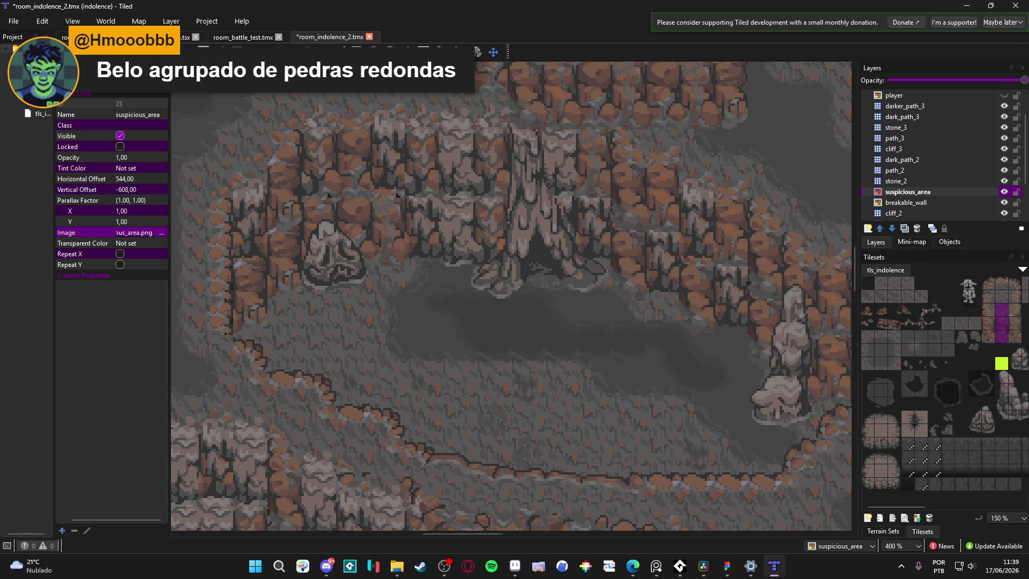
key("alt+Tab")
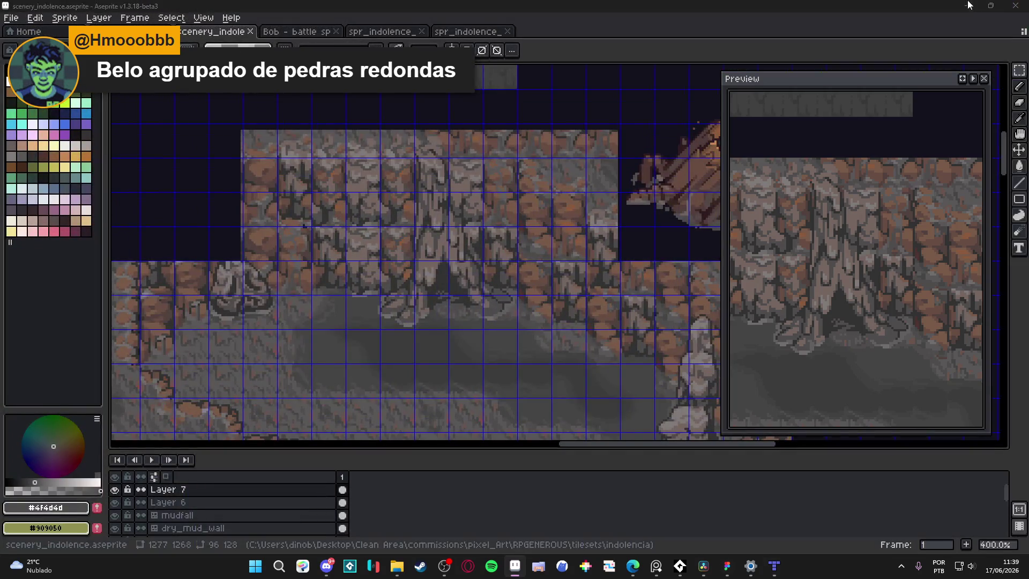
key("alt+Tab")
scroll(462, 320, "down", 2)
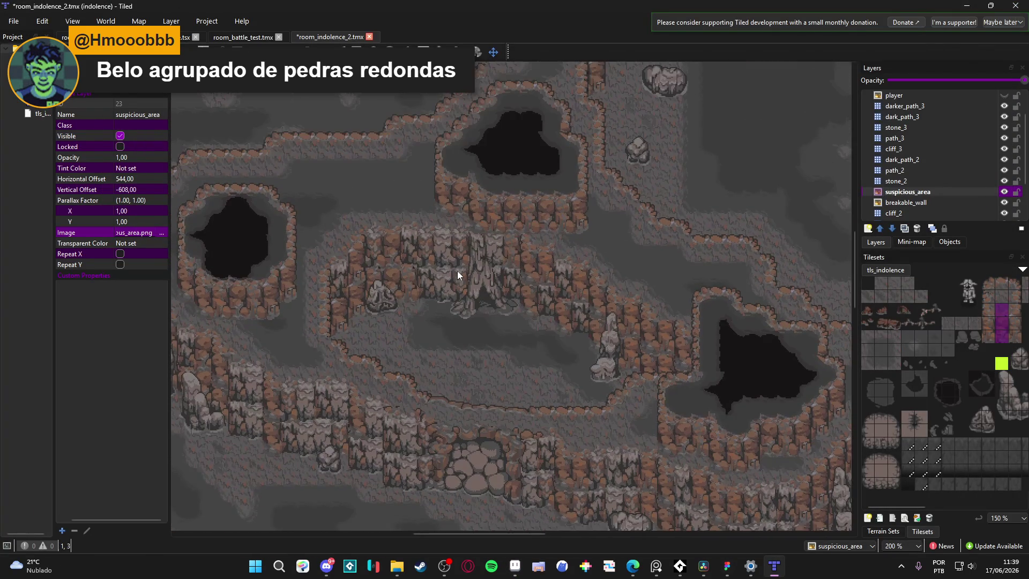
scroll(498, 304, "up", 1)
mouse_move(516, 336)
left_mouse_down()
mouse_move(526, 232)
mouse_move(529, 243)
left_mouse_up()
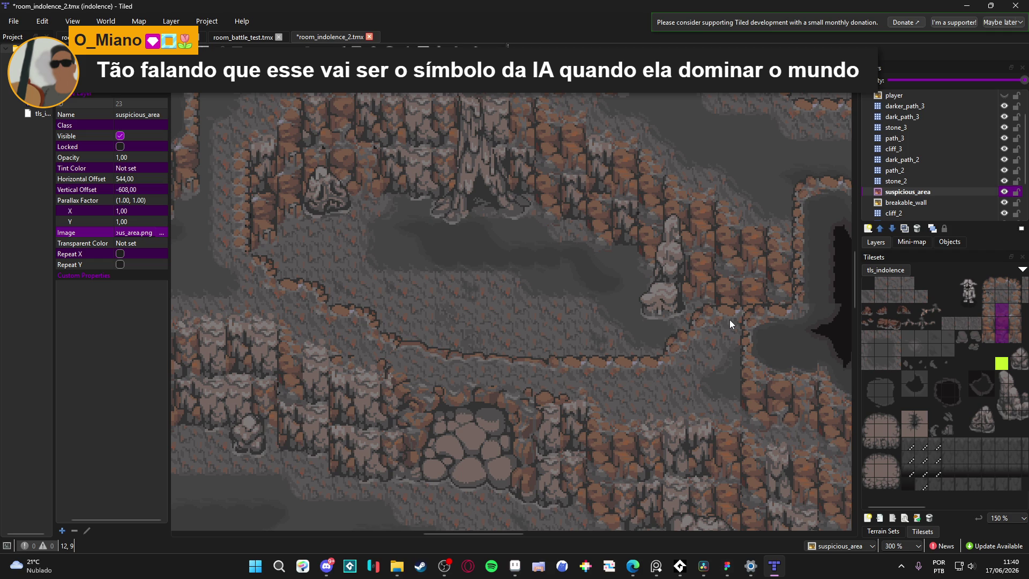
Step: Switch from Tiled to the Edge browser showing the X post about unit distances
key("alt+Tab")
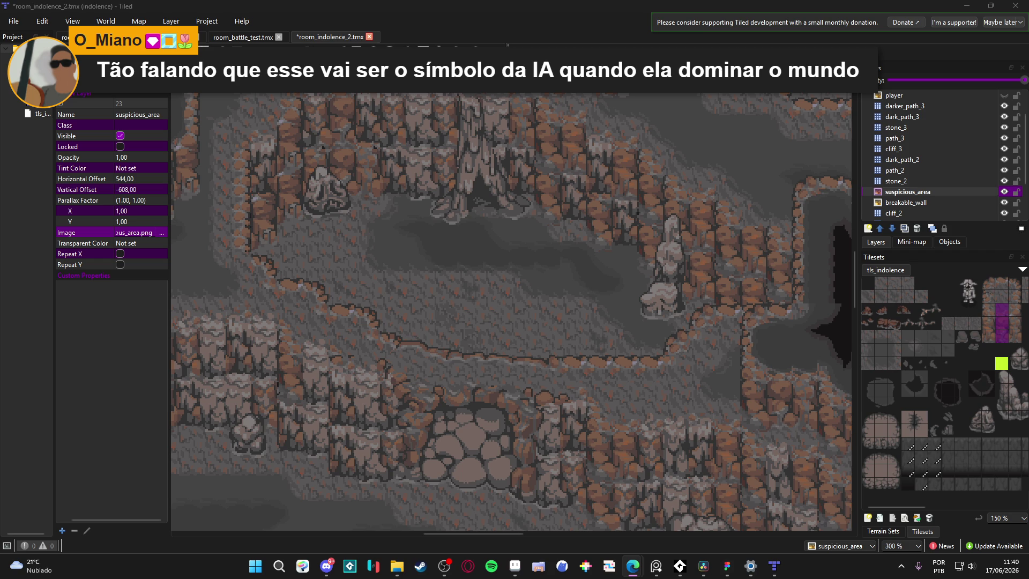
key("alt+Tab")
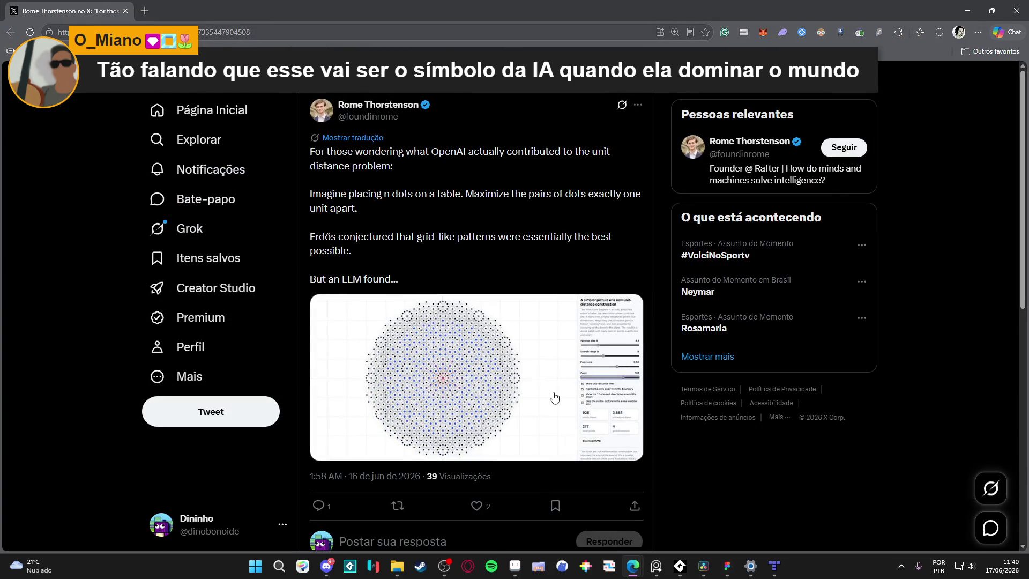
Step: View the post's unit-distance diagram full size twice, then close the browser
left_click(552, 396)
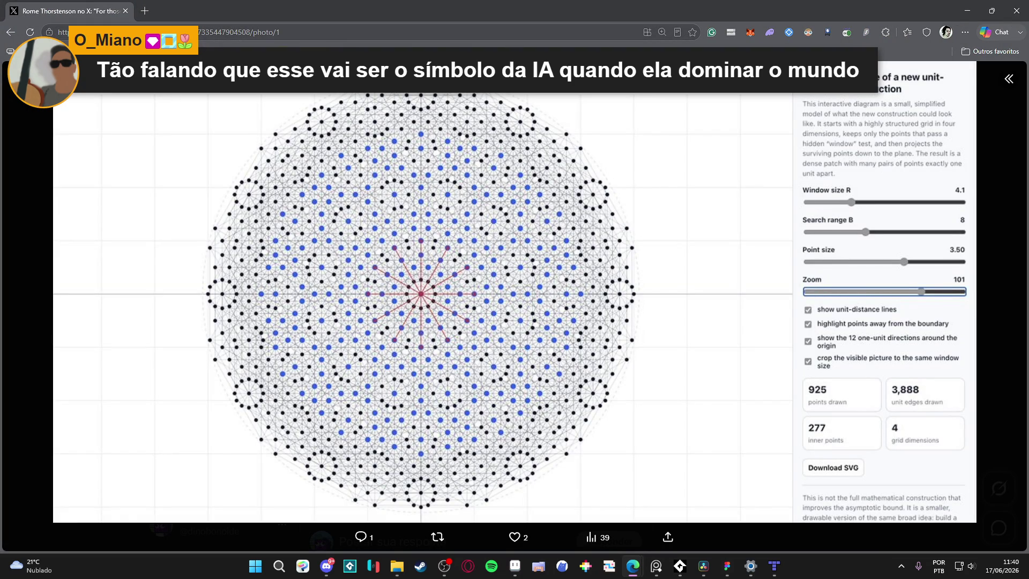
key("Escape")
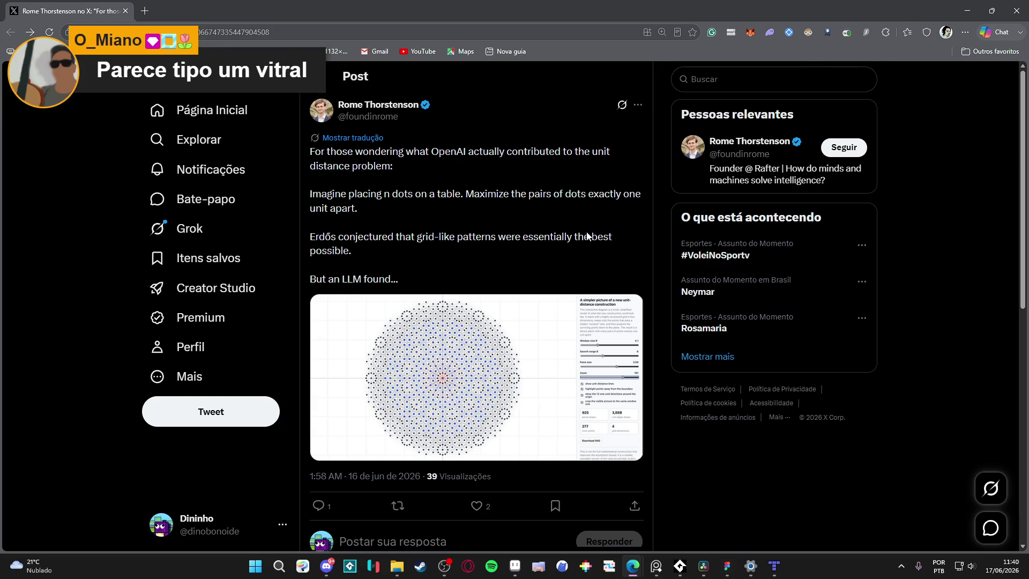
left_click(488, 311)
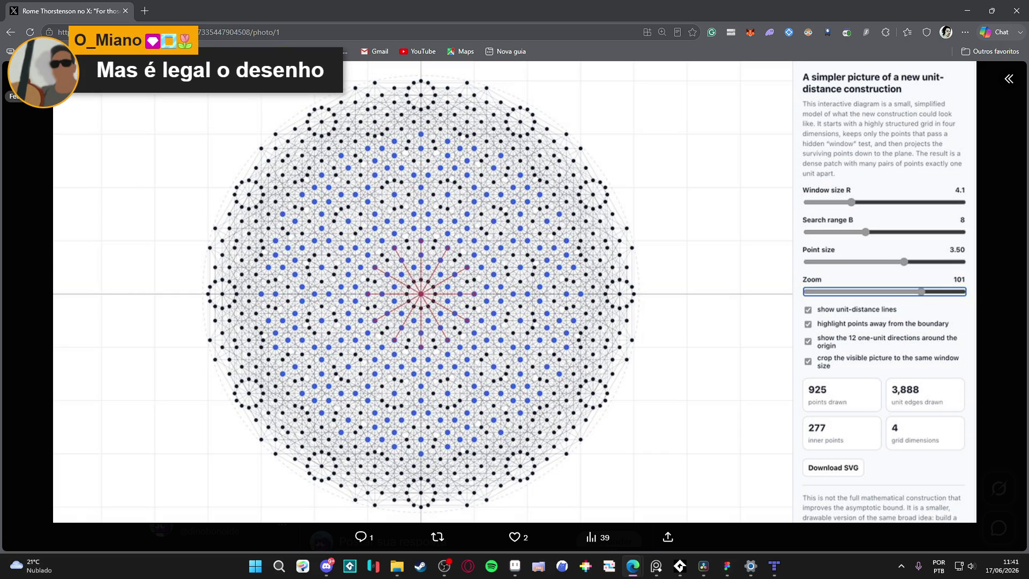
left_click(17, 78)
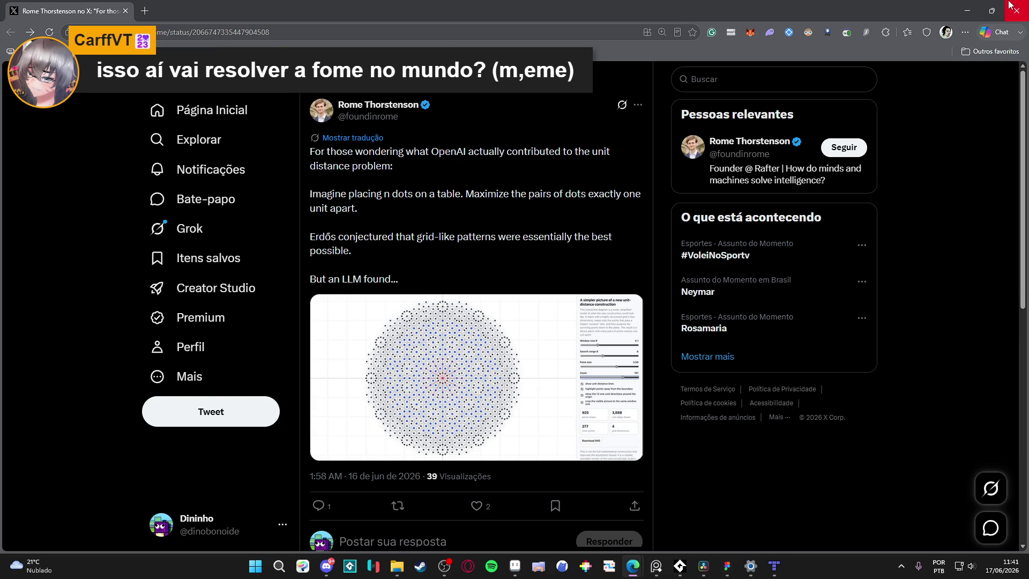
left_click(1010, 5)
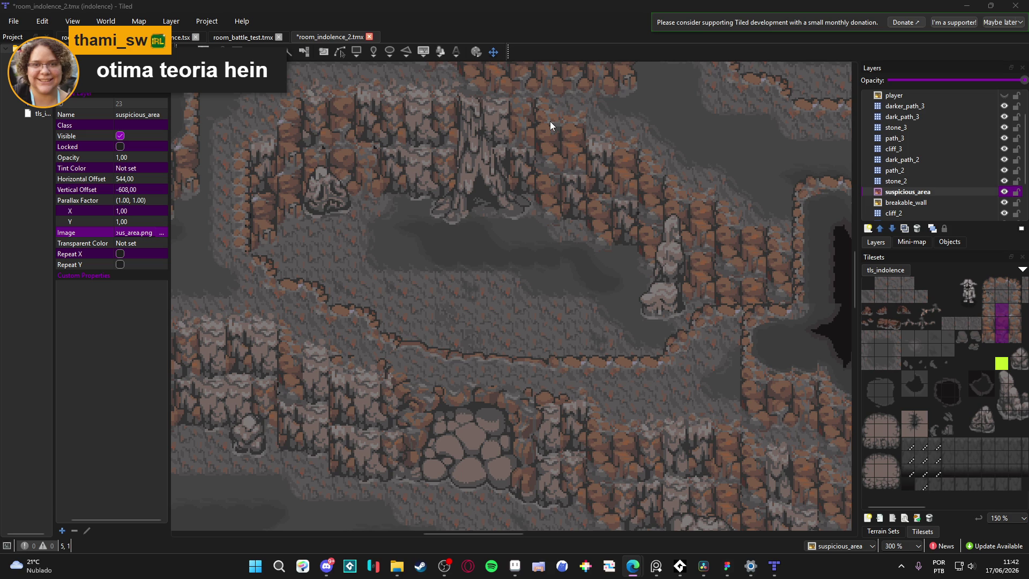
mouse_move(486, 168)
left_mouse_down()
mouse_move(525, 184)
mouse_move(509, 180)
left_mouse_up()
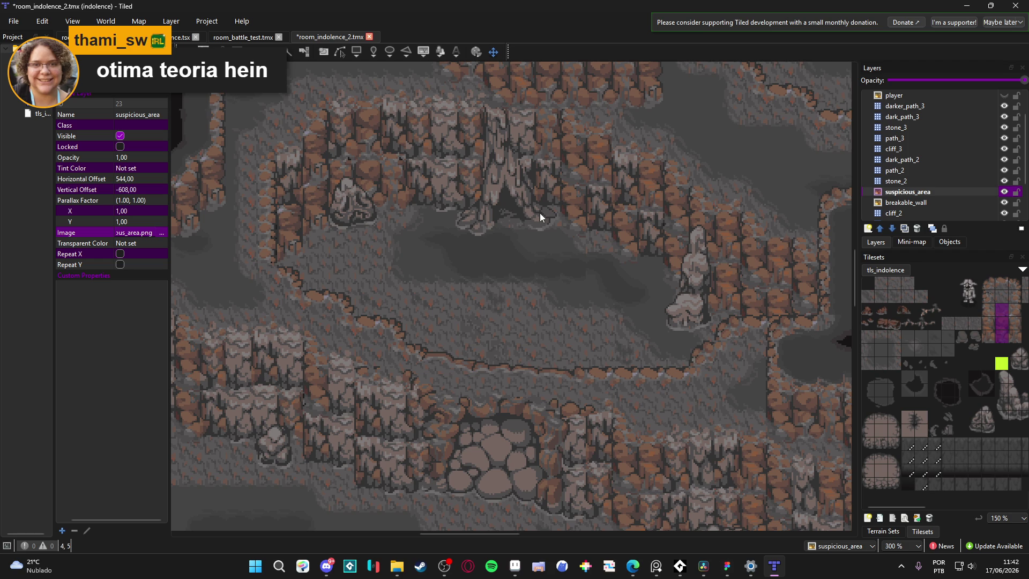
scroll(558, 197, "down", 2)
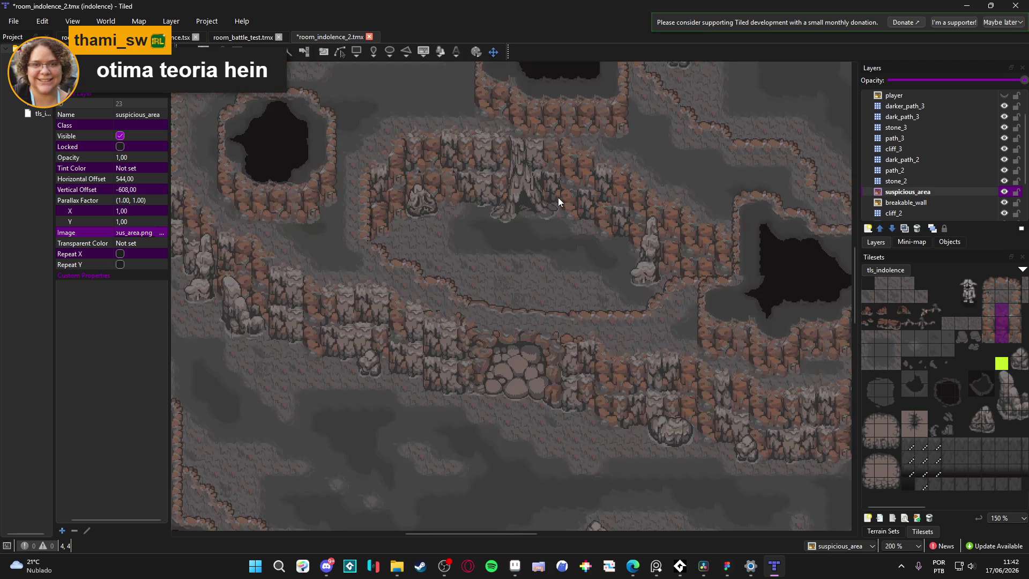
scroll(452, 218, "left", 5)
scroll(434, 193, "down", 3)
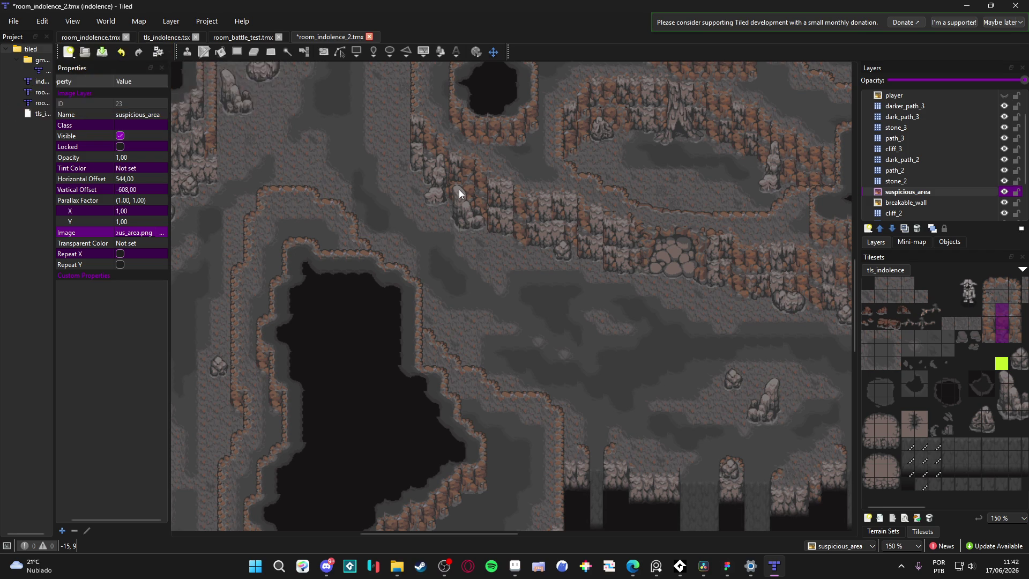
scroll(432, 202, "down", 1)
scroll(432, 202, "left", 1)
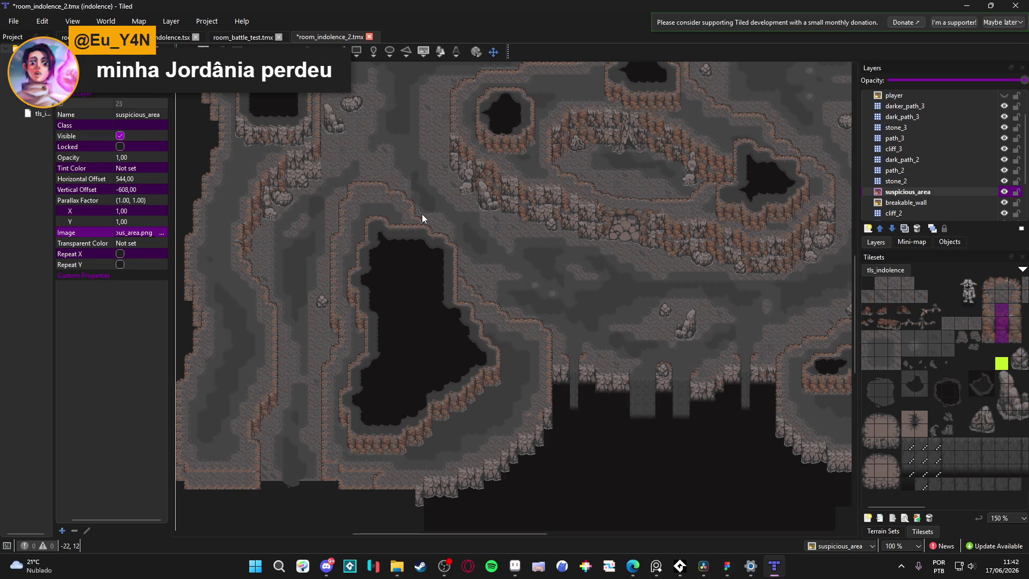
scroll(297, 339, "up", 1)
scroll(298, 339, "down", 1)
left_click_drag(355, 244, 413, 289)
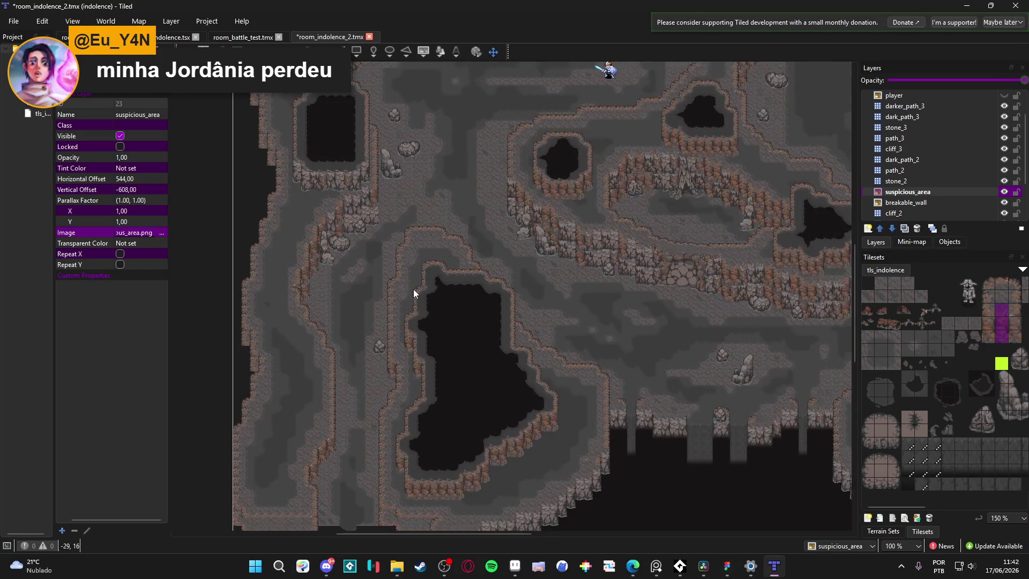
scroll(416, 291, "right", 4)
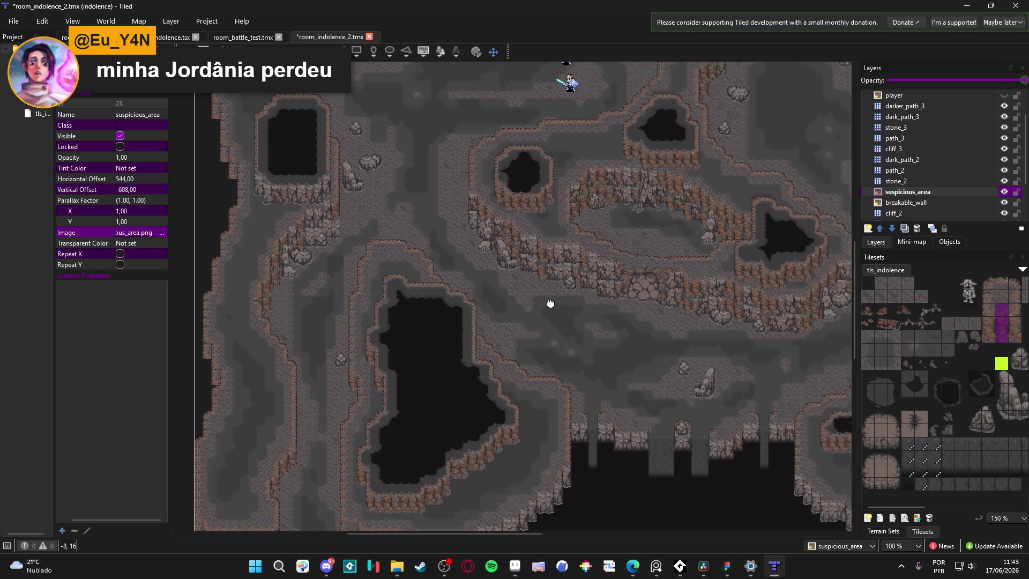
left_click_drag(528, 313, 448, 308)
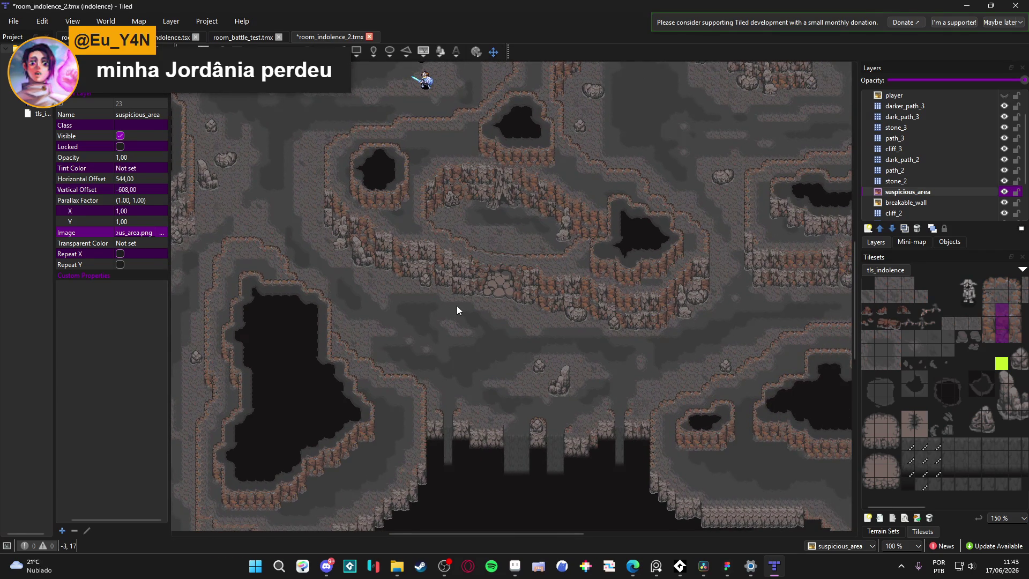
scroll(457, 308, "up", 1)
left_click_drag(420, 165, 376, 338)
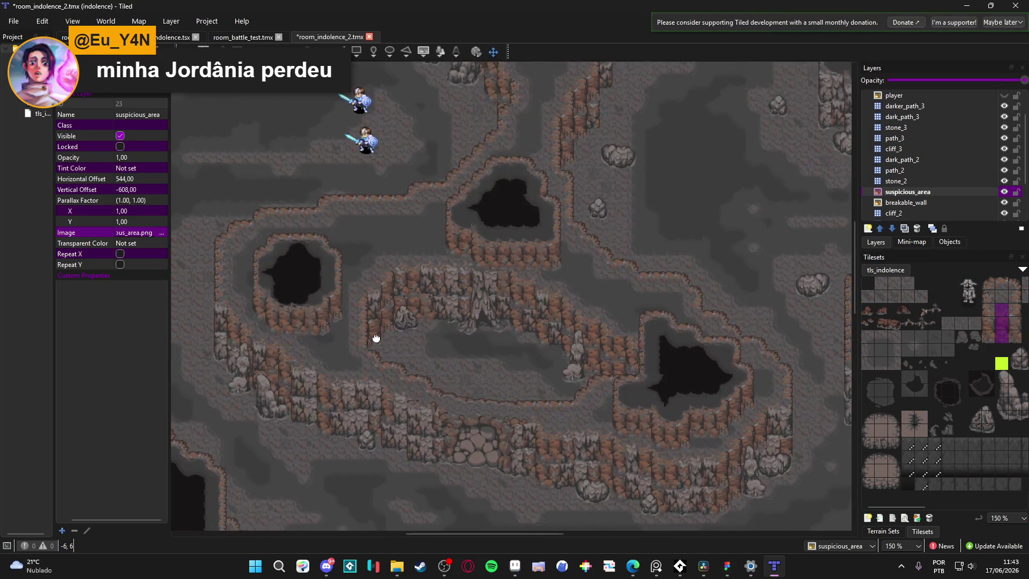
mouse_move(489, 230)
left_mouse_down()
mouse_move(340, 245)
mouse_move(554, 239)
left_mouse_up()
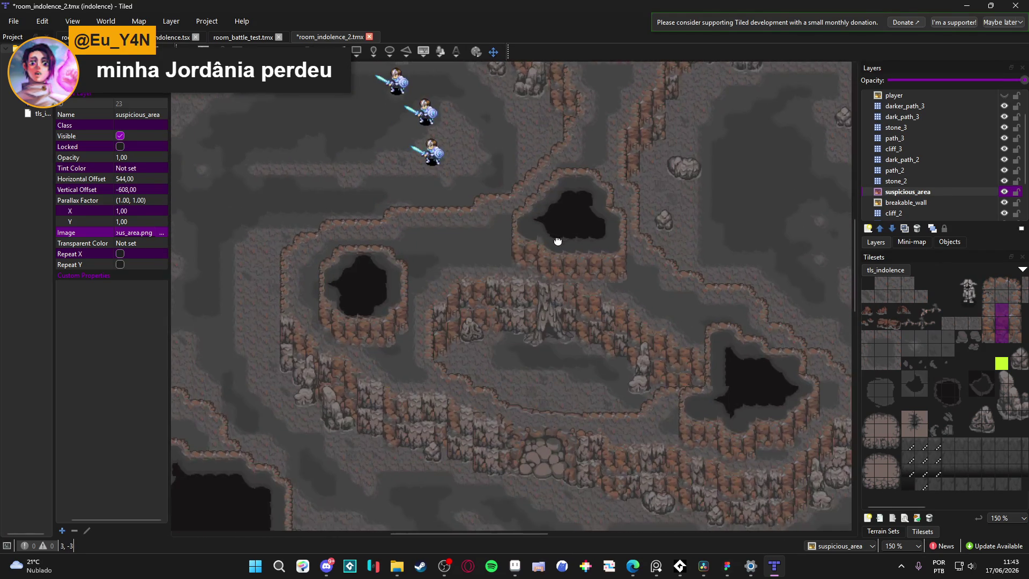
mouse_move(437, 268)
left_mouse_down()
mouse_move(546, 336)
mouse_move(554, 291)
mouse_move(503, 147)
left_mouse_up()
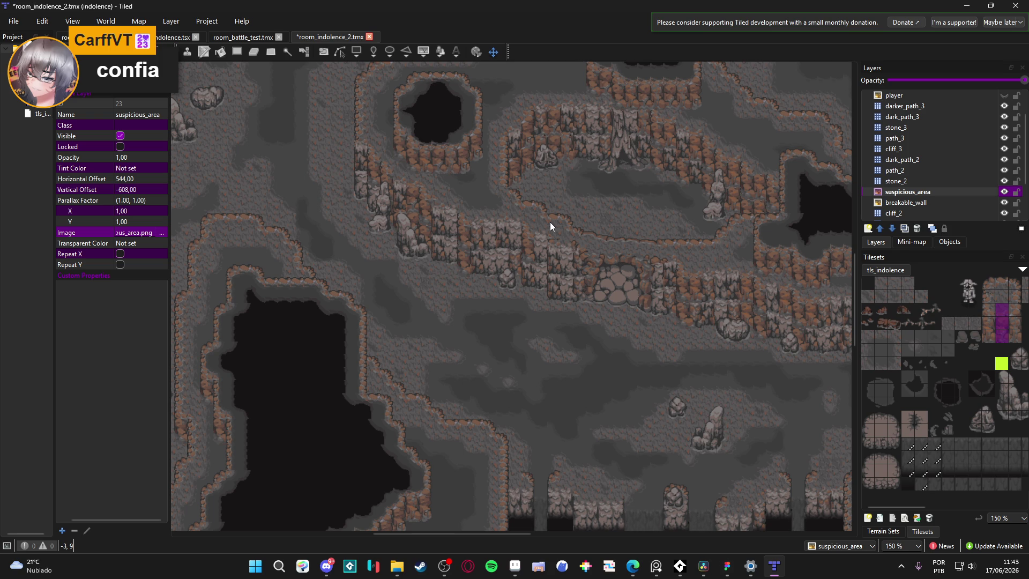
Step: Select the second player image layer and shift its hidden image slightly
scroll(549, 222, "up", 2)
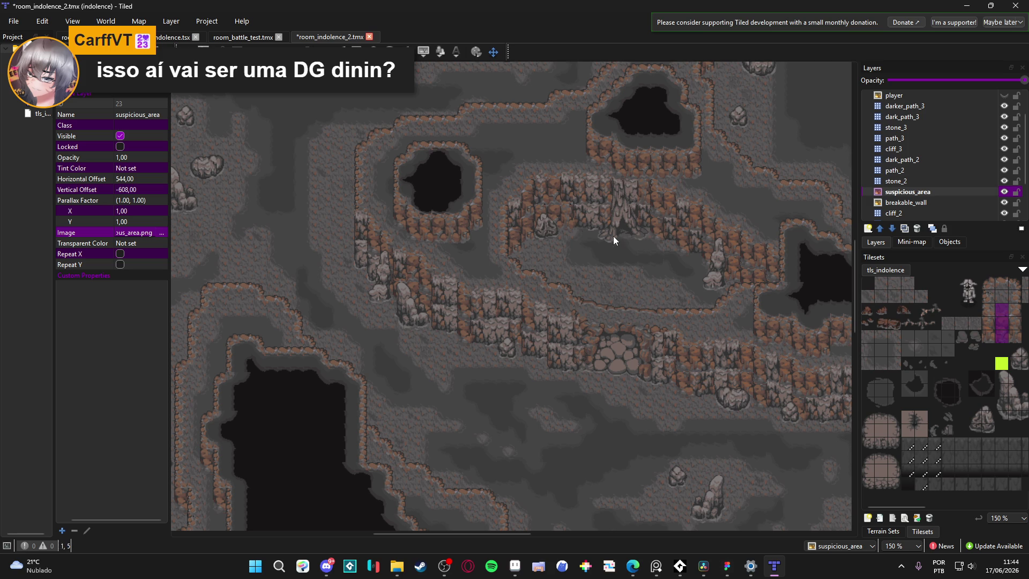
scroll(635, 226, "up", 2)
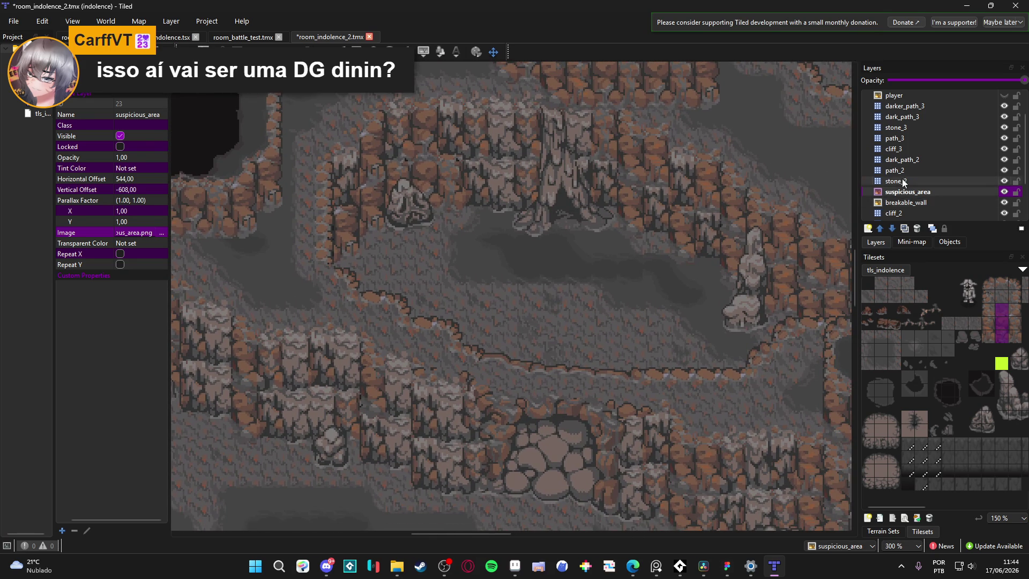
scroll(901, 179, "up", 1)
left_click(903, 105)
scroll(558, 199, "down", 4)
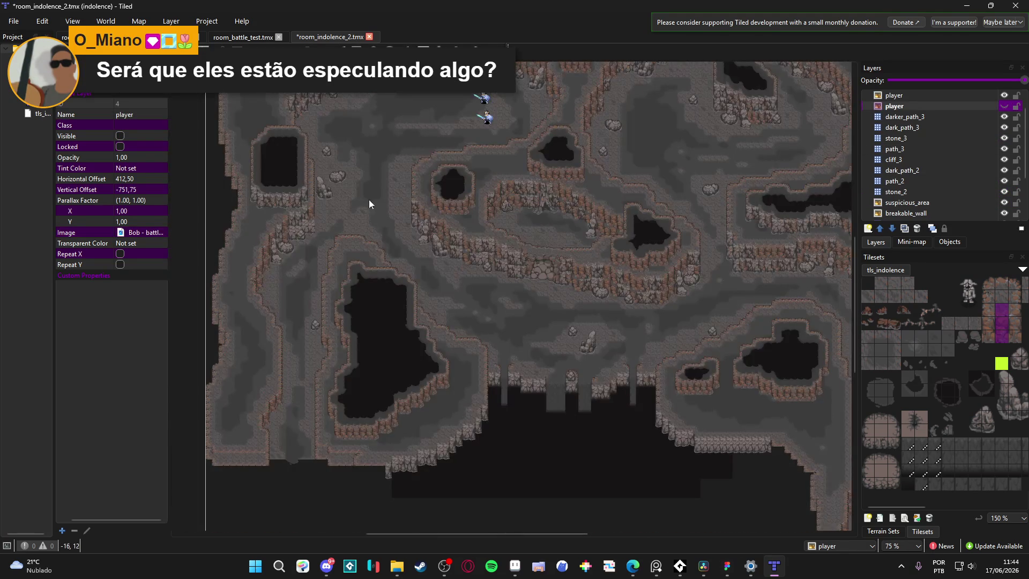
scroll(502, 185, "down", 1)
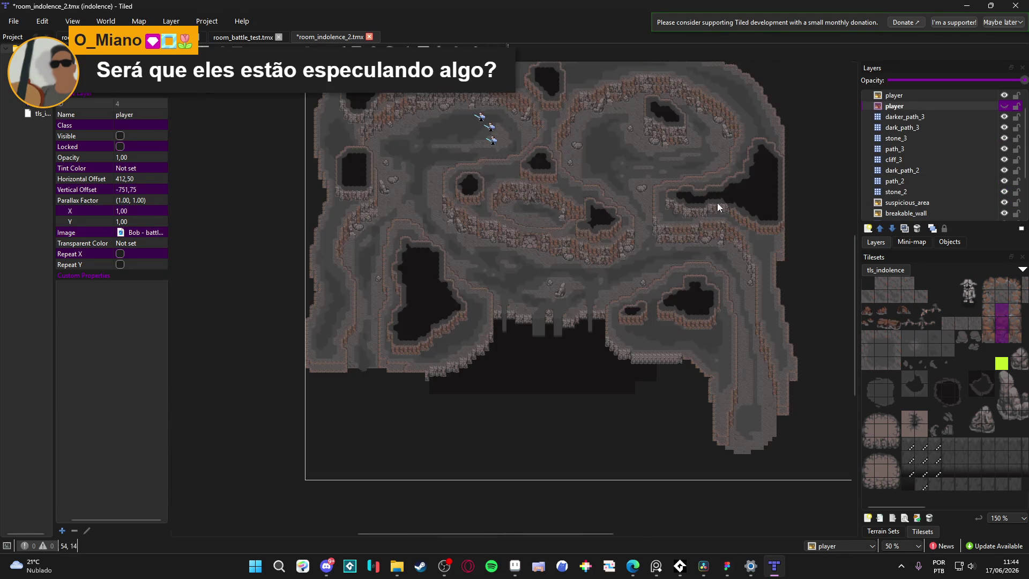
mouse_move(590, 157)
left_mouse_down()
mouse_move(652, 427)
mouse_move(641, 395)
mouse_move(658, 126)
mouse_move(453, 212)
mouse_move(734, 211)
mouse_move(278, 223)
mouse_move(773, 382)
mouse_move(624, 184)
mouse_move(601, 360)
mouse_move(592, 159)
mouse_move(605, 150)
left_mouse_up()
scroll(643, 395, "down", 1)
Step: Show the player layer and drag it into the ledge clearing at offset 564.41, -570.96
left_click(1004, 106)
left_click_drag(376, 314, 596, 354)
scroll(596, 353, "up", 6)
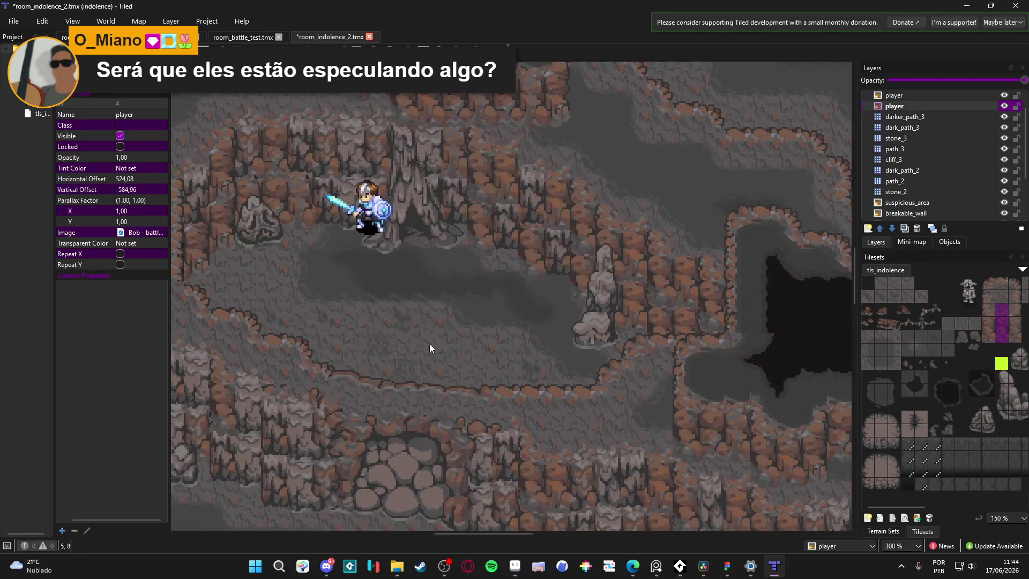
left_click_drag(430, 344, 466, 318)
scroll(482, 295, "up", 2)
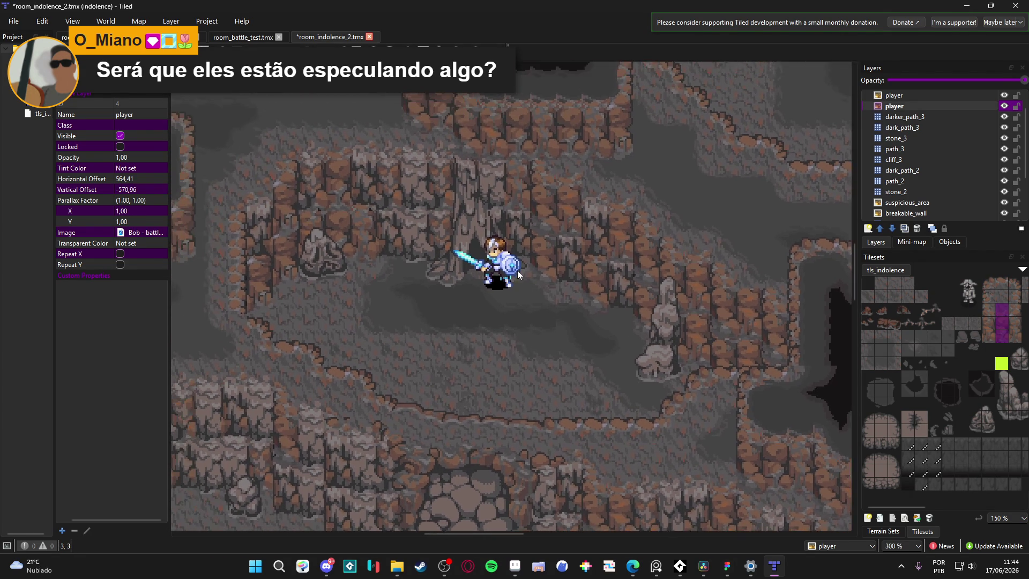
scroll(515, 275, "down", 2)
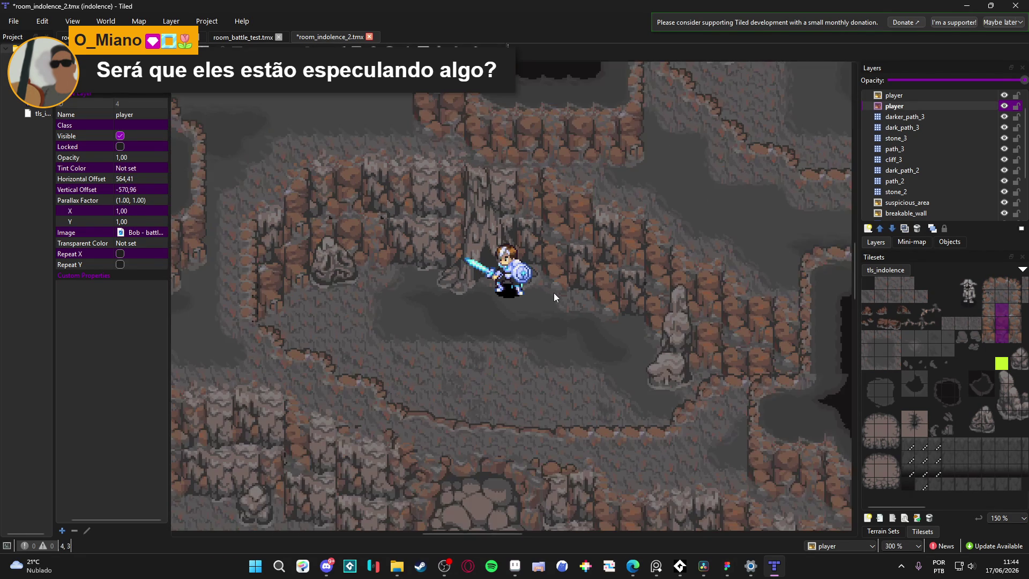
scroll(552, 375, "down", 3)
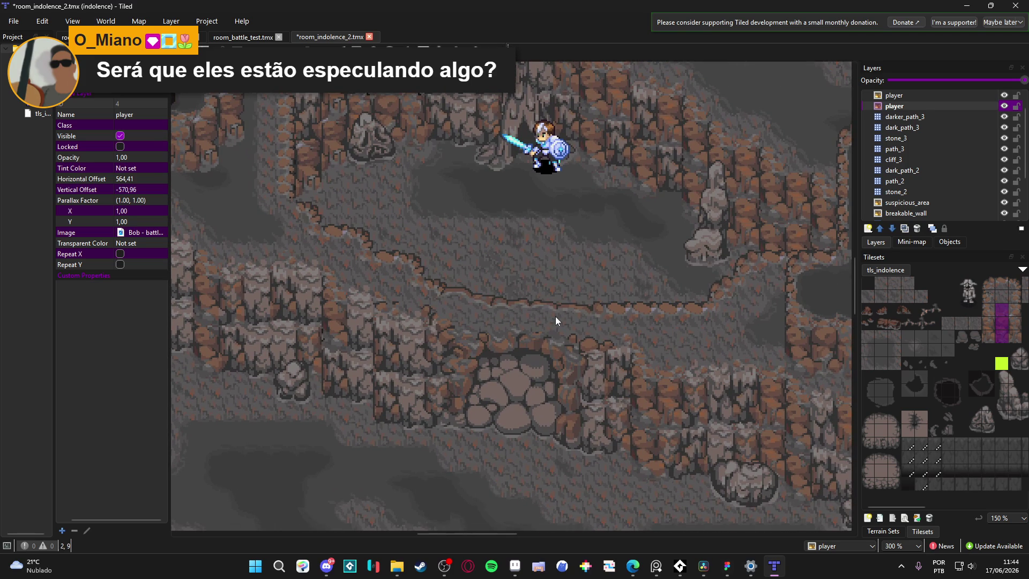
Step: Pan around the map while toggling the player layer's visibility off and on to check it
scroll(559, 154, "down", 2)
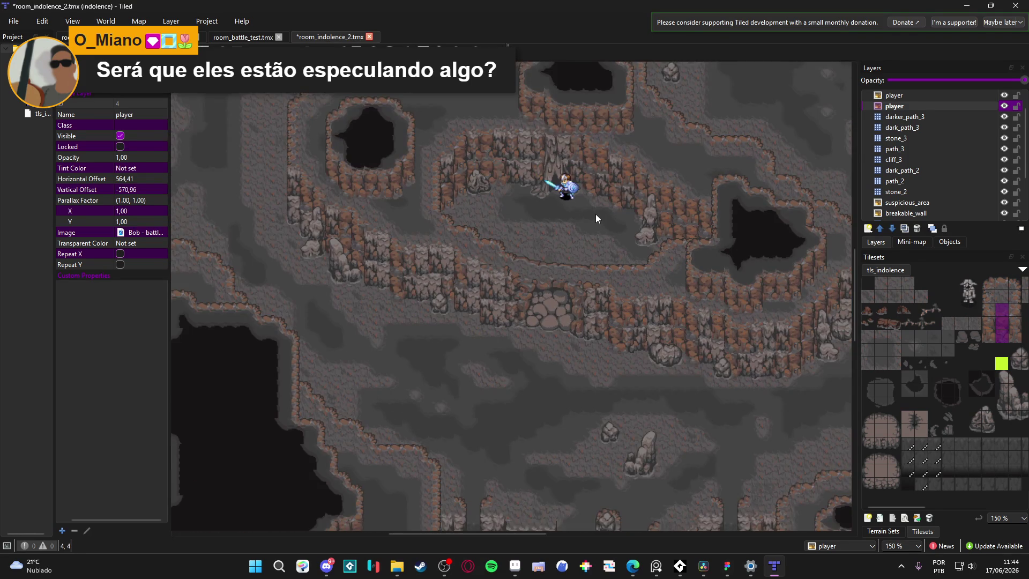
left_click_drag(596, 215, 554, 228)
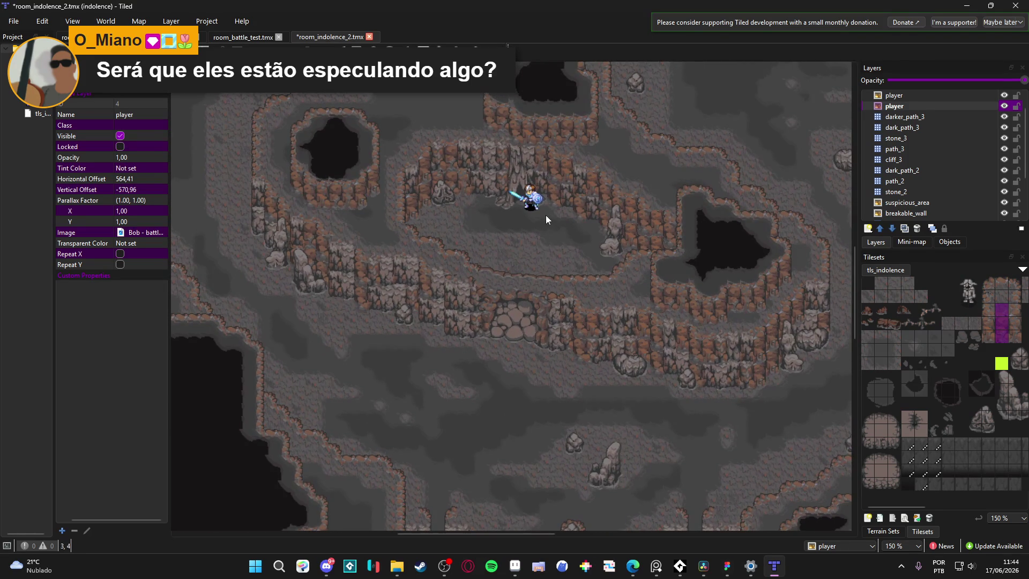
scroll(537, 190, "up", 1)
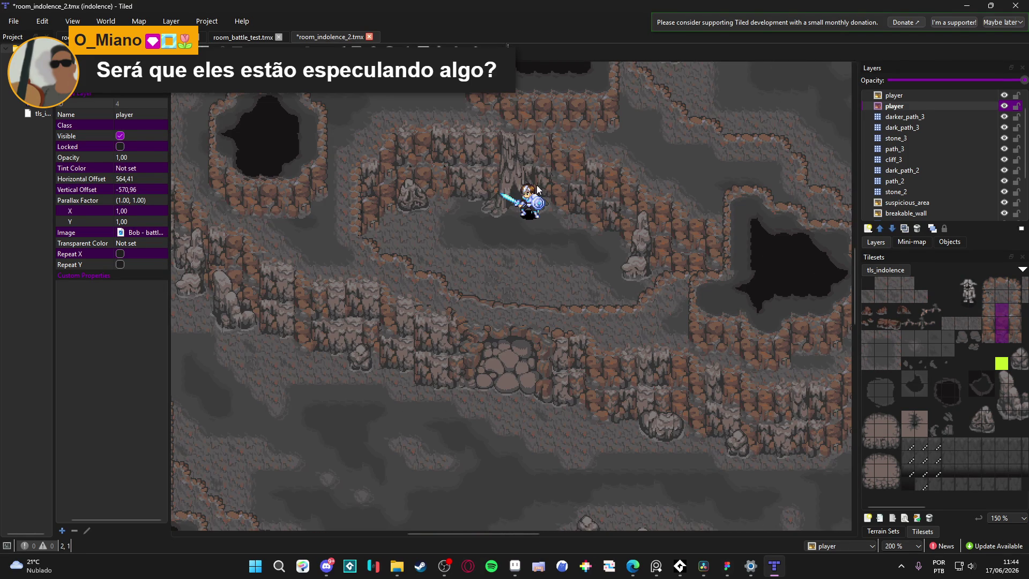
scroll(538, 190, "down", 1)
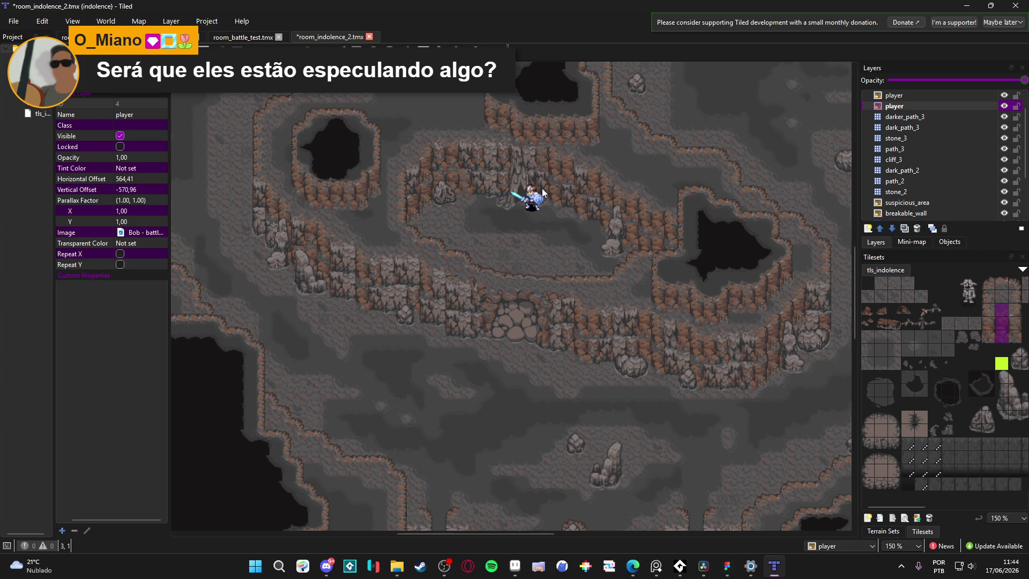
scroll(552, 192, "down", 1)
mouse_move(561, 187)
left_mouse_down()
mouse_move(553, 287)
mouse_move(568, 388)
left_mouse_up()
left_click(1003, 106)
left_click(1004, 106)
scroll(443, 329, "down", 2)
mouse_move(442, 359)
left_mouse_down()
mouse_move(409, 195)
mouse_move(448, 321)
left_mouse_up()
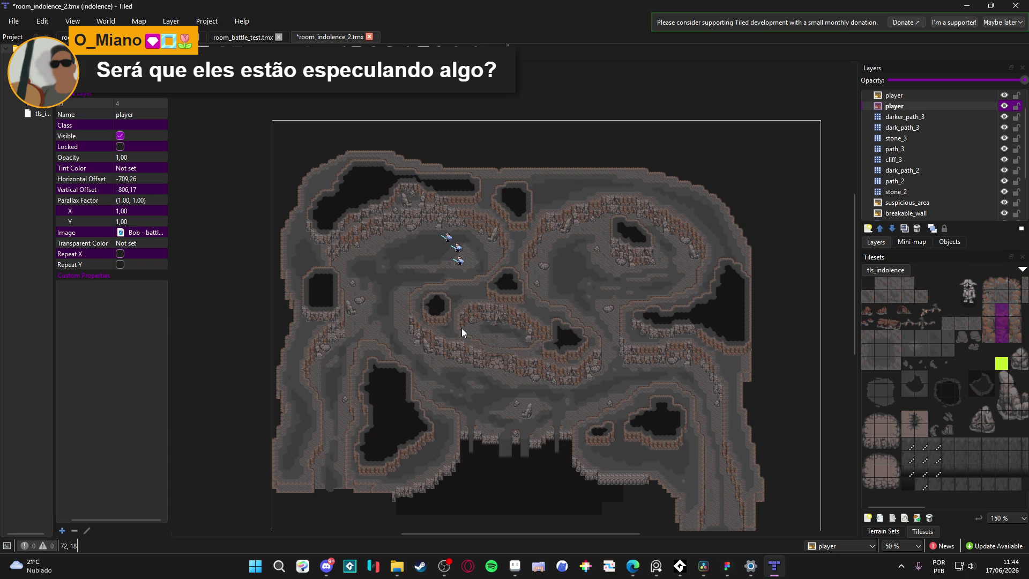
left_click(1004, 106)
left_click(1004, 106)
Step: Move the player image to offset 400.74, -762.17 near the map top and save room_indolence_2.tmx
scroll(416, 285, "down", 2)
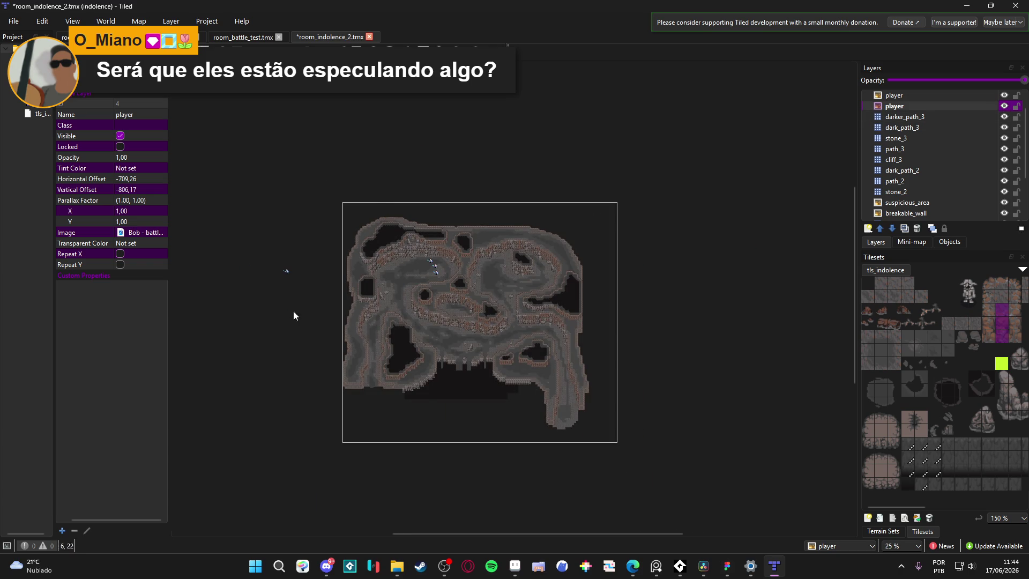
scroll(301, 316, "up", 1)
scroll(311, 298, "up", 1)
mouse_move(289, 325)
left_mouse_down()
mouse_move(321, 344)
mouse_move(576, 360)
mouse_move(573, 395)
left_mouse_up()
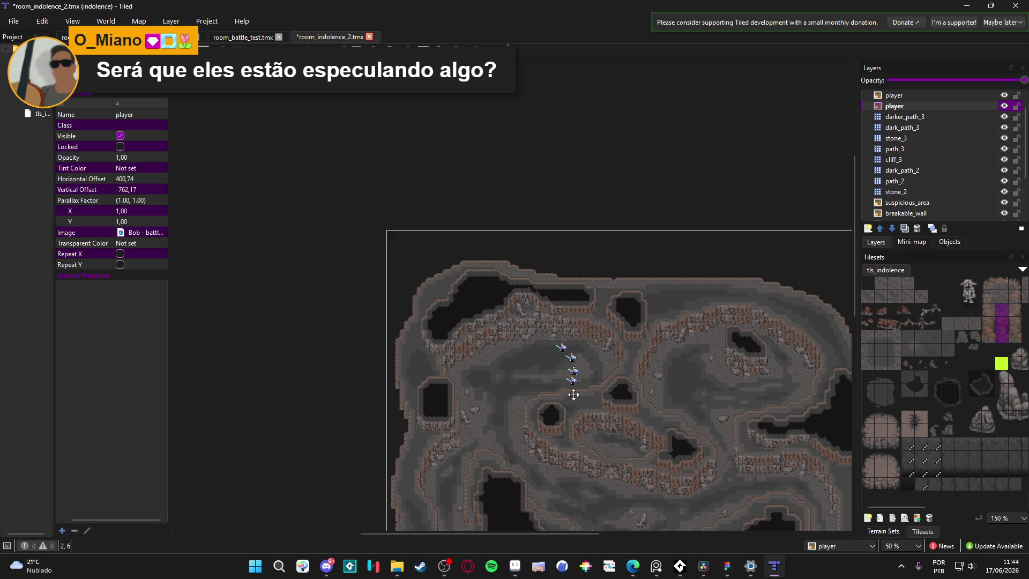
scroll(578, 393, "up", 2)
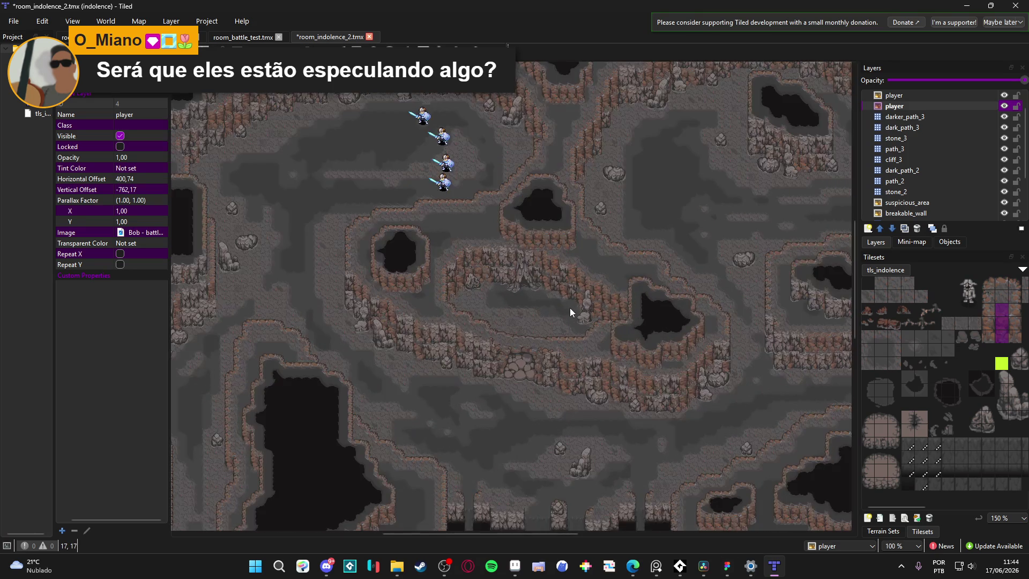
scroll(570, 307, "up", 3)
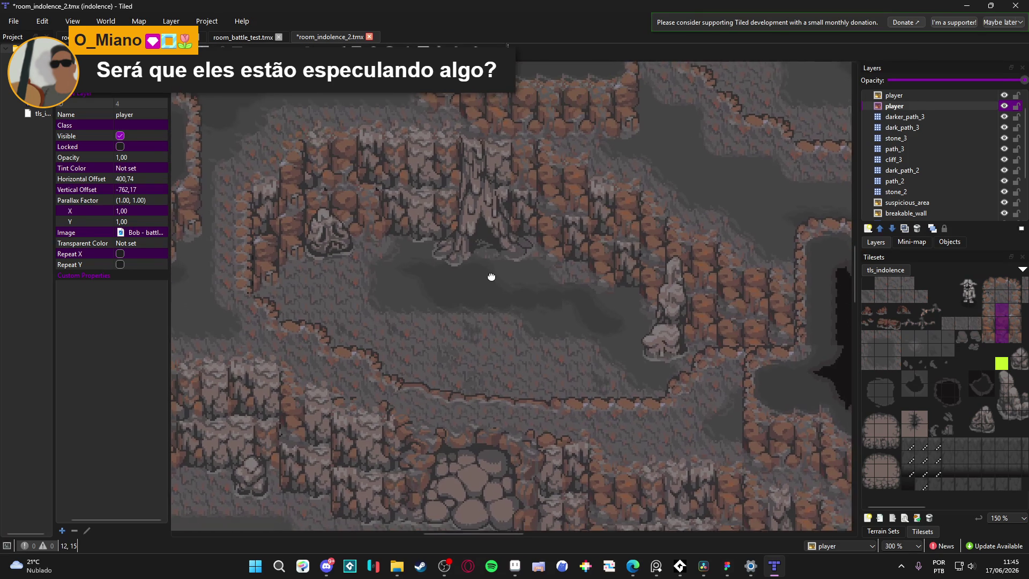
key("ctrl+s")
scroll(487, 302, "down", 3)
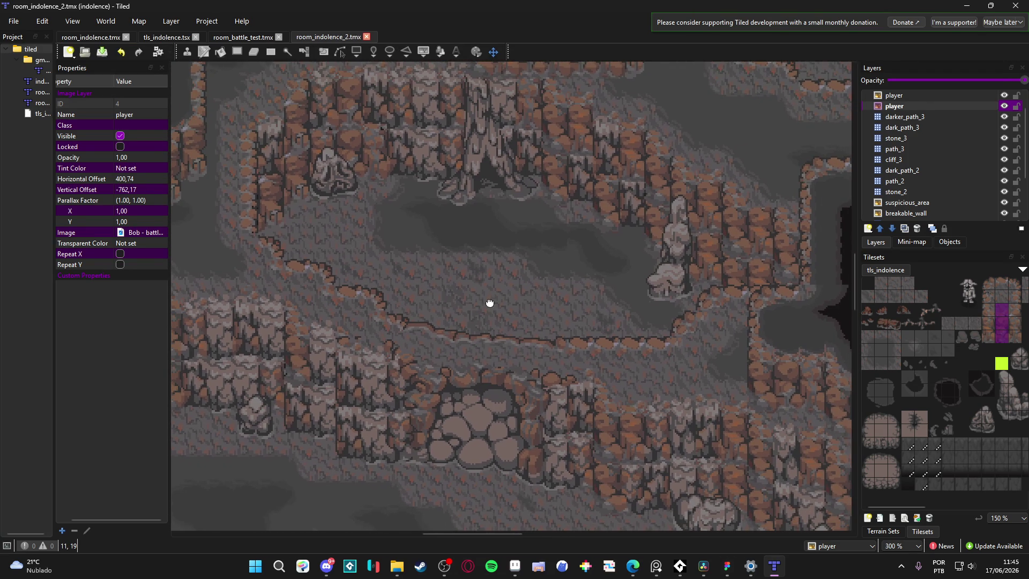
scroll(489, 301, "left", 2)
scroll(513, 295, "down", 1)
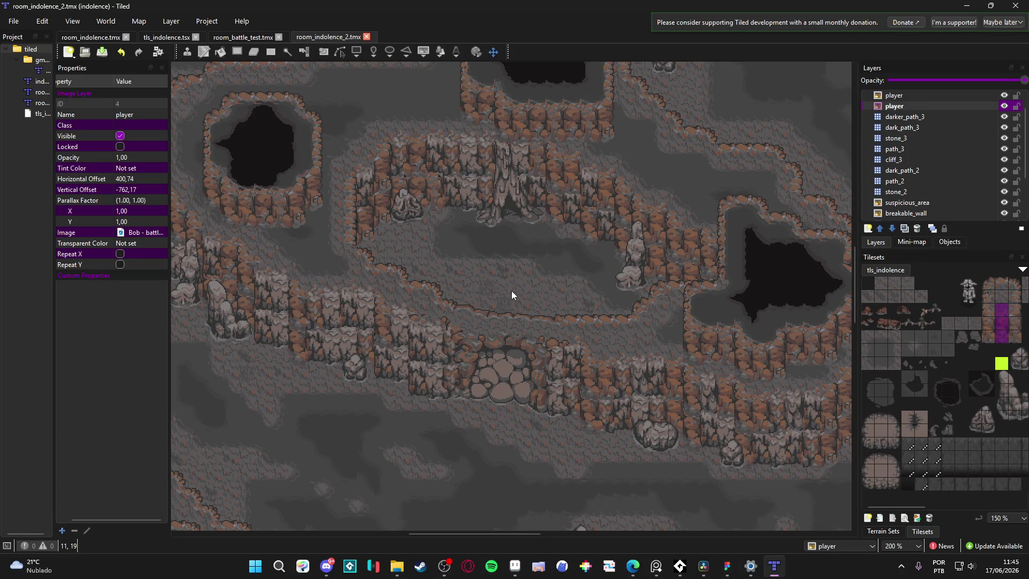
left_click_drag(512, 294, 495, 303)
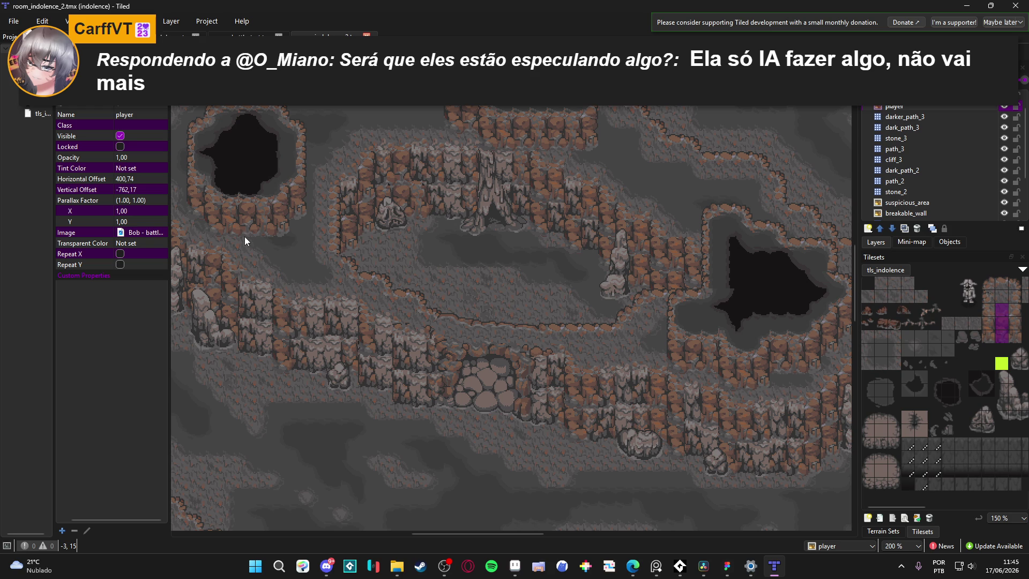
scroll(240, 237, "down", 3)
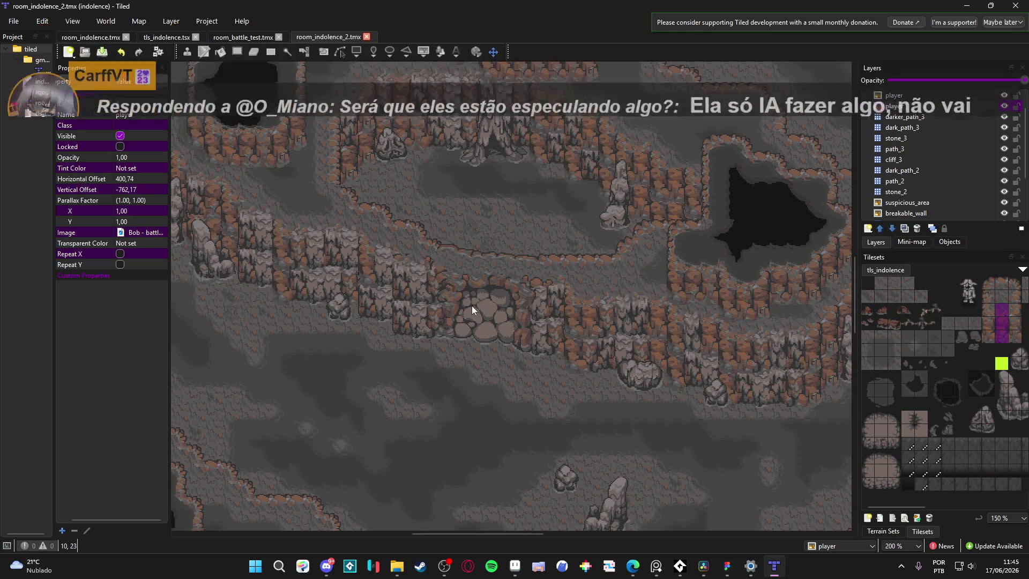
scroll(465, 298, "up", 4)
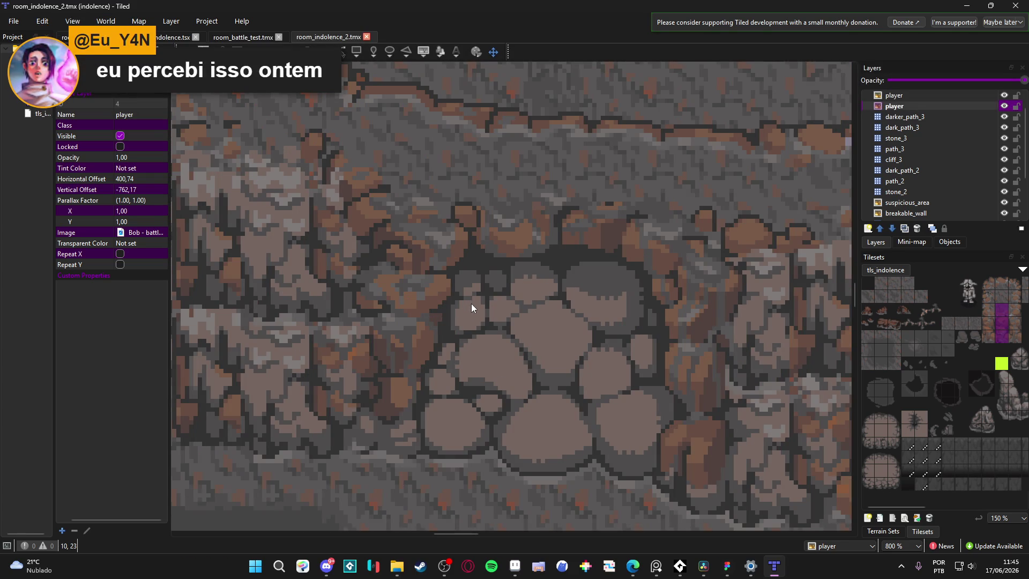
scroll(471, 306, "down", 2)
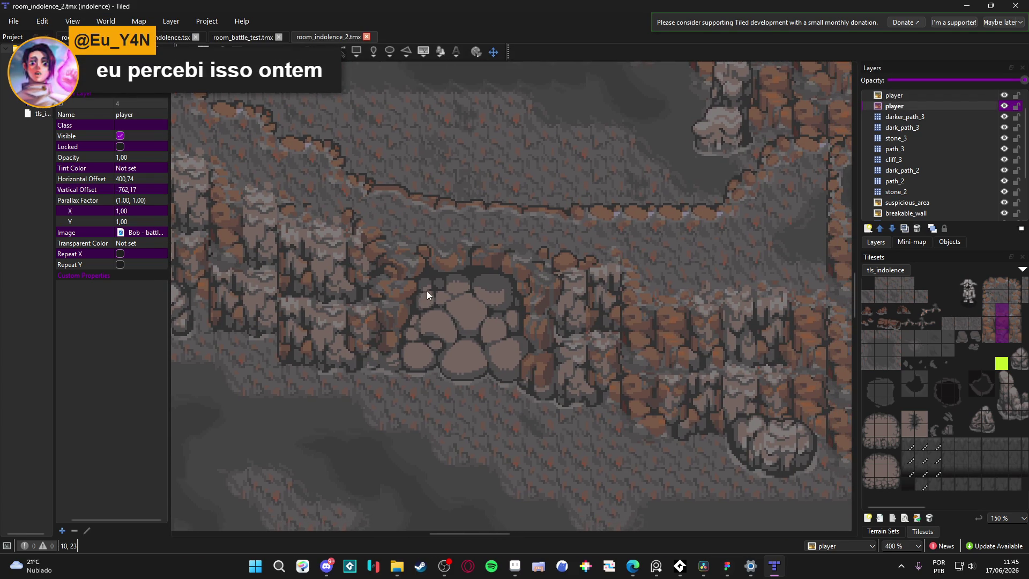
scroll(420, 300, "up", 1)
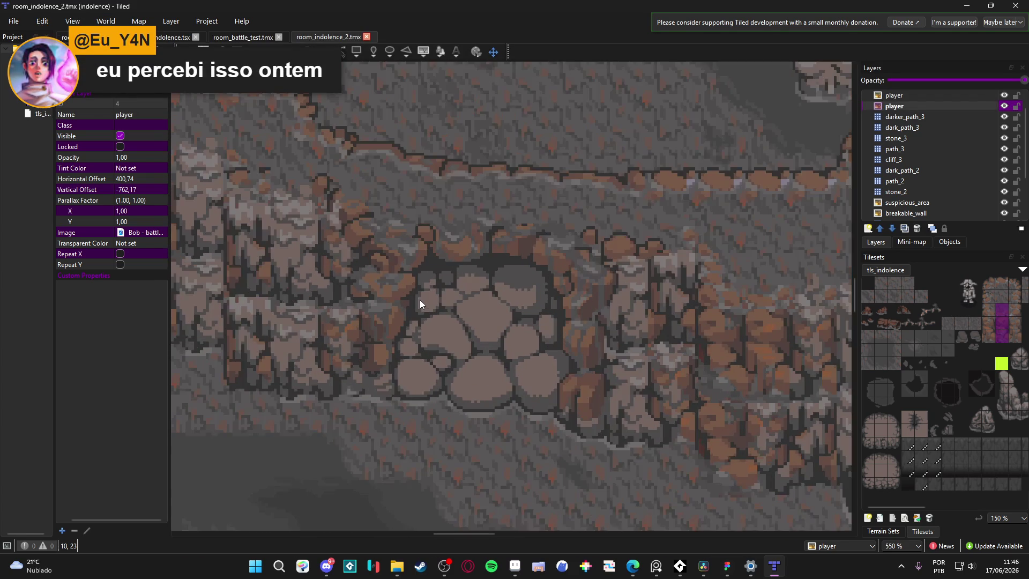
scroll(419, 303, "down", 1)
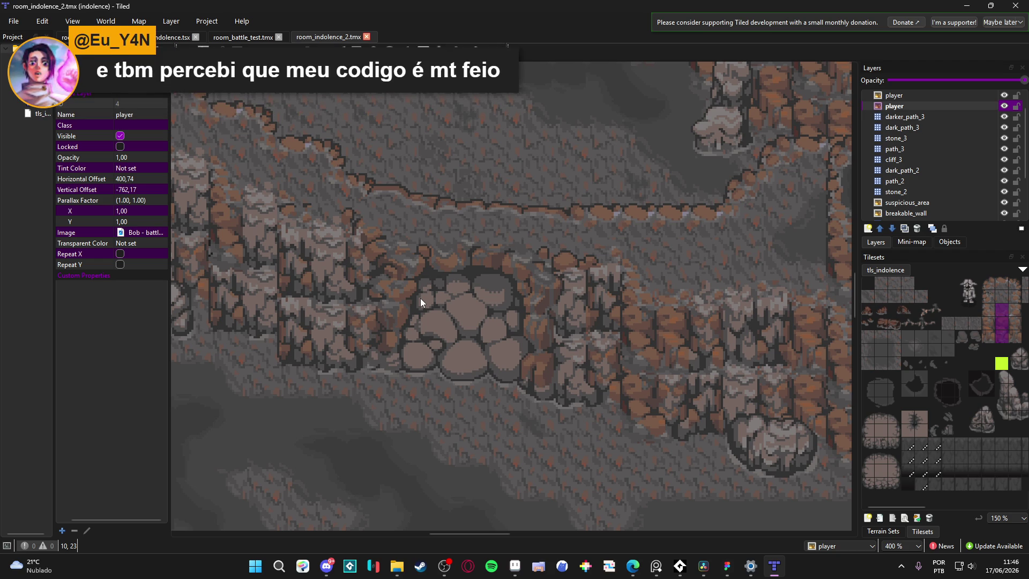
Step: Zoom and pan across the cave map to the lower cliffs and dark pit
scroll(420, 297, "down", 1, "ctrl")
scroll(518, 293, "up", 3)
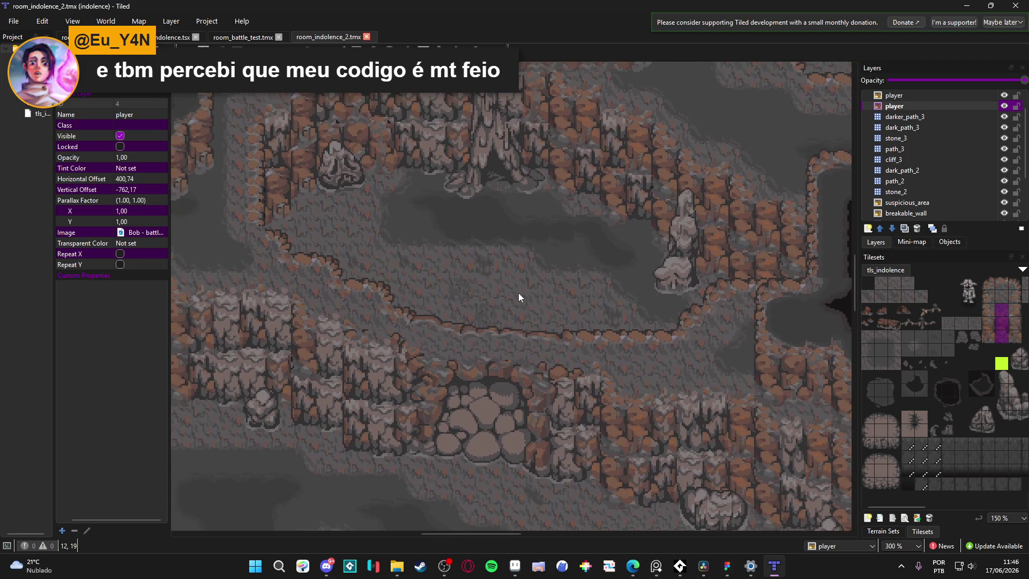
scroll(519, 292, "down", 3)
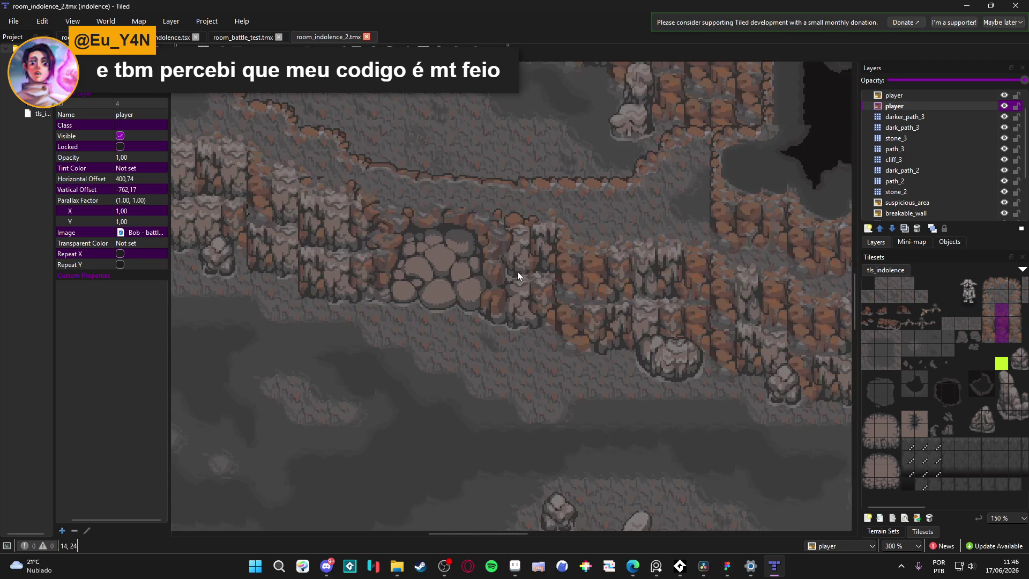
scroll(518, 289, "up", 2)
scroll(531, 335, "down", 3)
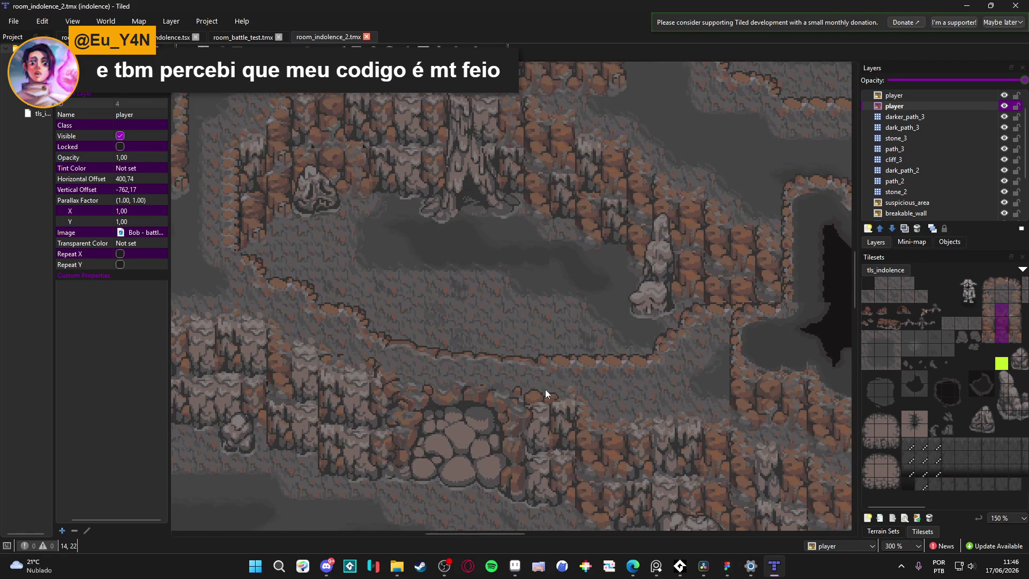
scroll(545, 389, "down", 1, "ctrl")
scroll(516, 240, "up", 5)
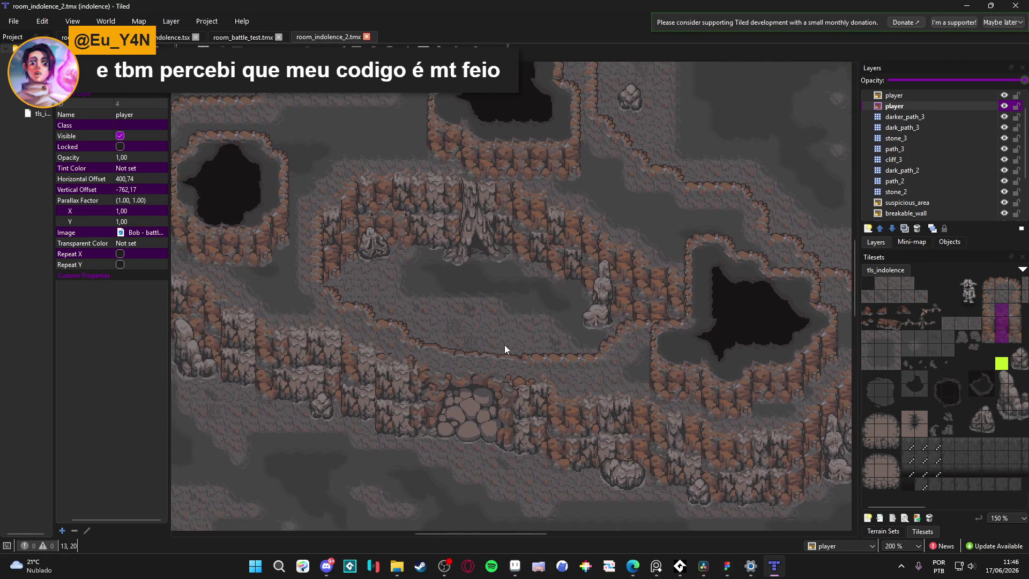
left_click_drag(400, 288, 515, 152)
left_click_drag(623, 381, 455, 223)
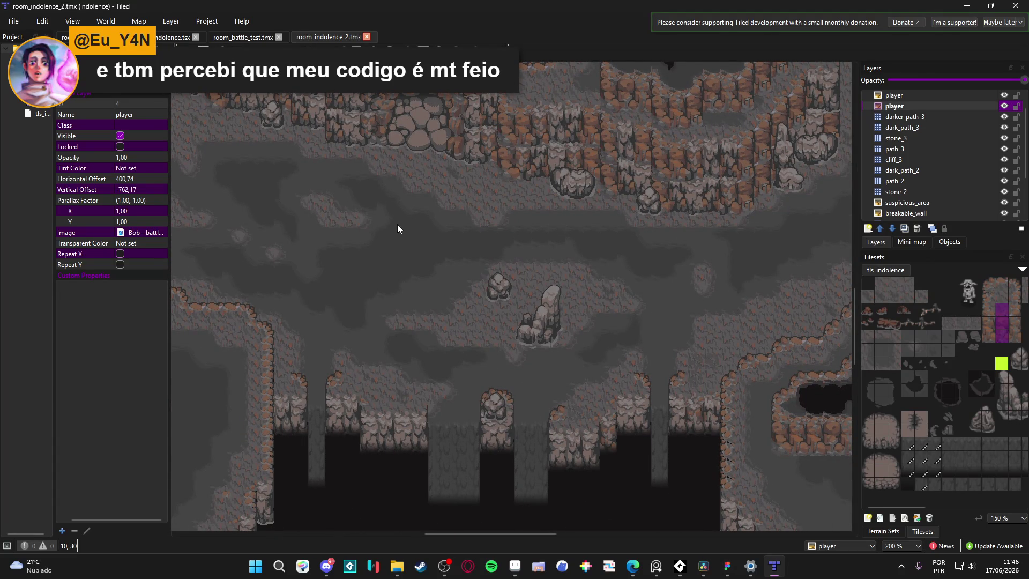
mouse_move(313, 272)
left_mouse_down()
mouse_move(354, 273)
mouse_move(358, 143)
left_mouse_up()
left_click_drag(406, 206, 406, 152)
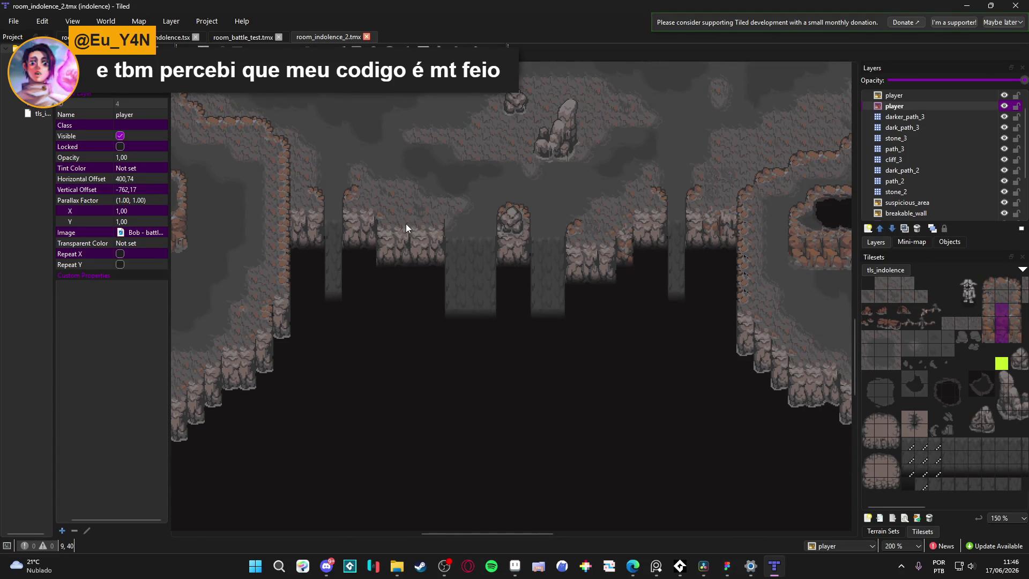
Step: Inspect the lower and western cave, then bring the Aseprite scenery_indolence sheet forward
scroll(402, 279, "up", 4)
scroll(399, 343, "down", 5)
scroll(469, 292, "down", 1, "ctrl")
scroll(415, 269, "down", 3)
scroll(489, 287, "up", 3)
scroll(544, 131, "left", 3)
left_click_drag(540, 135, 538, 146)
scroll(538, 146, "up", 6)
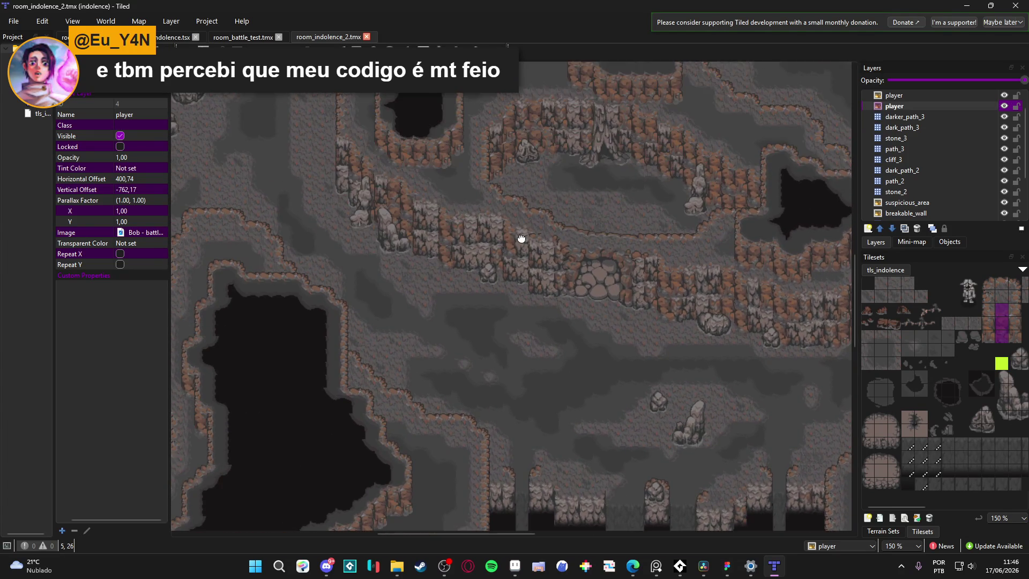
mouse_move(521, 238)
left_mouse_down()
mouse_move(529, 129)
mouse_move(599, 305)
mouse_move(580, 371)
mouse_move(547, 409)
mouse_move(567, 337)
mouse_move(570, 230)
mouse_move(448, 150)
mouse_move(415, 264)
mouse_move(418, 357)
mouse_move(485, 407)
left_mouse_up()
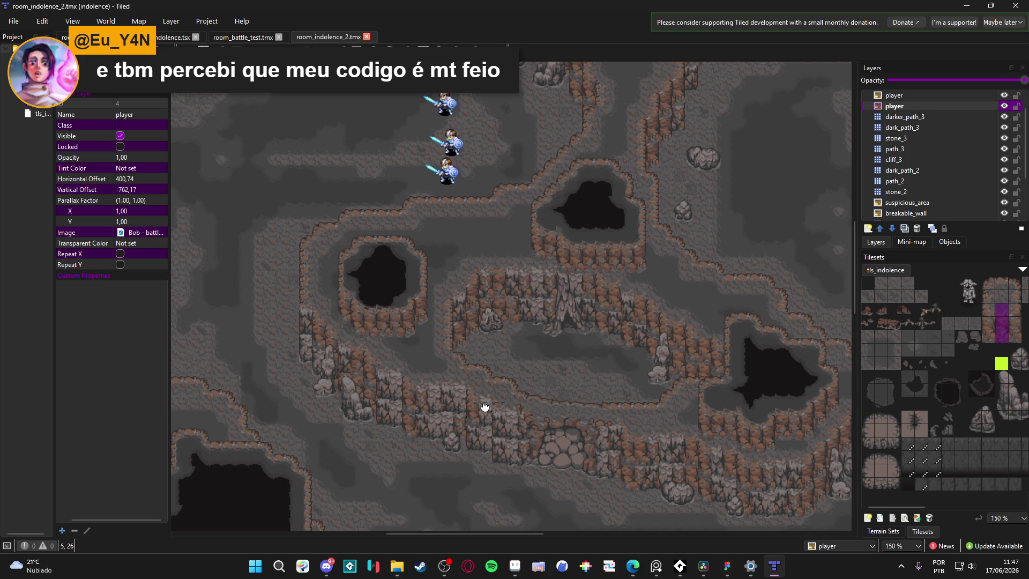
left_click_drag(485, 407, 648, 407)
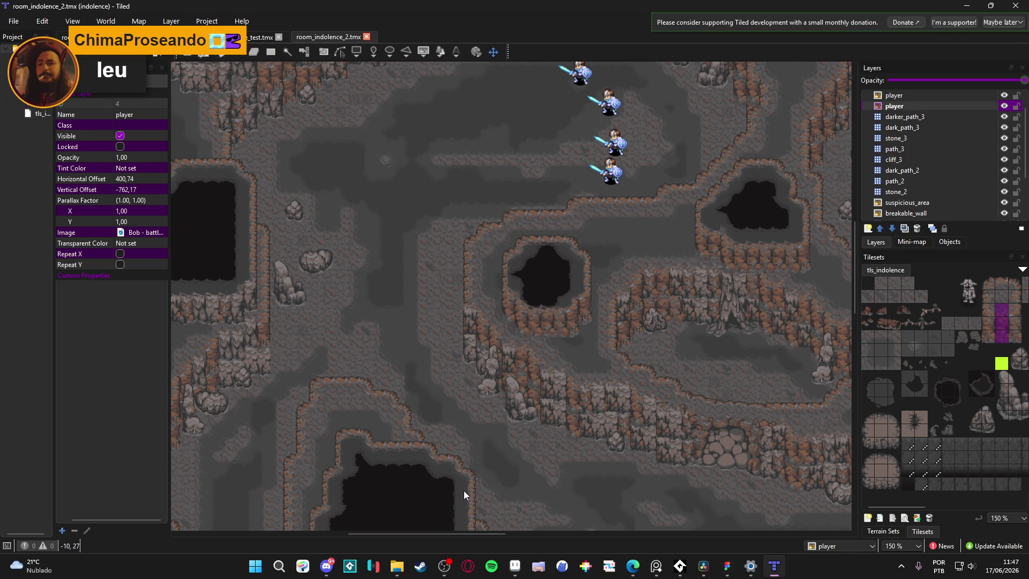
left_click(516, 567)
scroll(415, 297, "down", 2)
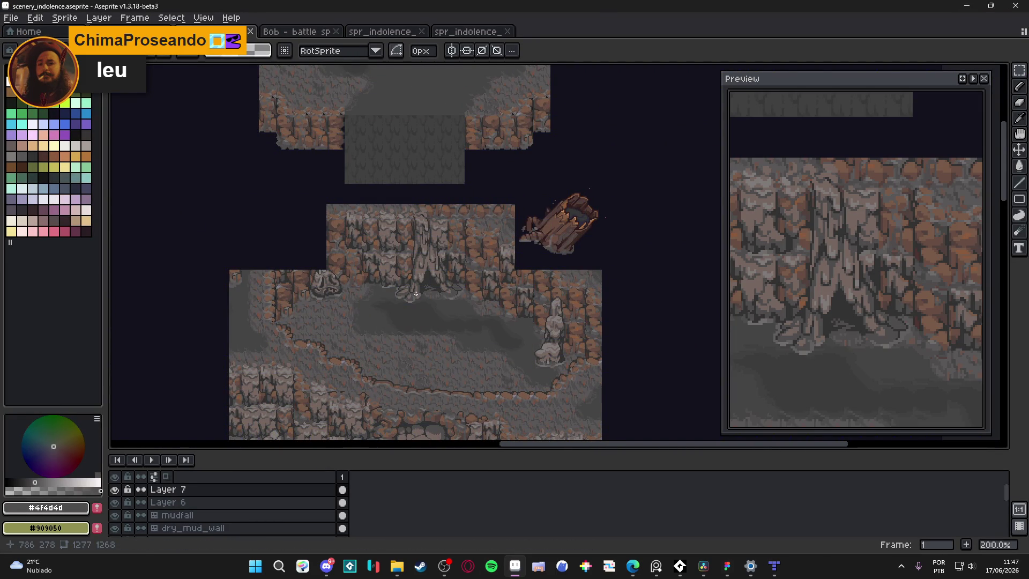
Step: Bring the rock sprites into view and select the strcutures layer
scroll(412, 288, "down", 2)
mouse_move(390, 310)
left_mouse_down()
mouse_move(466, 305)
mouse_move(482, 204)
left_mouse_up()
scroll(486, 187, "up", 2)
scroll(485, 187, "up", 1)
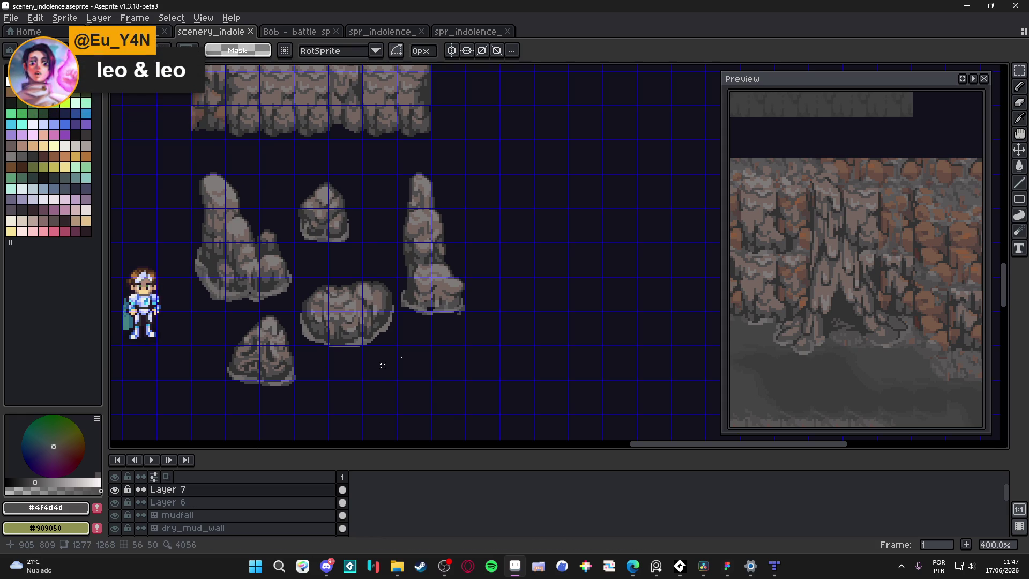
scroll(427, 344, "down", 1)
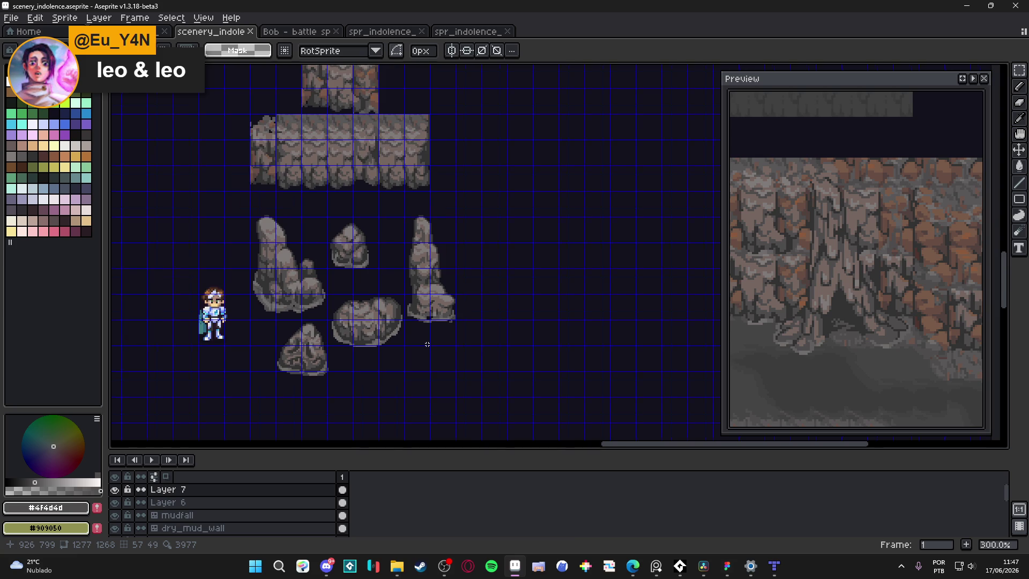
left_click(362, 321, "ctrl")
Step: Hide and reshow simple_cliff_decoration and big_clif, then show the Layer 2 mud background
scroll(140, 528, "down", 3)
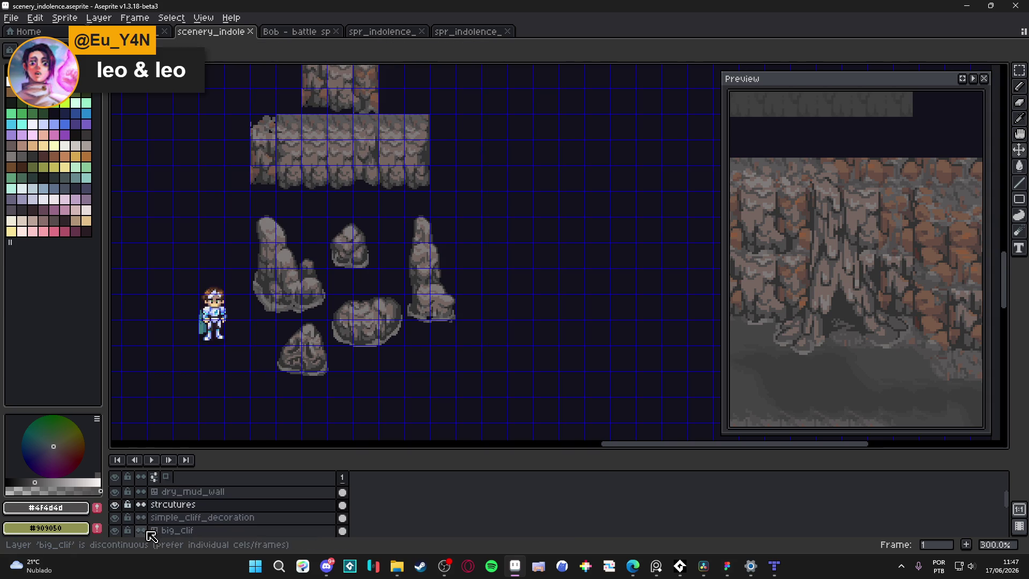
left_click(115, 504)
left_click(114, 504)
left_click(114, 518)
left_click(115, 517)
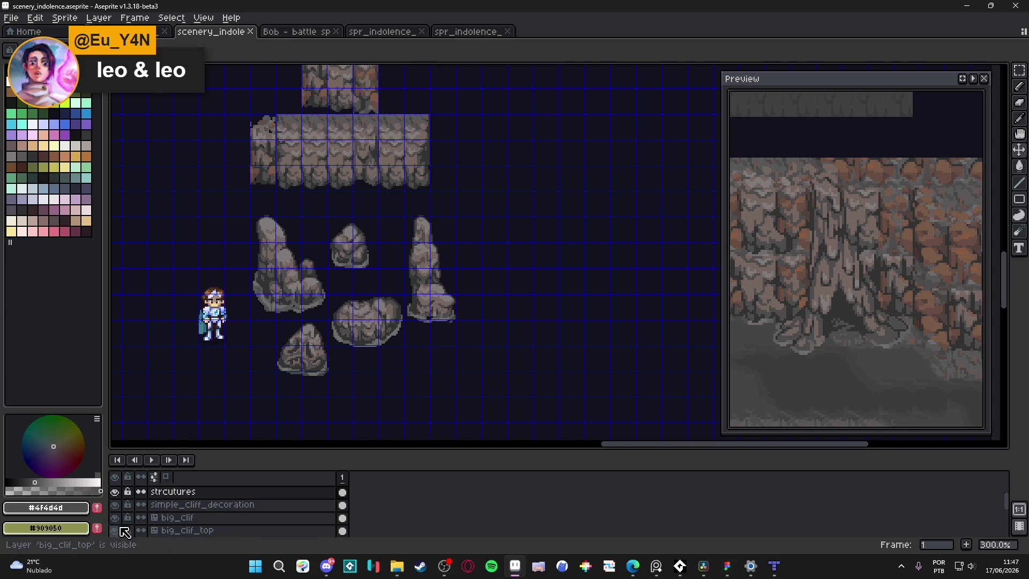
scroll(128, 530, "down", 3)
scroll(129, 530, "down", 5)
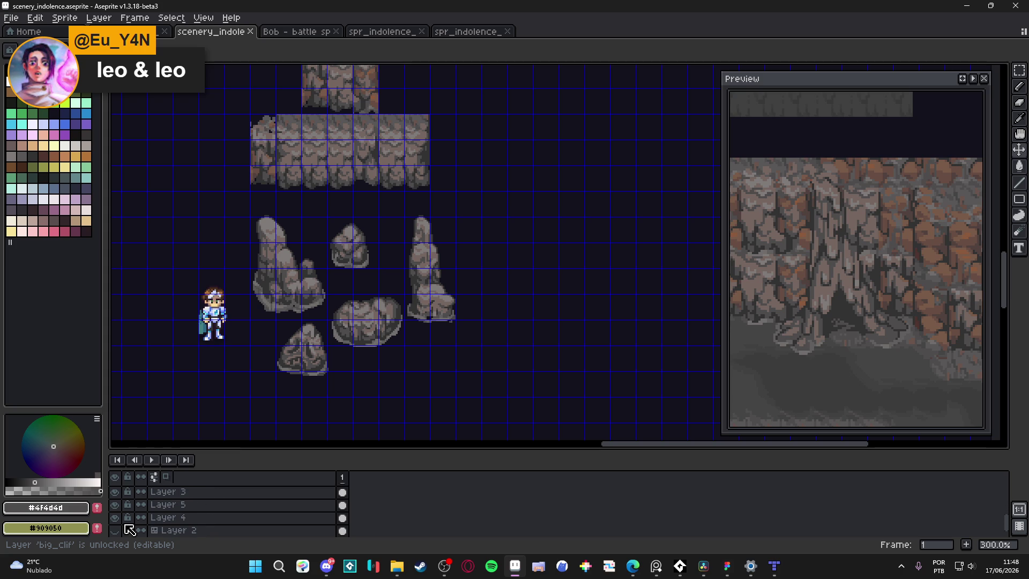
left_click(116, 530)
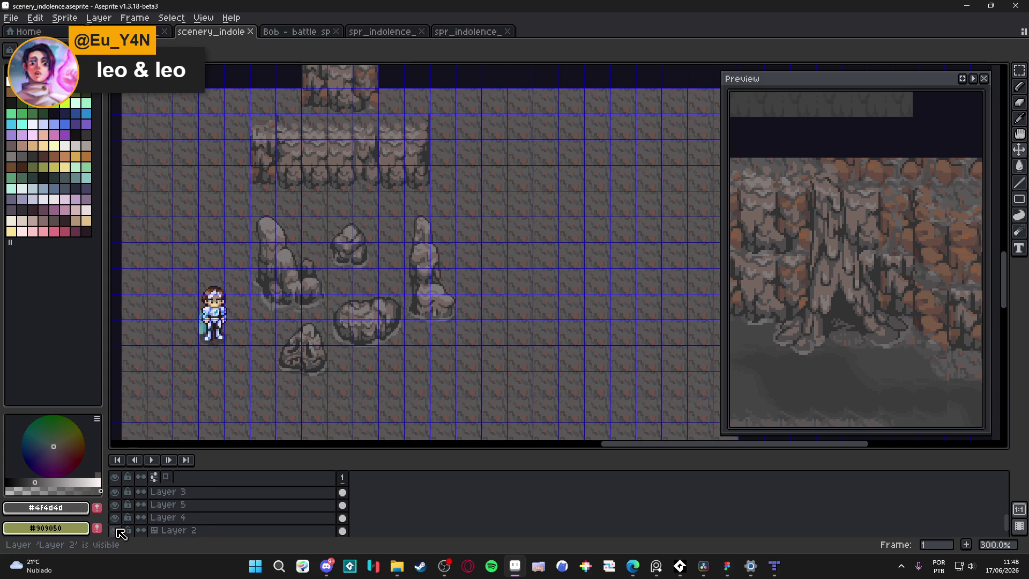
Step: Reselect the strcutures layer and shift the view toward the rocks
left_click(446, 311, "ctrl")
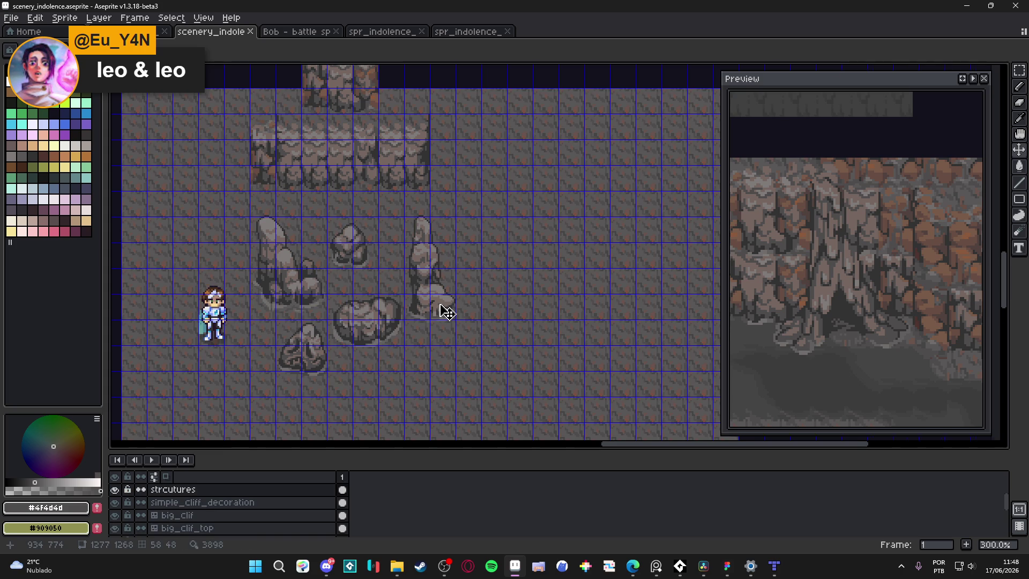
scroll(445, 311, "up", 1)
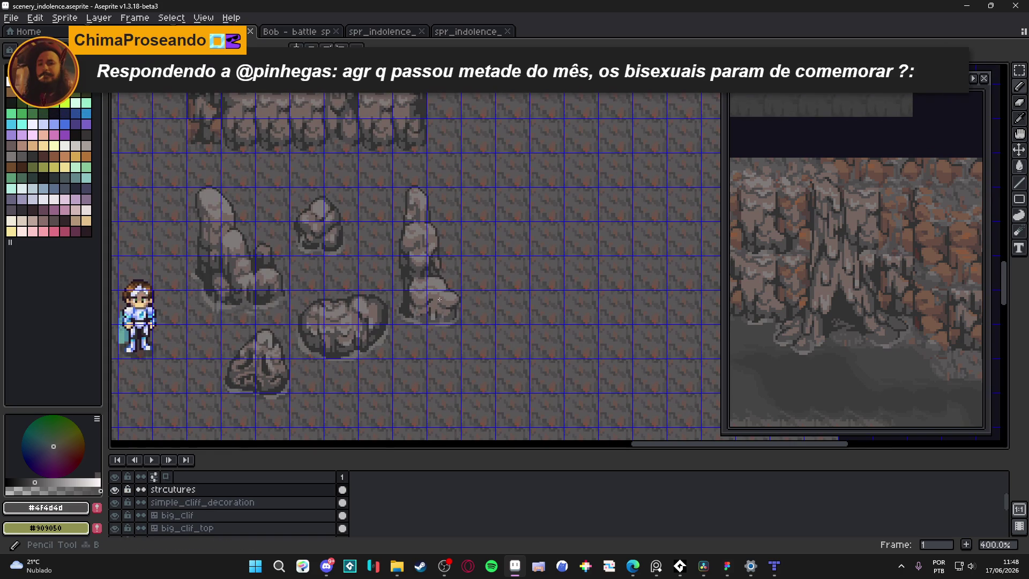
left_click_drag(439, 299, 433, 305)
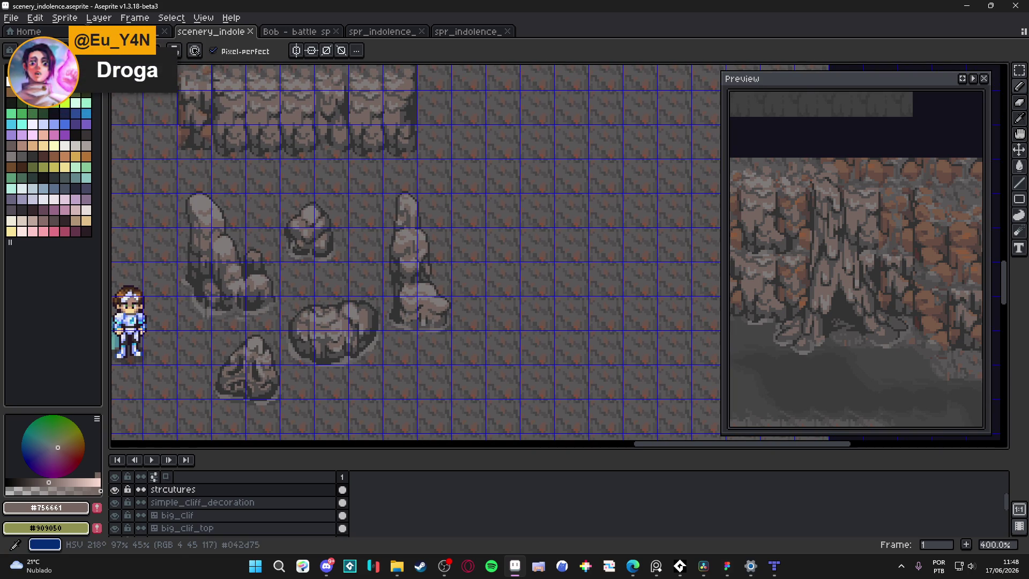
scroll(434, 312, "up", 2)
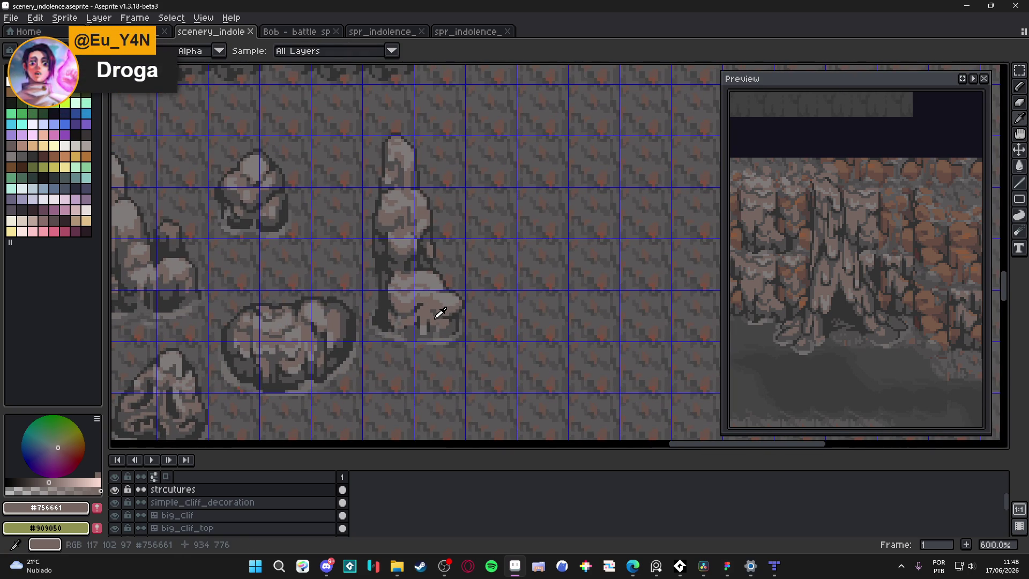
Step: Sample the dark grey and light stone colours from the rock sprites with the eyedropper
left_click(451, 321, "alt")
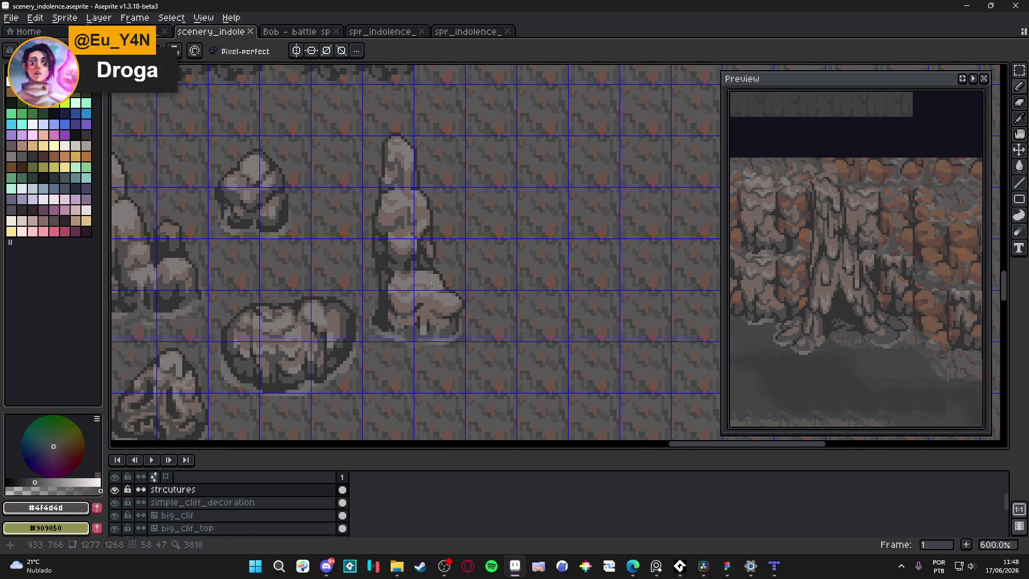
scroll(432, 284, "down", 1)
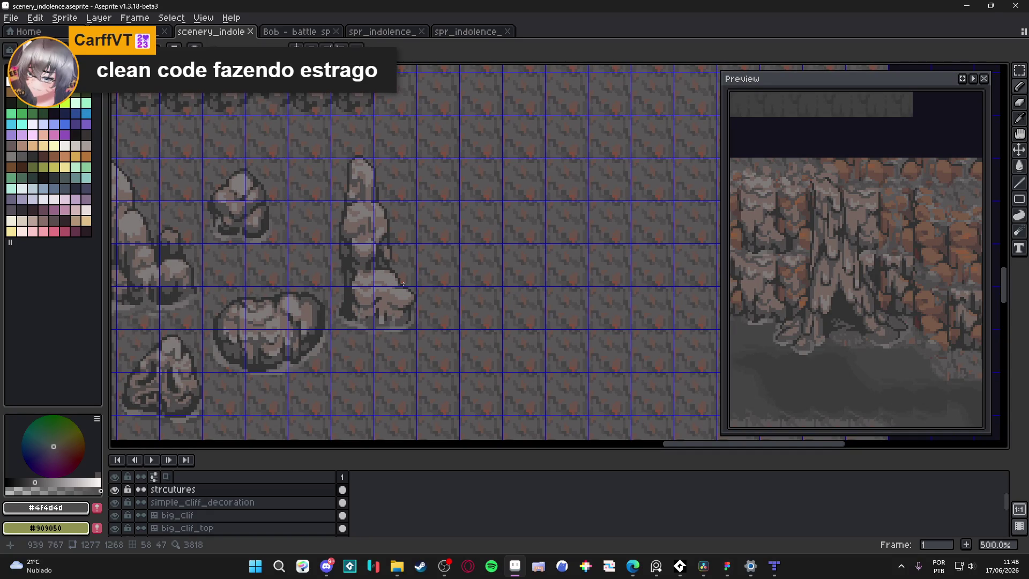
scroll(403, 283, "up", 2)
left_click(381, 298, "alt")
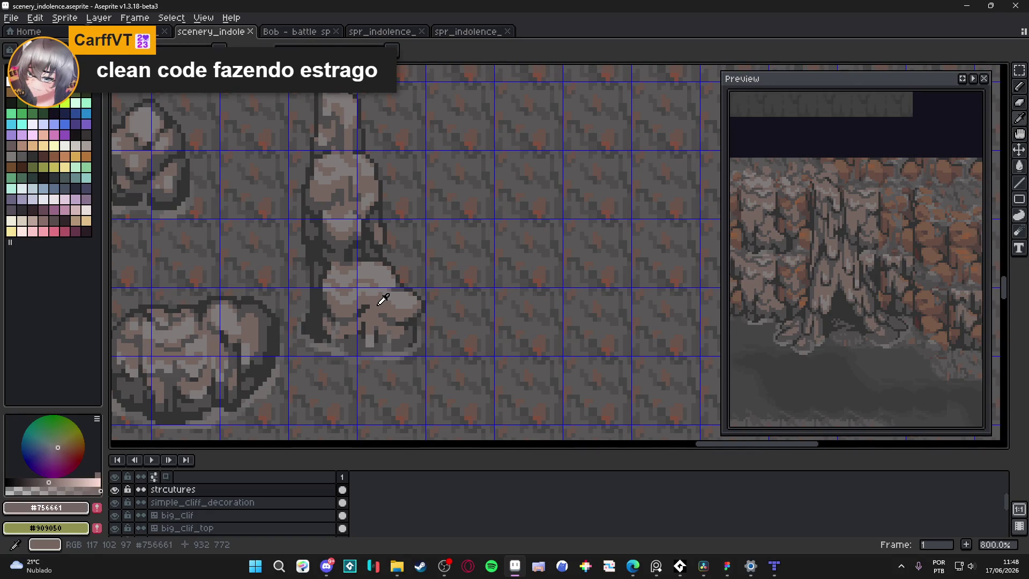
left_click(344, 247, "alt")
scroll(374, 349, "down", 2)
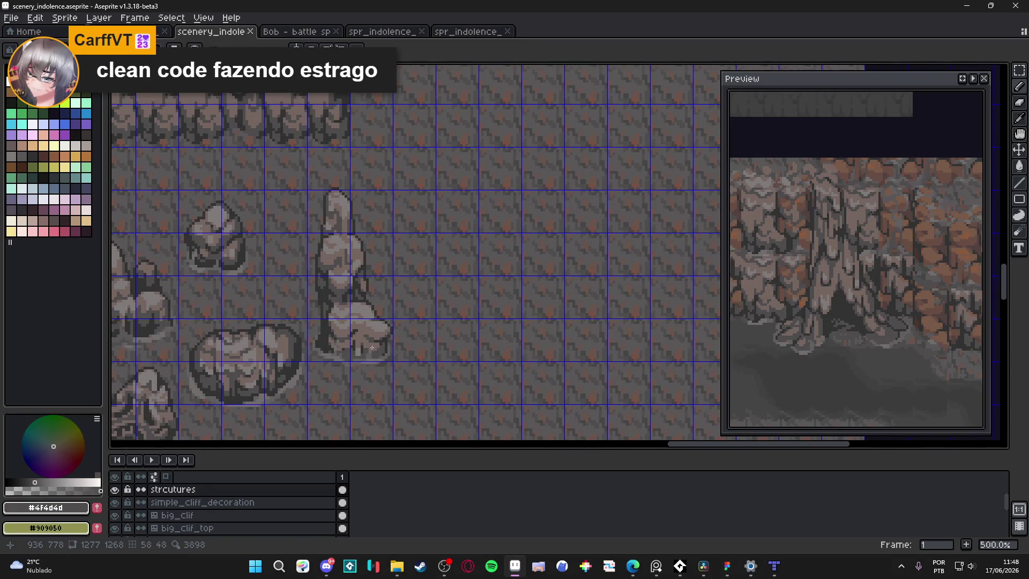
left_click_drag(397, 310, 376, 311)
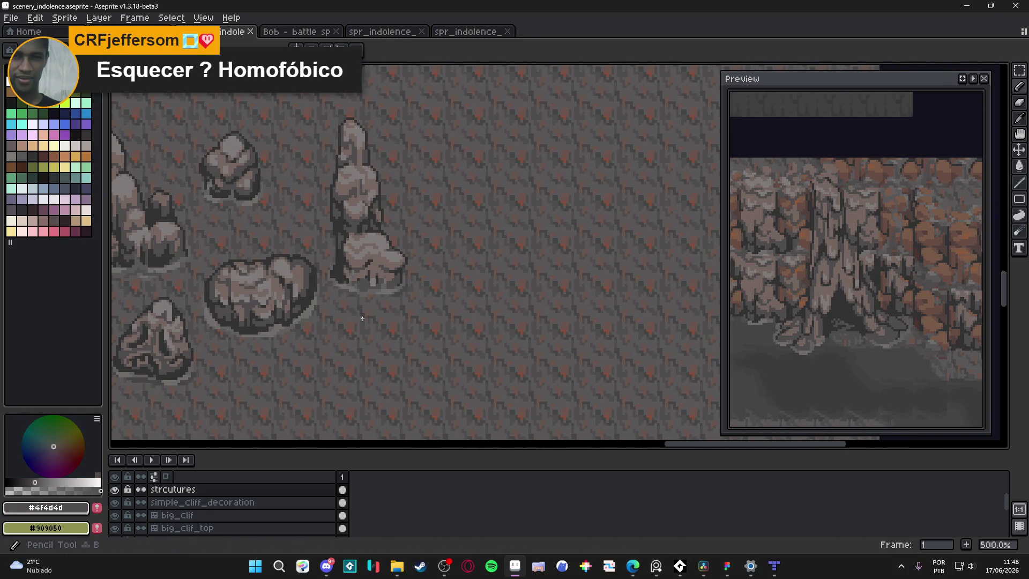
scroll(375, 348, "up", 1)
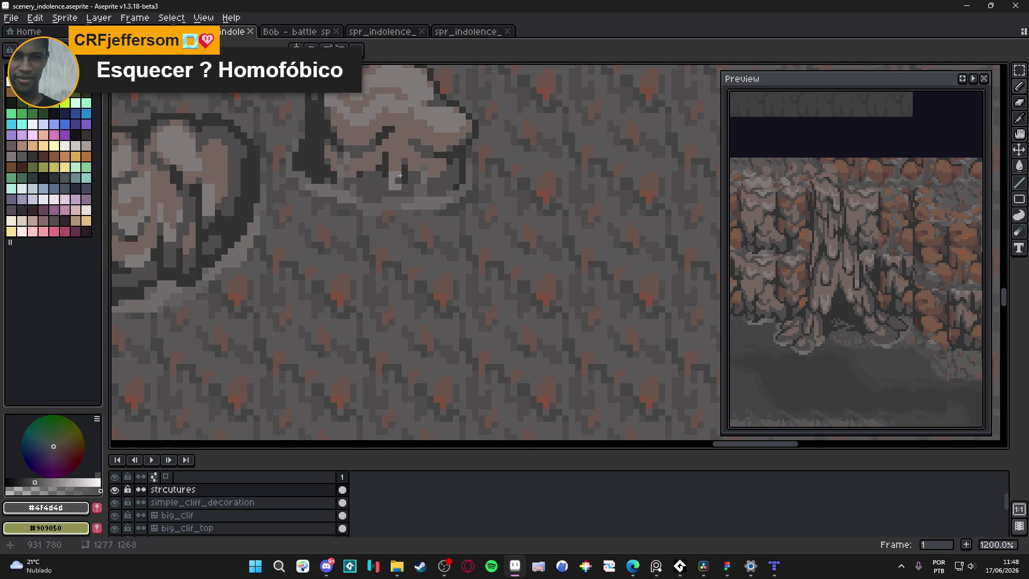
Step: Pick the light stone colour from an existing rock and show the tile grid
left_click(400, 214, "alt")
scroll(401, 213, "up", 1)
scroll(400, 214, "down", 2)
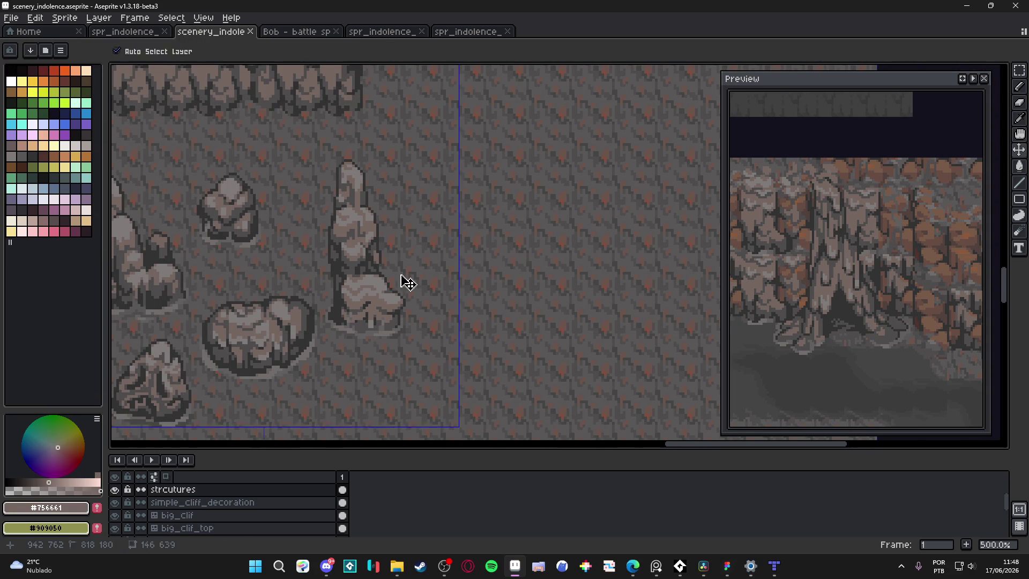
key("ctrl+apostrophe")
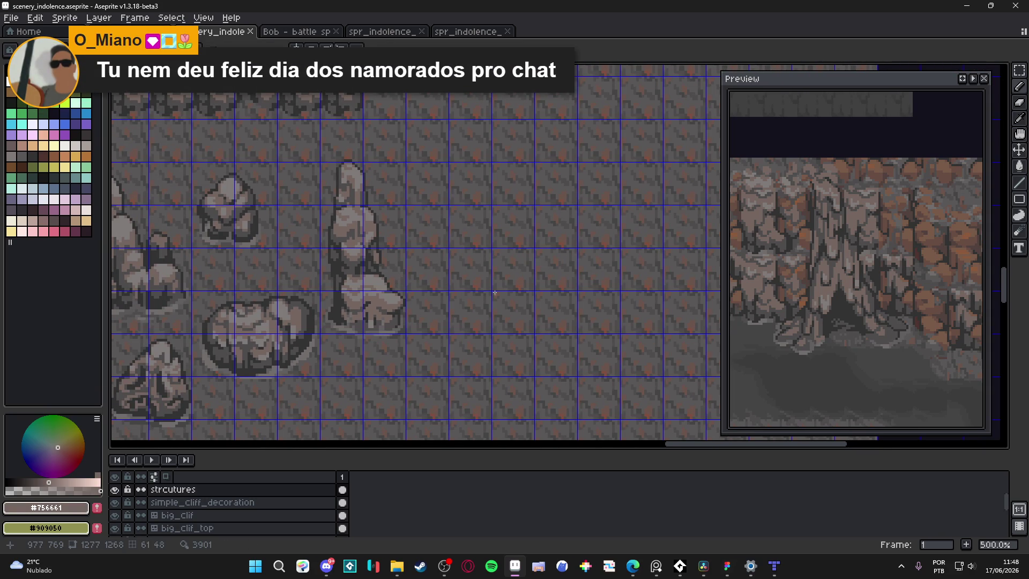
Step: Block in a small pale rock shape on the floor right of the tall pillar
scroll(424, 279, "right", 2)
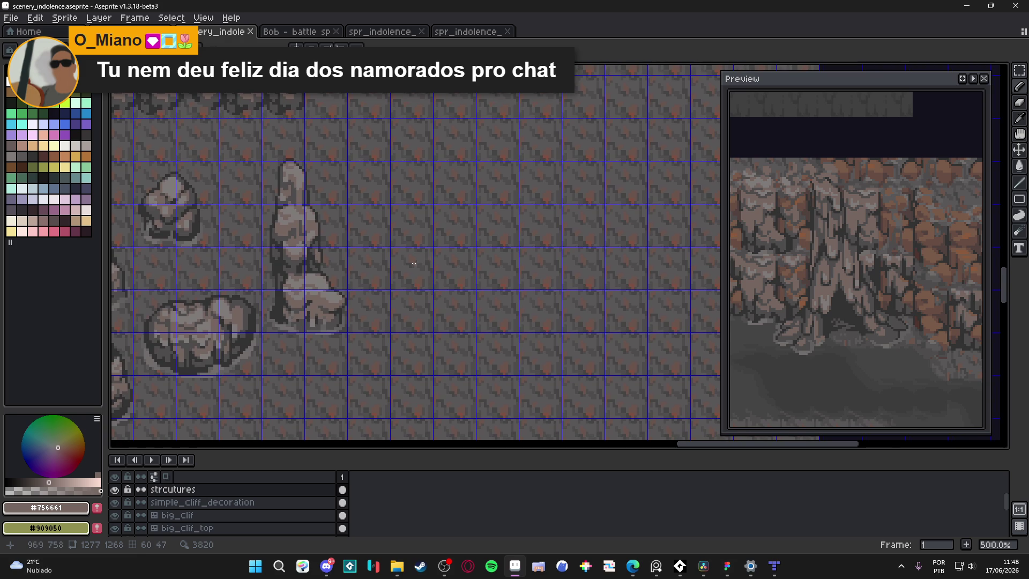
scroll(418, 263, "up", 5)
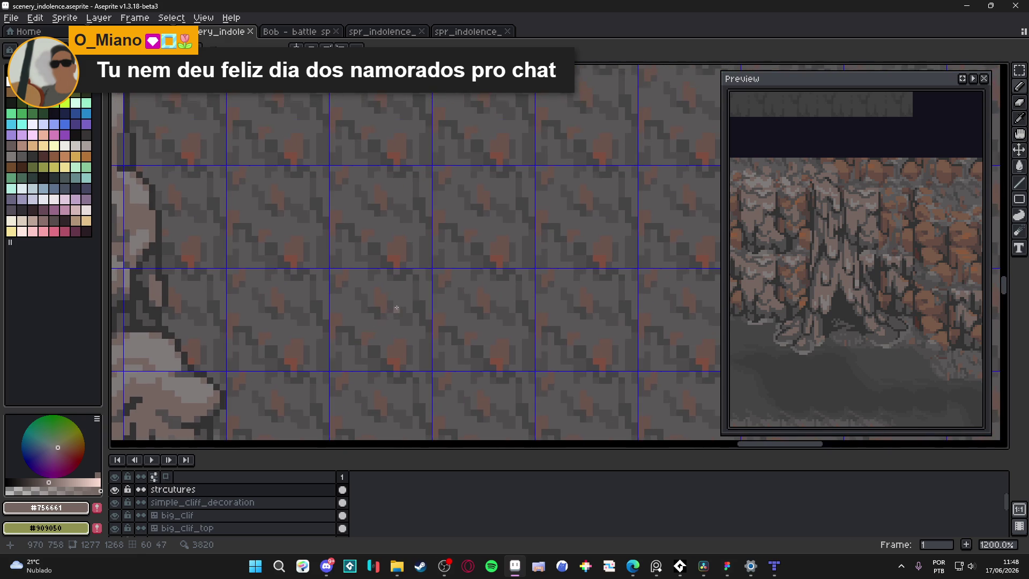
scroll(392, 310, "down", 4)
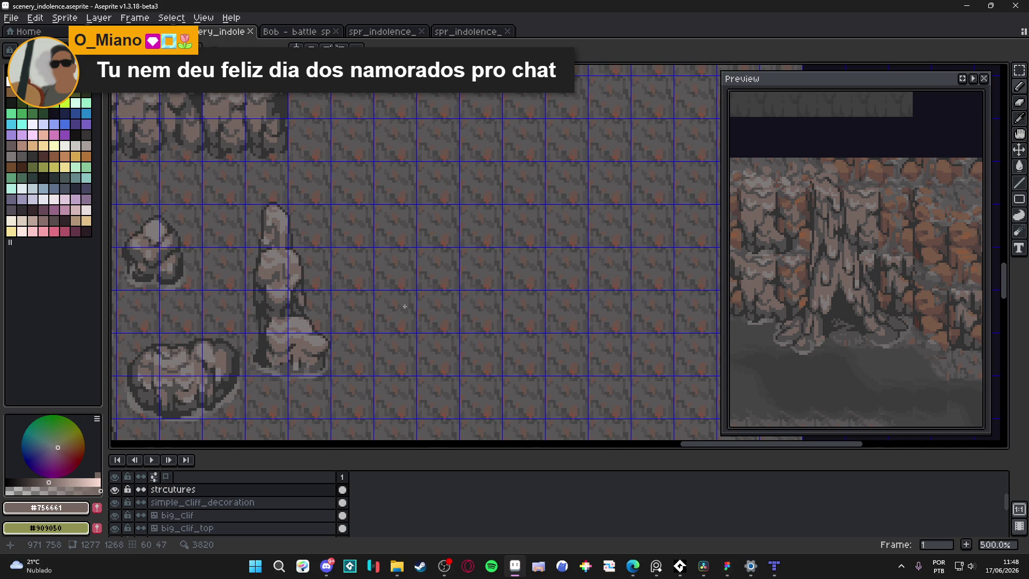
scroll(404, 306, "down", 2)
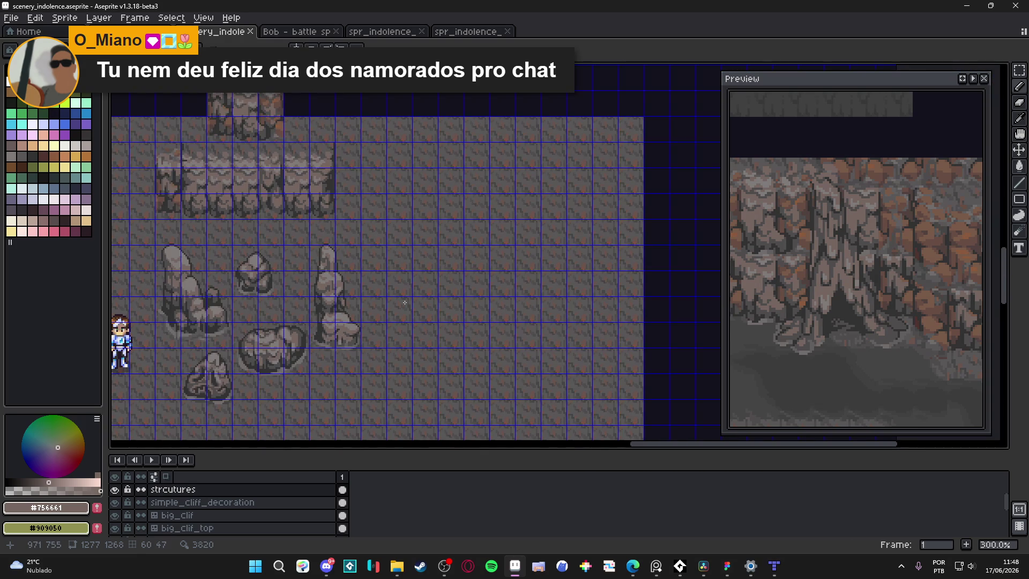
scroll(402, 311, "up", 2)
scroll(399, 316, "down", 3)
scroll(395, 323, "up", 1)
scroll(399, 316, "up", 5)
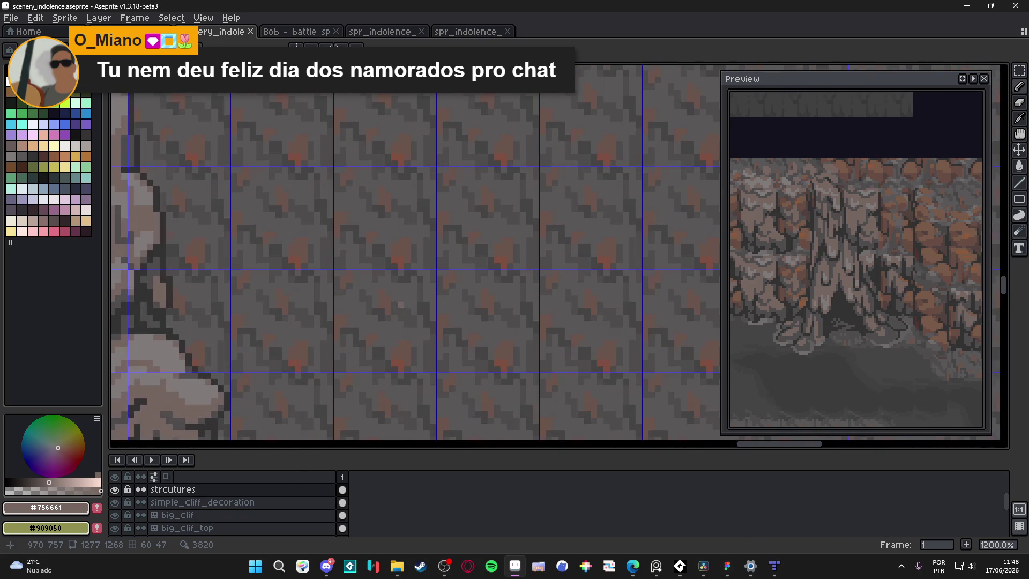
mouse_move(394, 299)
left_mouse_down()
mouse_move(411, 300)
mouse_move(459, 351)
mouse_move(367, 345)
mouse_move(383, 307)
mouse_move(416, 314)
mouse_move(434, 343)
mouse_move(380, 328)
mouse_move(382, 317)
mouse_move(383, 339)
left_mouse_up()
scroll(383, 340, "down", 2)
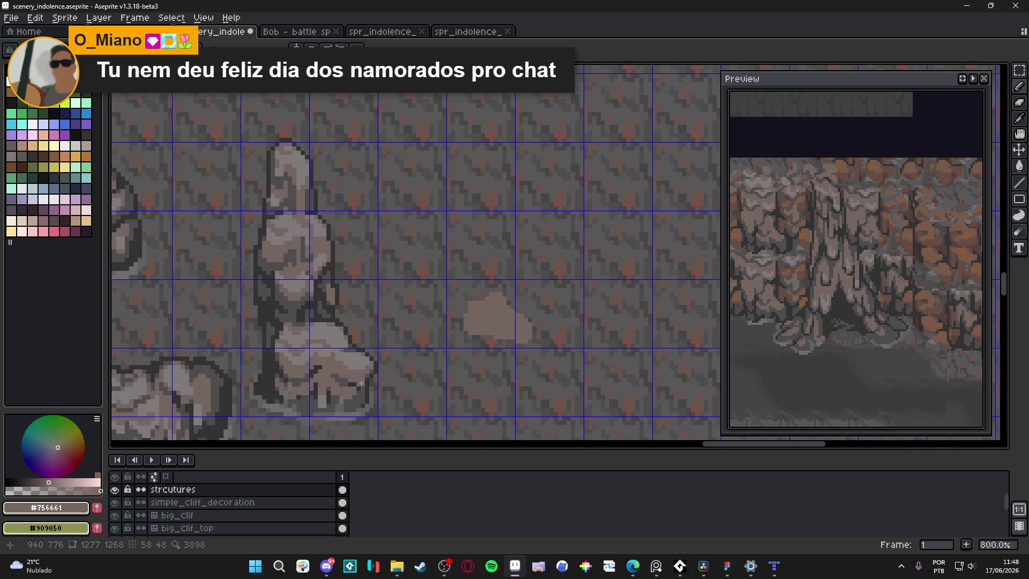
Step: Pick the darkest grey, marquee-select the new rock, and apply a #323232 outline
left_click(379, 367, "alt")
key("m")
mouse_move(442, 273)
left_mouse_down()
mouse_move(549, 331)
mouse_move(530, 336)
mouse_move(472, 260)
mouse_move(492, 238)
left_mouse_up()
scroll(537, 352, "up", 5)
mouse_move(299, 320)
left_mouse_down()
mouse_move(390, 257)
mouse_move(391, 230)
mouse_move(387, 240)
left_mouse_up()
key("shift+o")
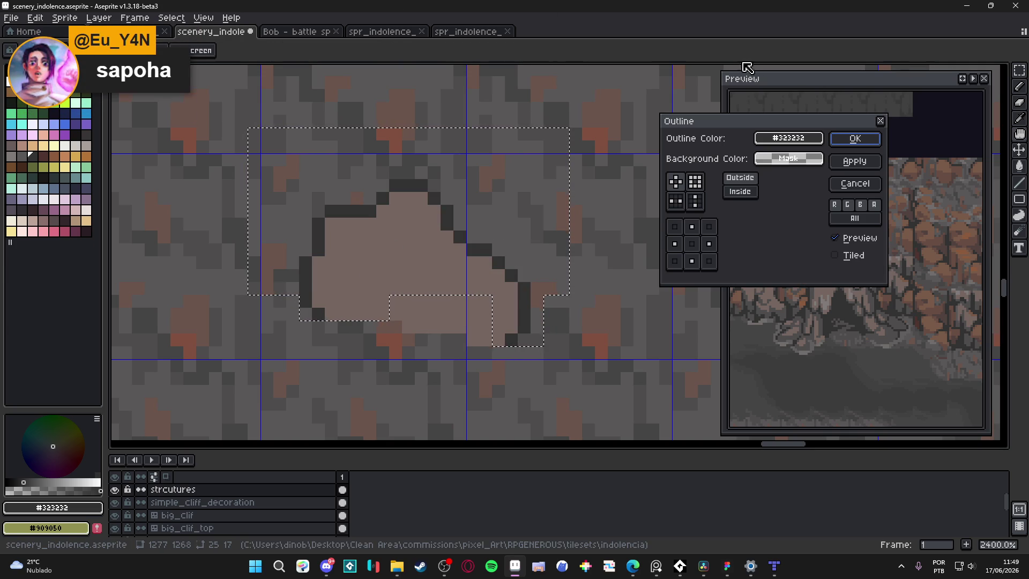
left_click(852, 140)
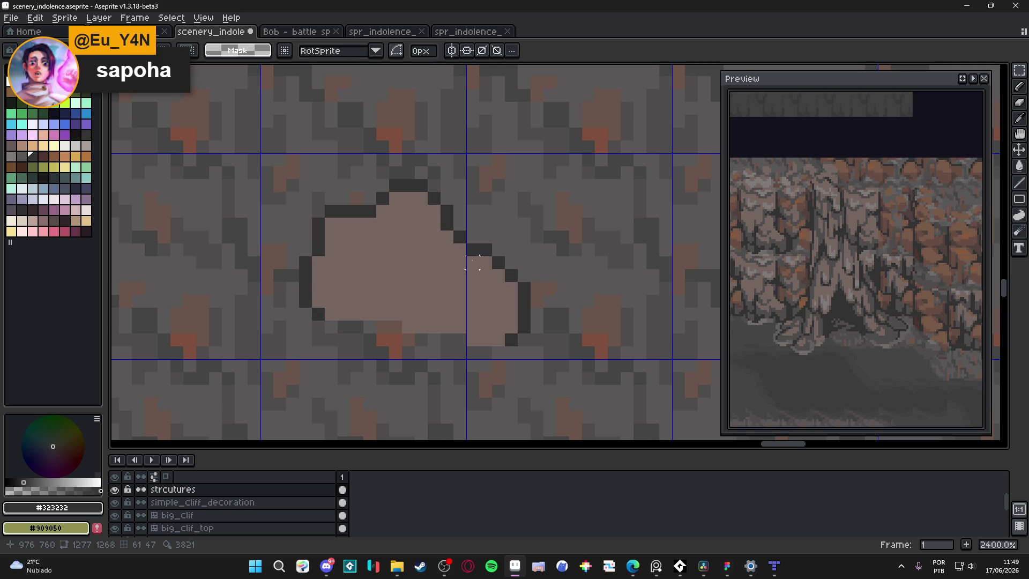
Step: Move the small outlined rock a few pixels left and commit its new position
scroll(446, 236, "down", 6)
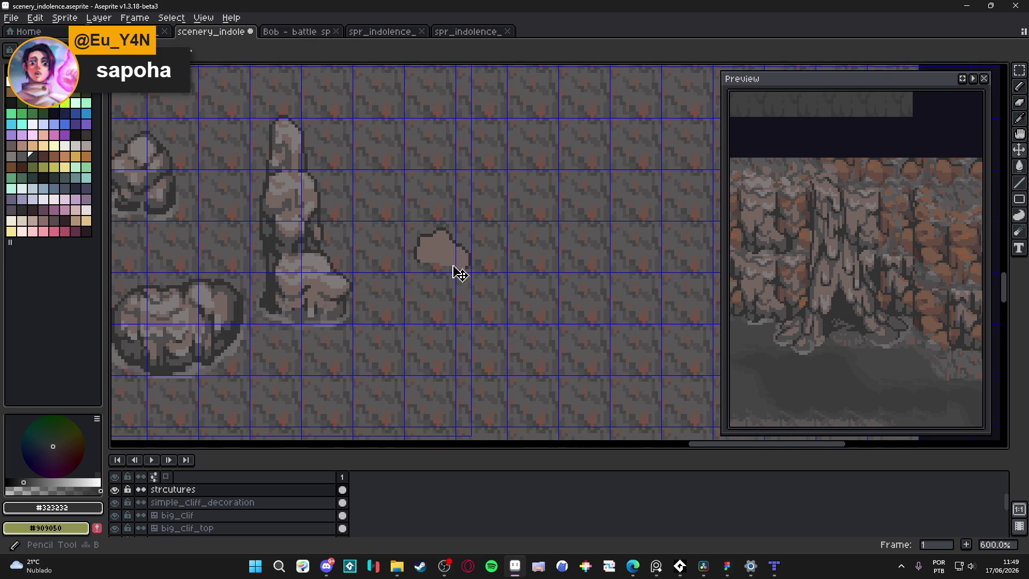
scroll(457, 266, "up", 4)
scroll(457, 266, "down", 4)
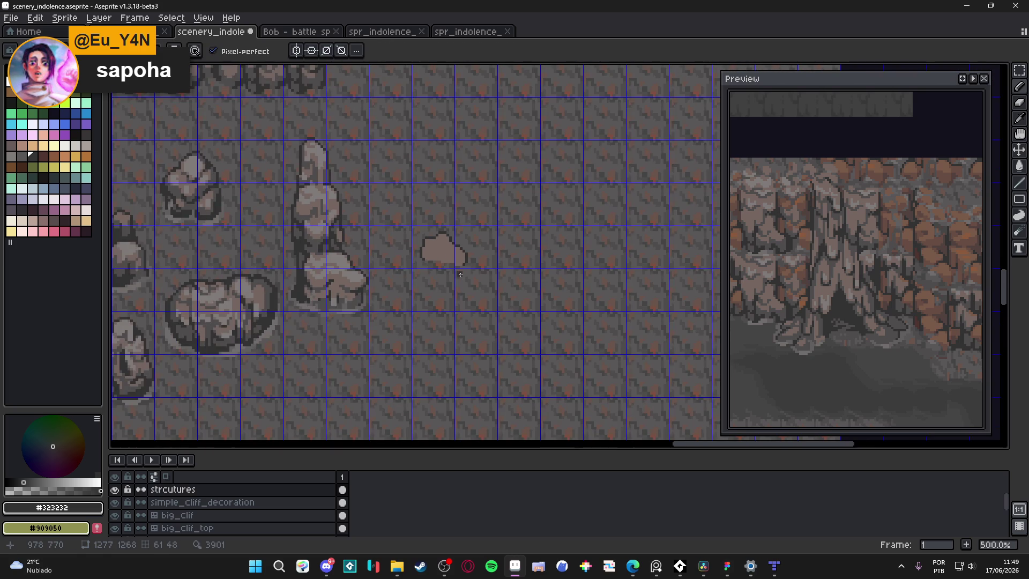
scroll(483, 284, "up", 1)
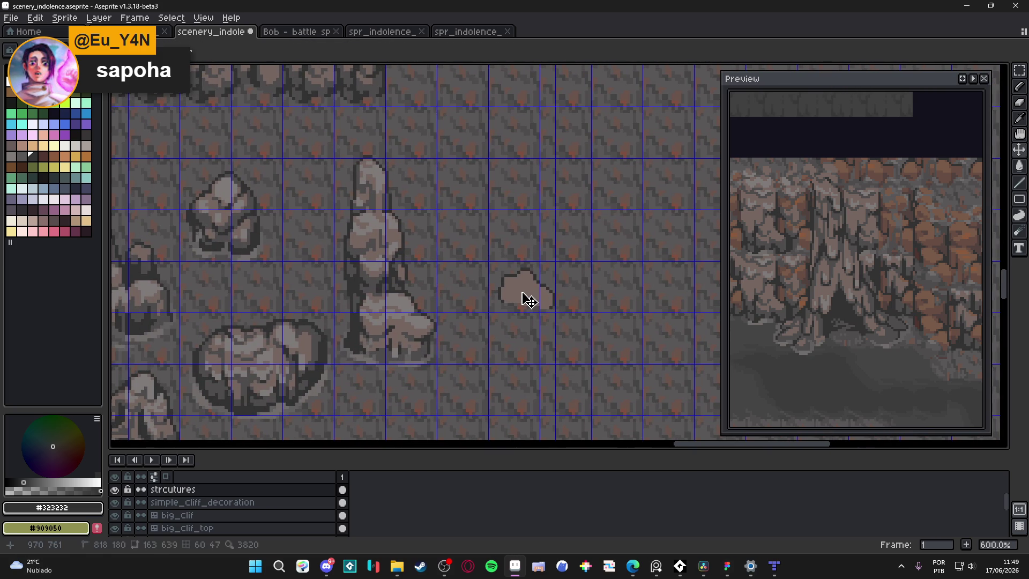
scroll(522, 300, "up", 1)
mouse_move(528, 301)
left_mouse_down()
mouse_move(592, 344)
mouse_move(535, 305)
mouse_move(557, 305)
mouse_move(572, 280)
mouse_move(563, 307)
mouse_move(545, 311)
left_mouse_up()
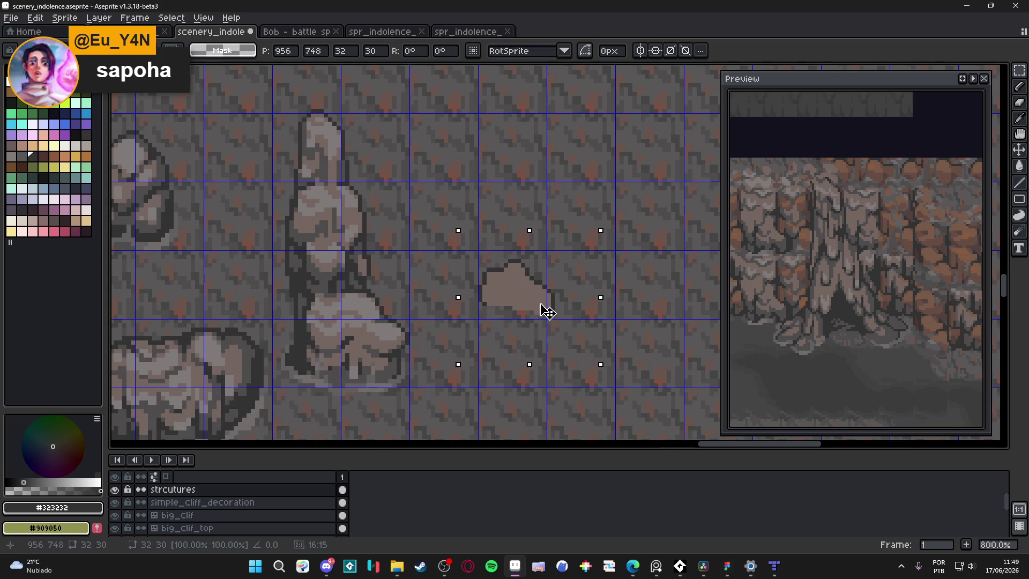
key("Return")
Step: Try a 10x11 selection on the rock, deselect, and pick its light brown #756661
scroll(558, 272, "up", 3)
left_click(517, 339)
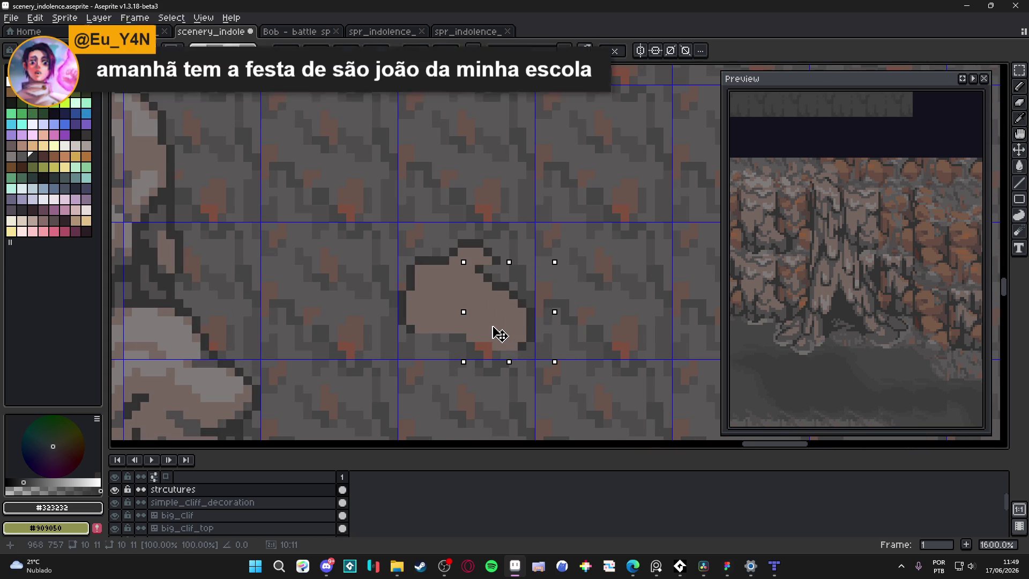
key("ctrl+d")
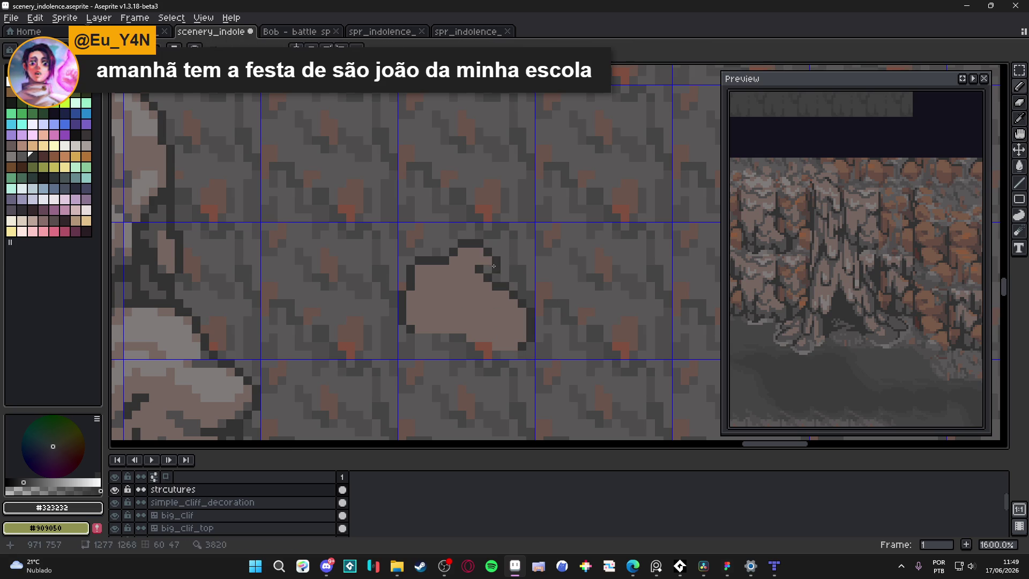
left_click(494, 274, "alt")
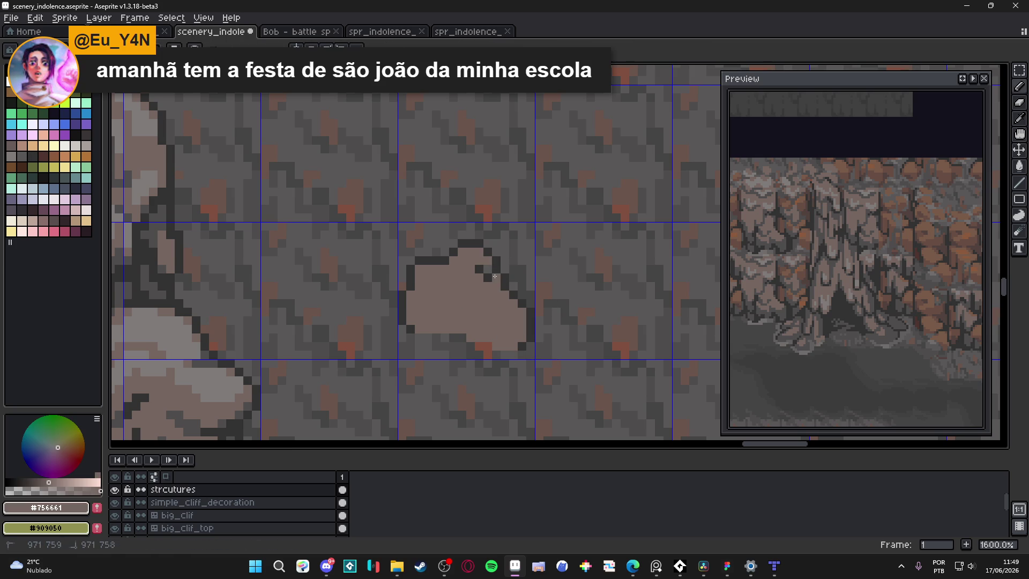
scroll(485, 265, "down", 5)
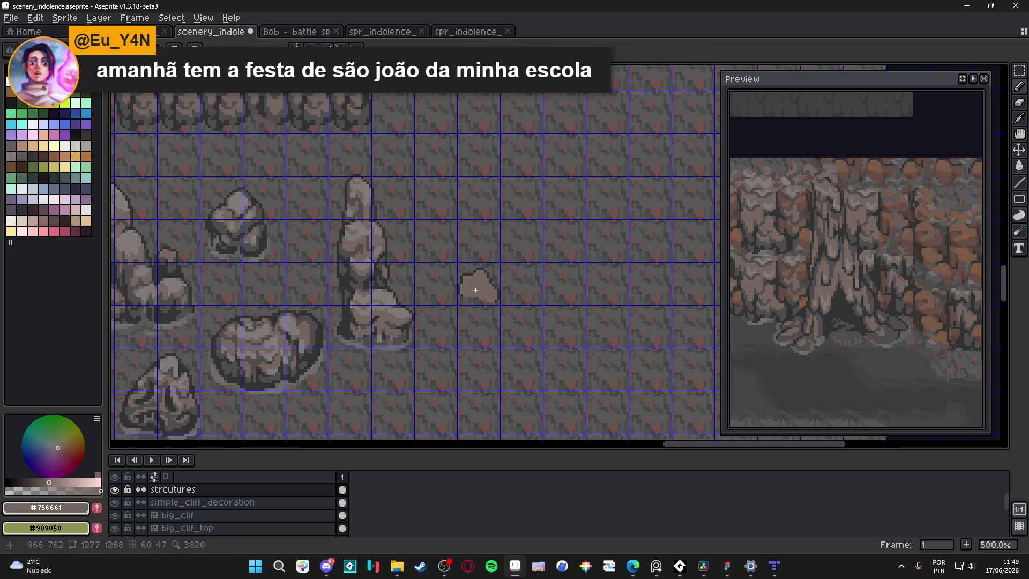
scroll(475, 290, "up", 1)
Step: Marquee-select the 16×16 grid tile around the small rock, ending on the pencil
key("m")
left_click_drag(454, 257, 517, 289)
key("b")
key("m")
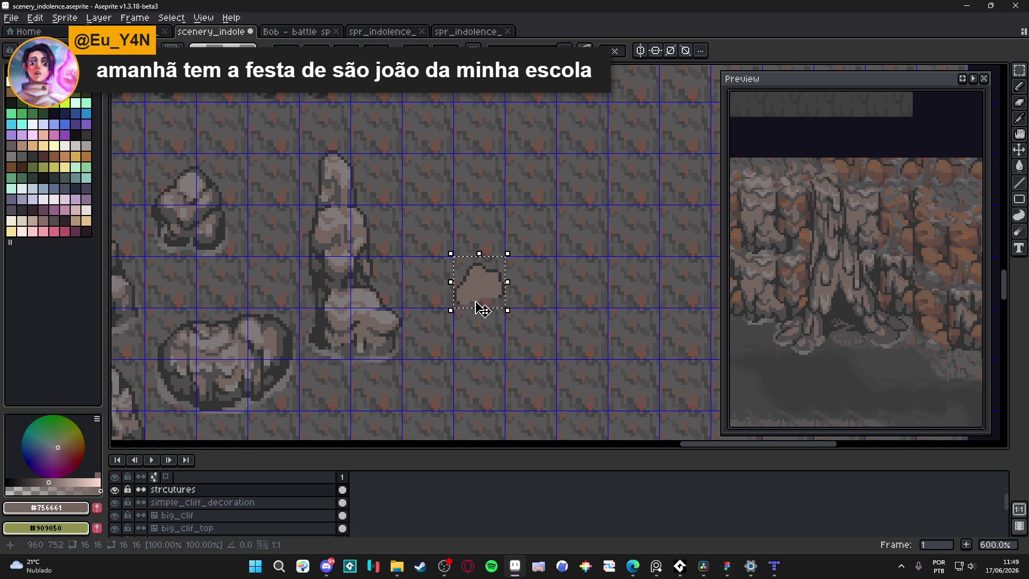
scroll(483, 309, "up", 4)
scroll(482, 309, "down", 4)
key("b")
scroll(399, 329, "up", 3)
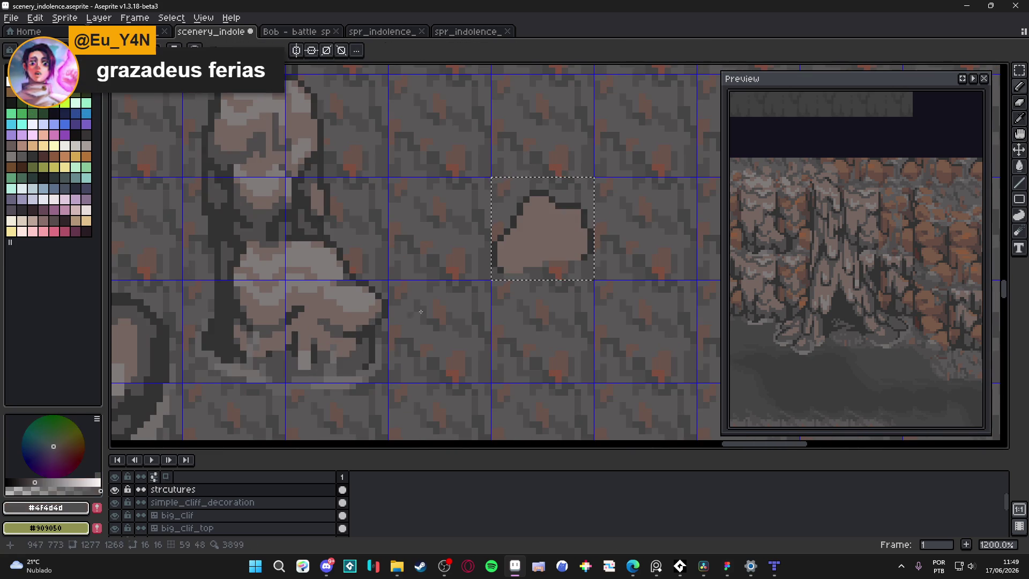
Step: Paint the small rock's lower part dark grey #4f4d4d
scroll(399, 329, "up", 2)
mouse_move(504, 238)
left_mouse_down()
mouse_move(549, 244)
mouse_move(530, 268)
mouse_move(657, 251)
left_mouse_up()
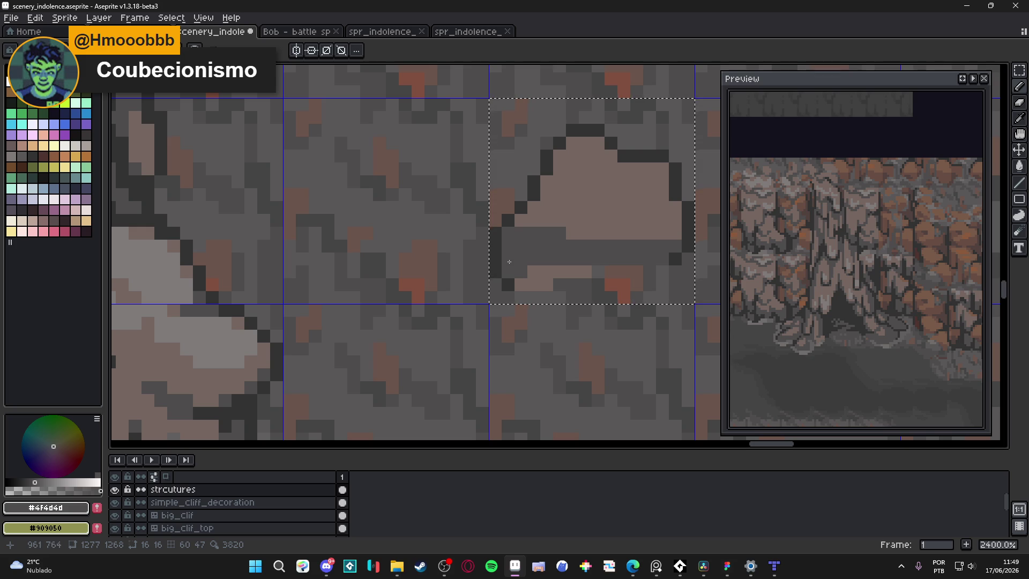
left_click_drag(509, 261, 481, 274)
left_click_drag(543, 279, 552, 254)
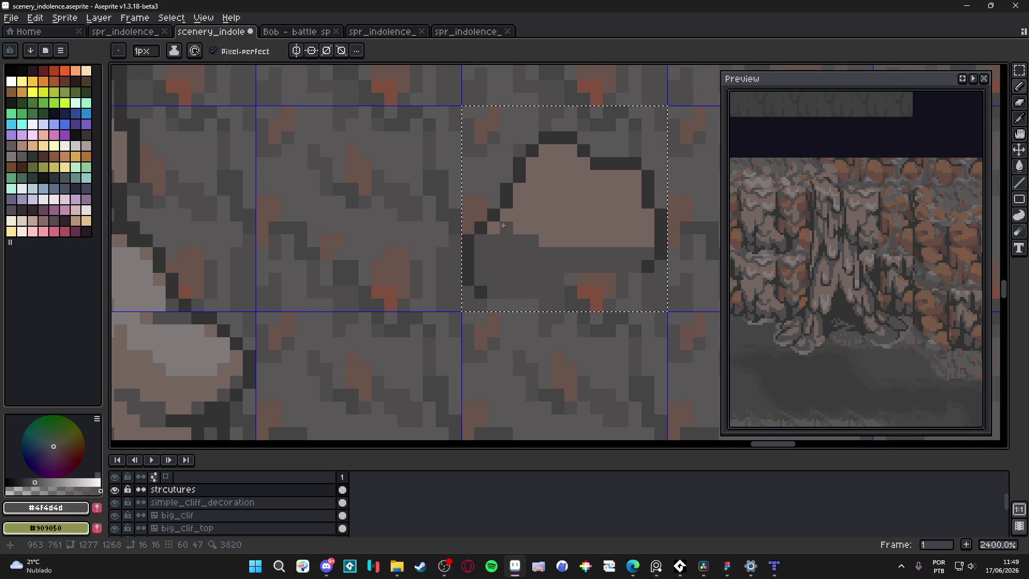
left_click_drag(525, 236, 512, 243)
Step: Restore #756661 pixels on the lower-left, darken the lower-right edge, and centre the preview
left_click(513, 243, "alt")
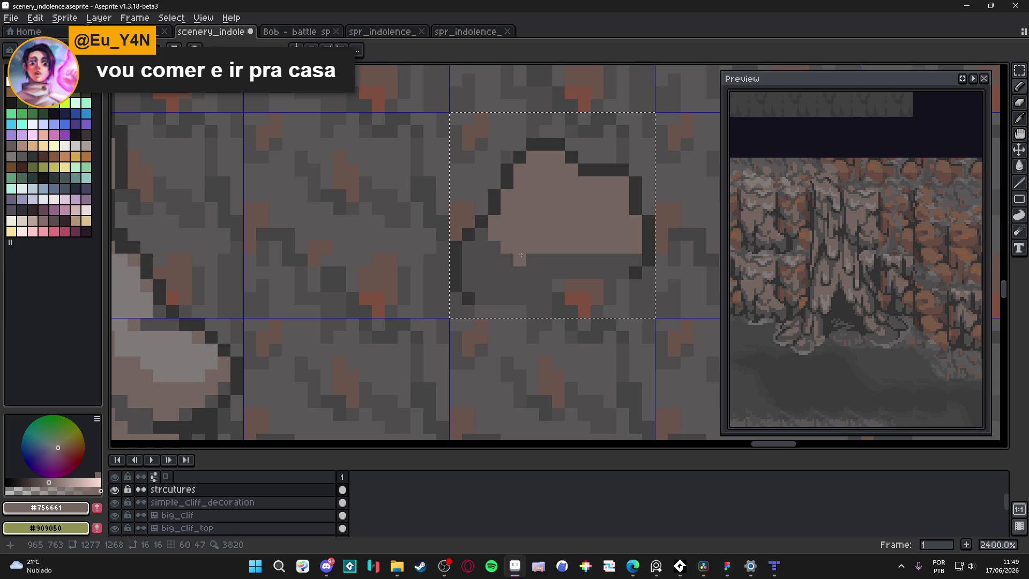
mouse_move(508, 248)
left_mouse_down()
mouse_move(572, 252)
mouse_move(573, 237)
left_mouse_up()
left_click(572, 252, "alt")
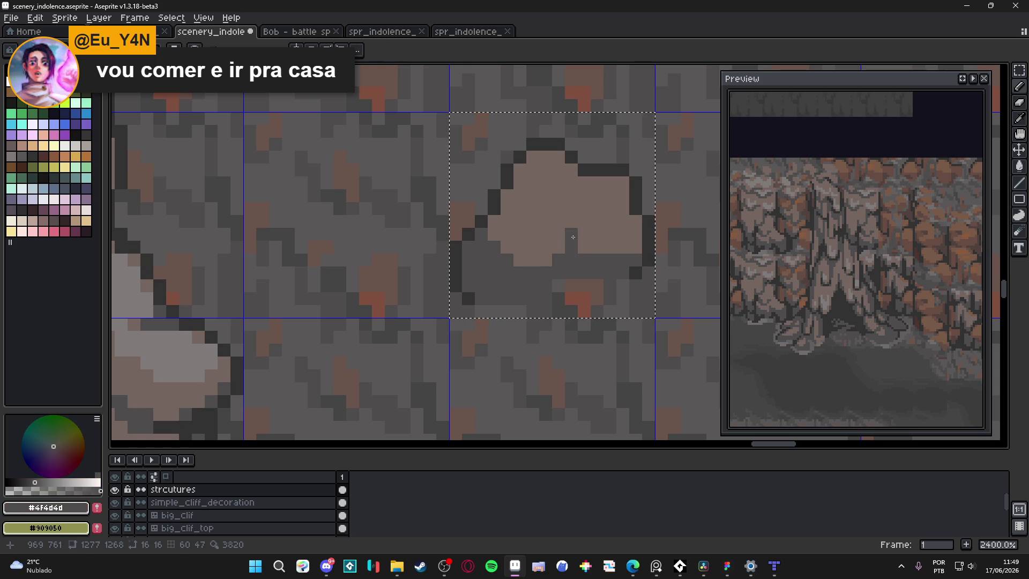
left_click_drag(636, 221, 624, 248)
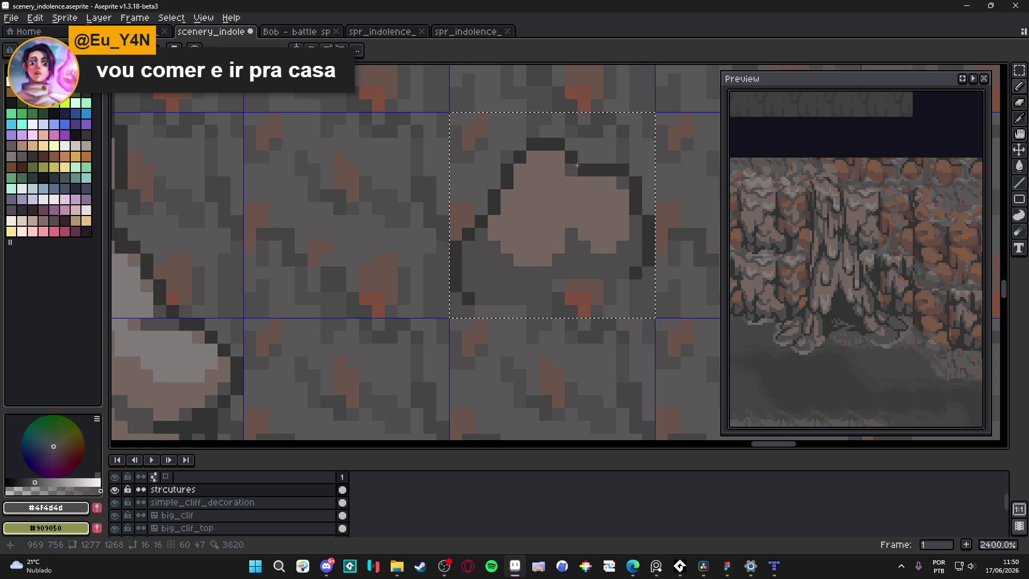
scroll(523, 202, "down", 6)
scroll(515, 225, "up", 3)
scroll(503, 247, "down", 3)
scroll(496, 262, "up", 1)
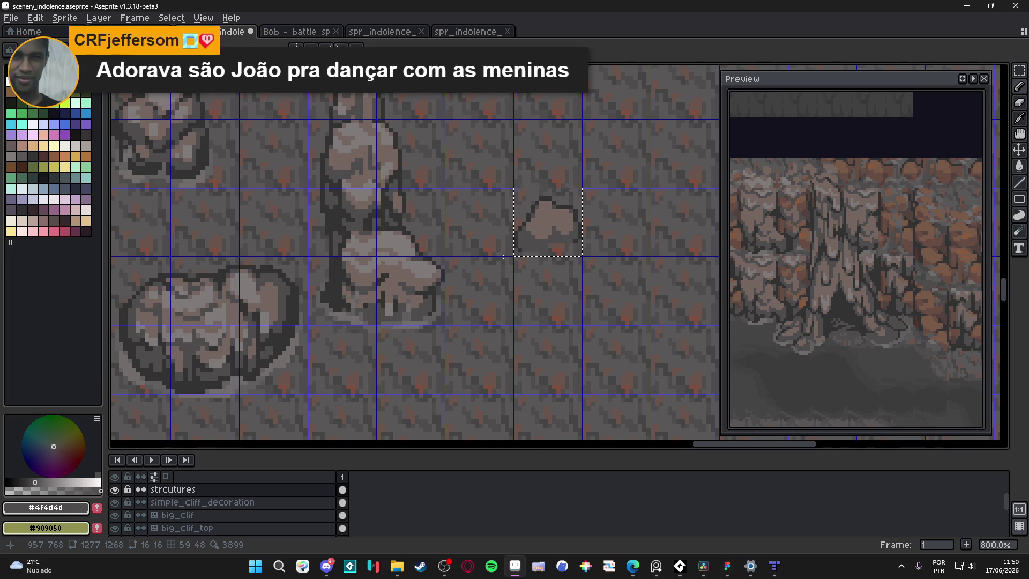
scroll(542, 235, "up", 1)
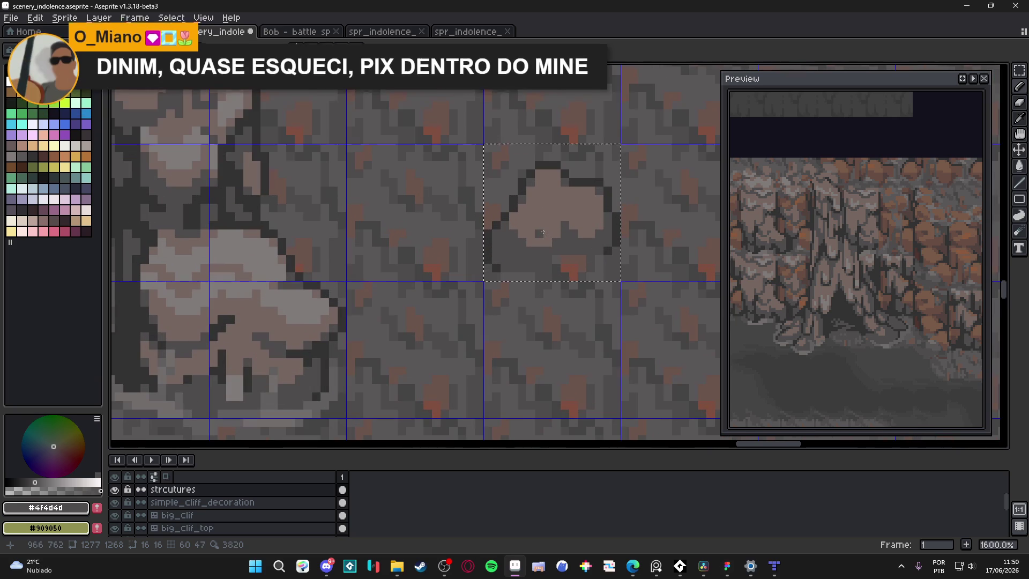
left_click(962, 78)
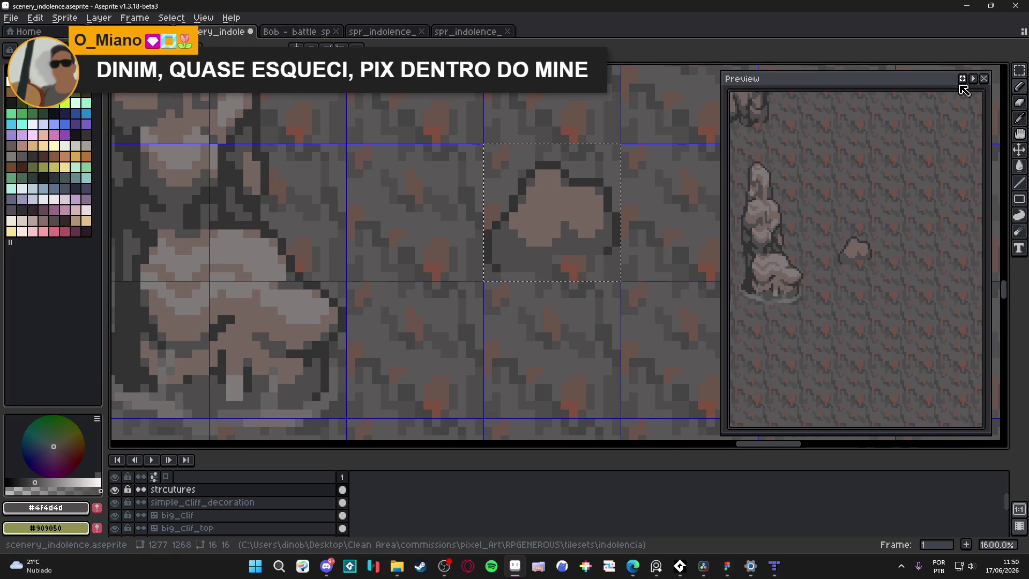
Step: Draw a #4f4d4d crack through the rock's pale top, extending it down one pixel
left_click_drag(575, 231, 544, 237)
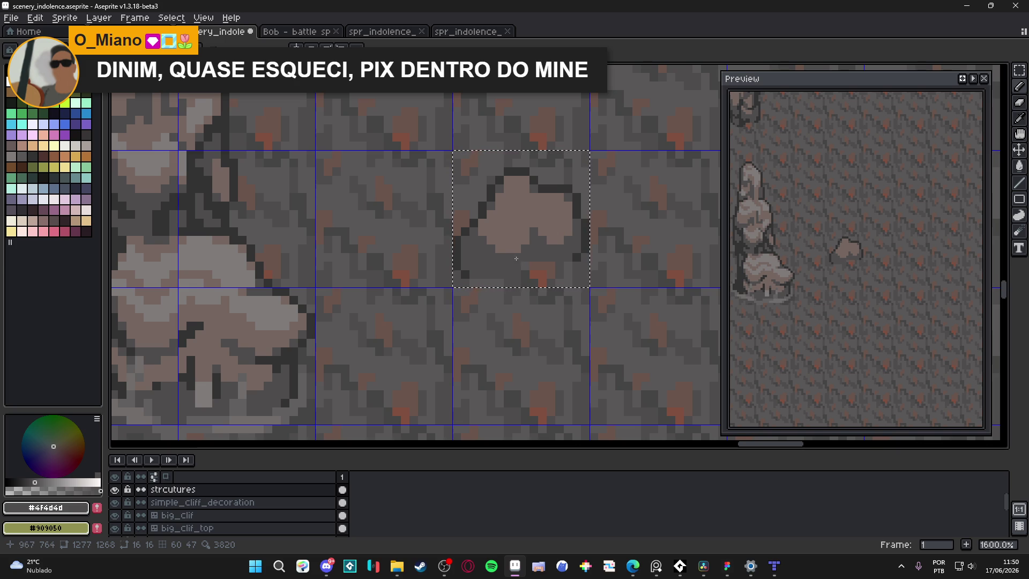
scroll(513, 245, "up", 2)
left_click(517, 239, "alt")
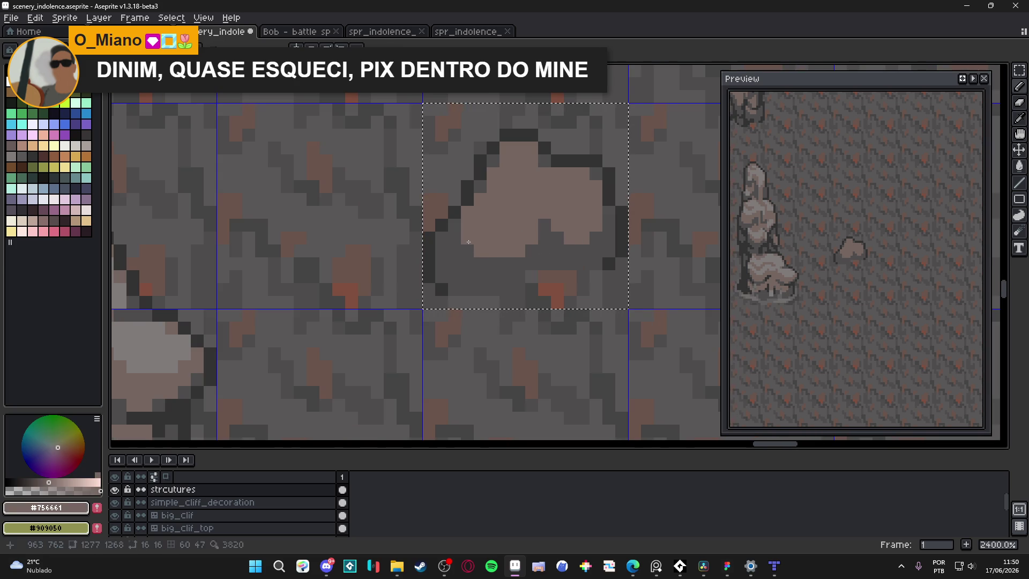
left_click(525, 260, "alt")
left_click_drag(494, 222, 481, 213)
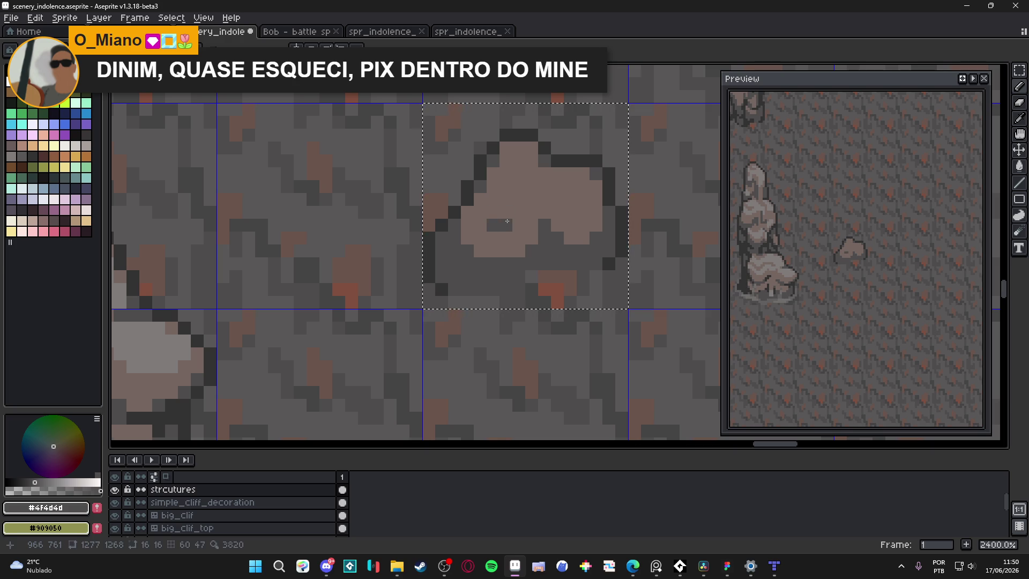
left_click(484, 201)
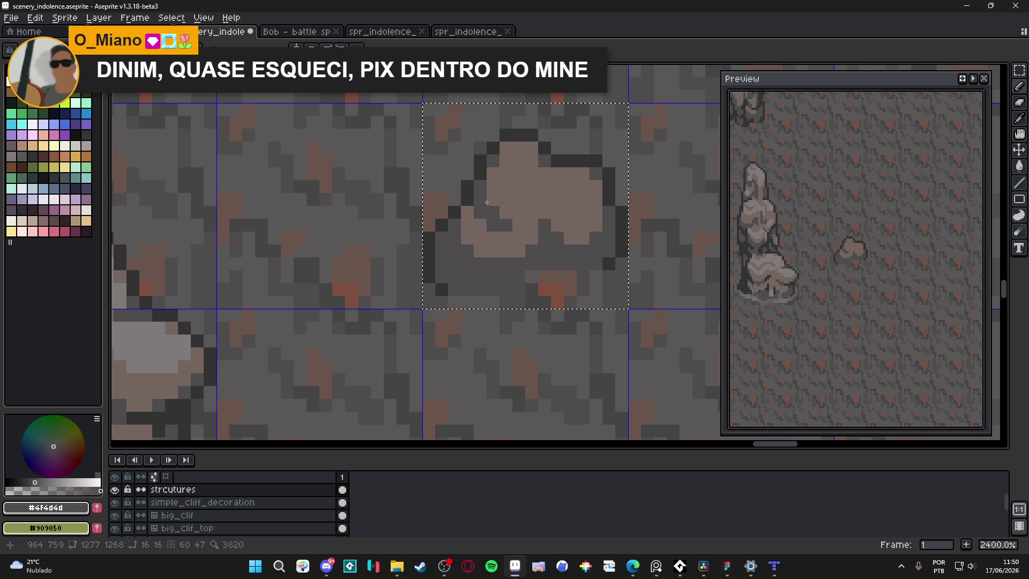
left_click(520, 222)
left_click(519, 210, "alt")
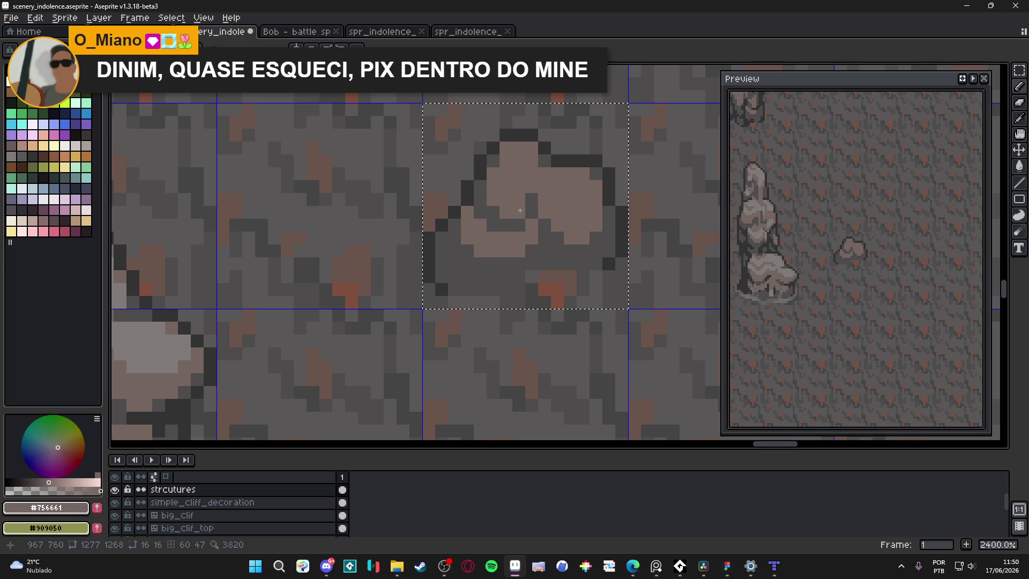
left_click(535, 211, "alt")
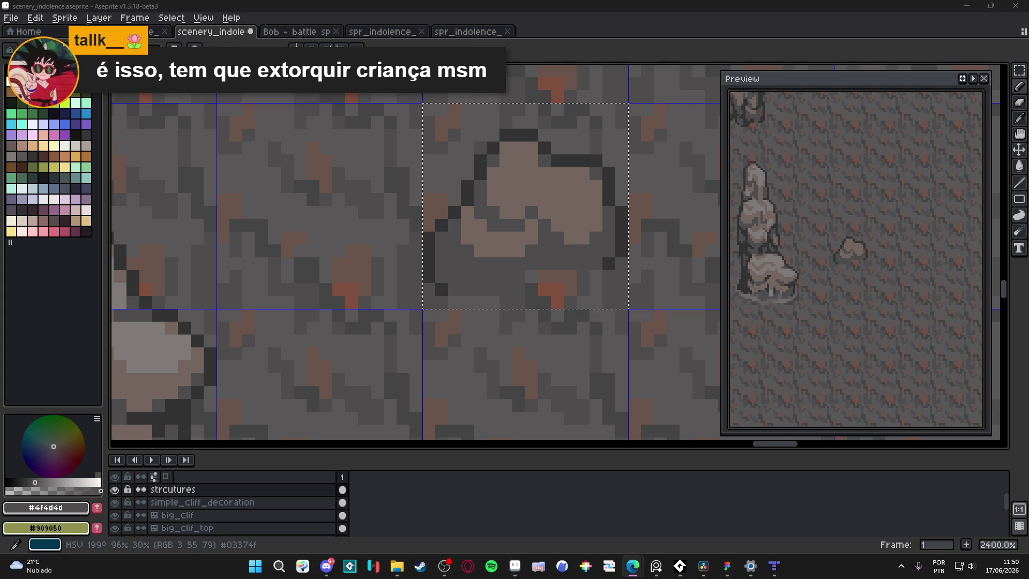
Step: Switch to the X post about PIX payments in Minecraft and replay its video with sound
key("super+shift+Right")
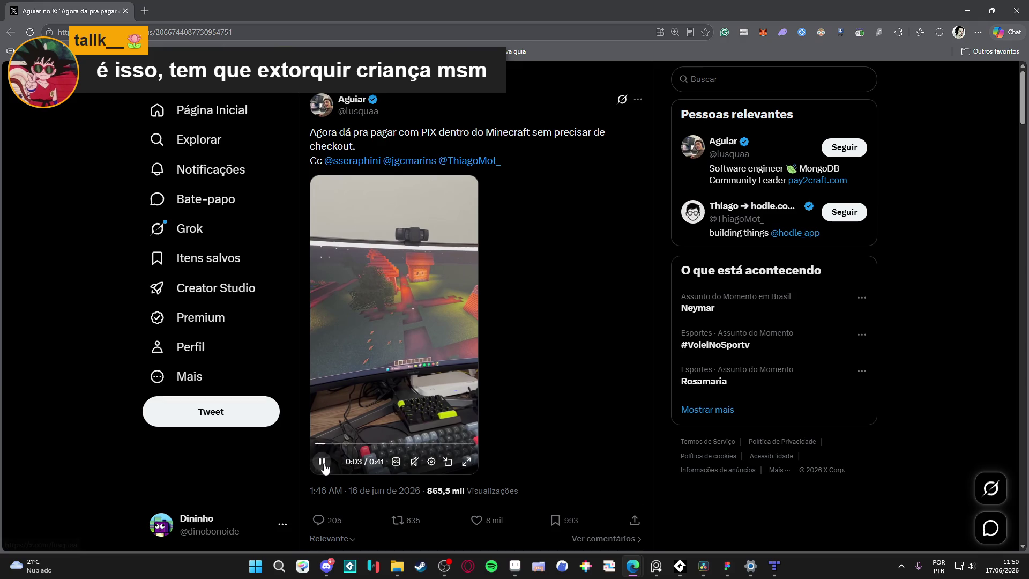
left_click(322, 461)
left_click(375, 430)
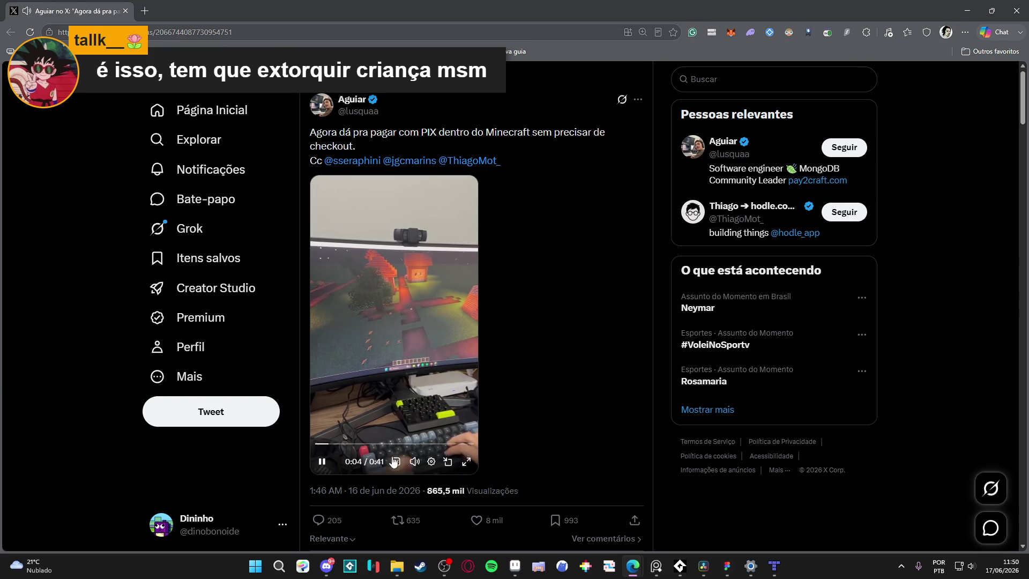